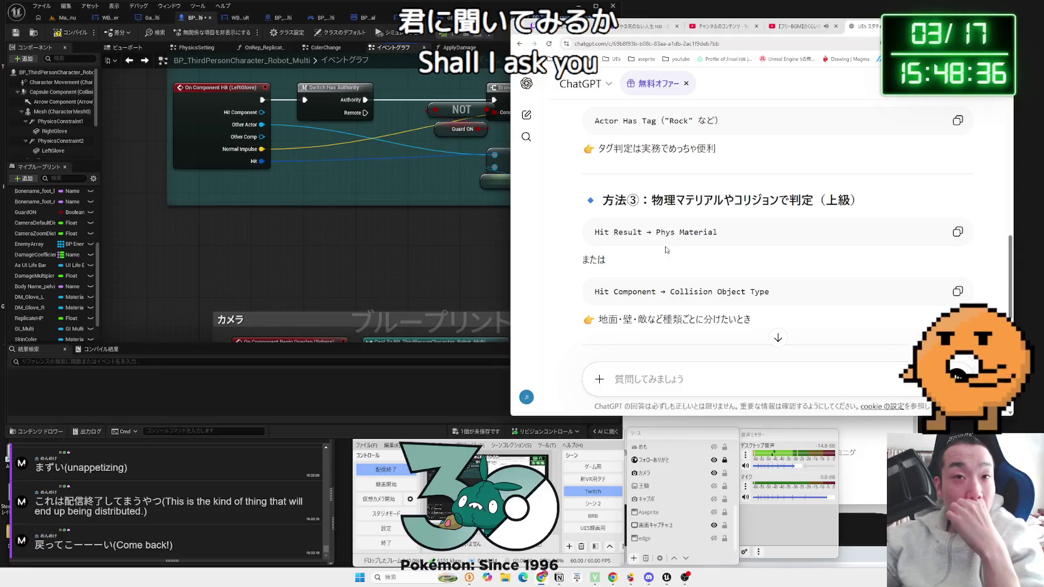
# - Scroll ChatGPT's reply to the Hit Component → Cast To StaticMeshComponent → Branch conclusion, then return to Unreal
pyautogui.scroll(-2, 667, 247)
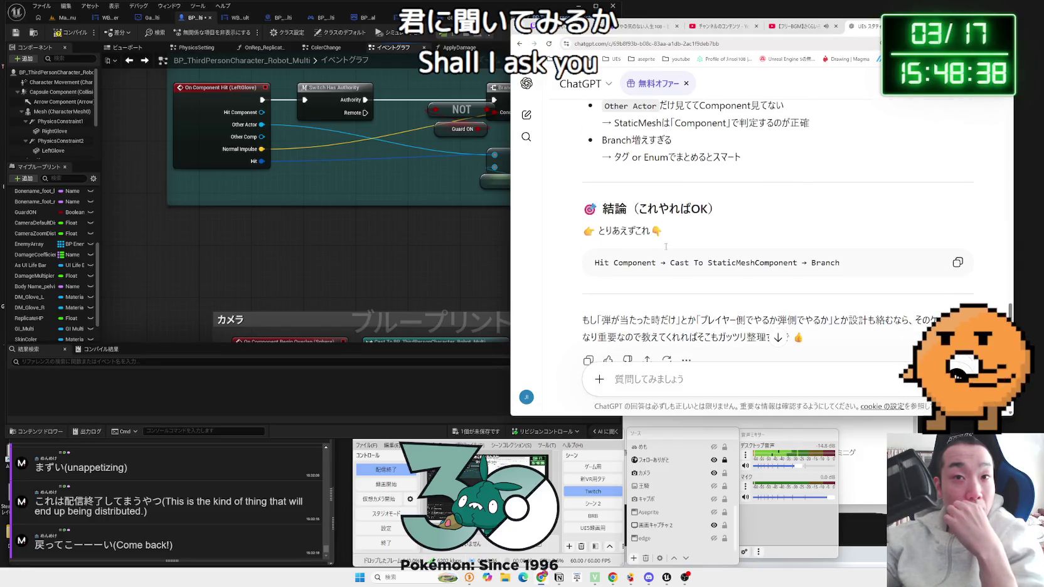
pyautogui.scroll(-2, 667, 250)
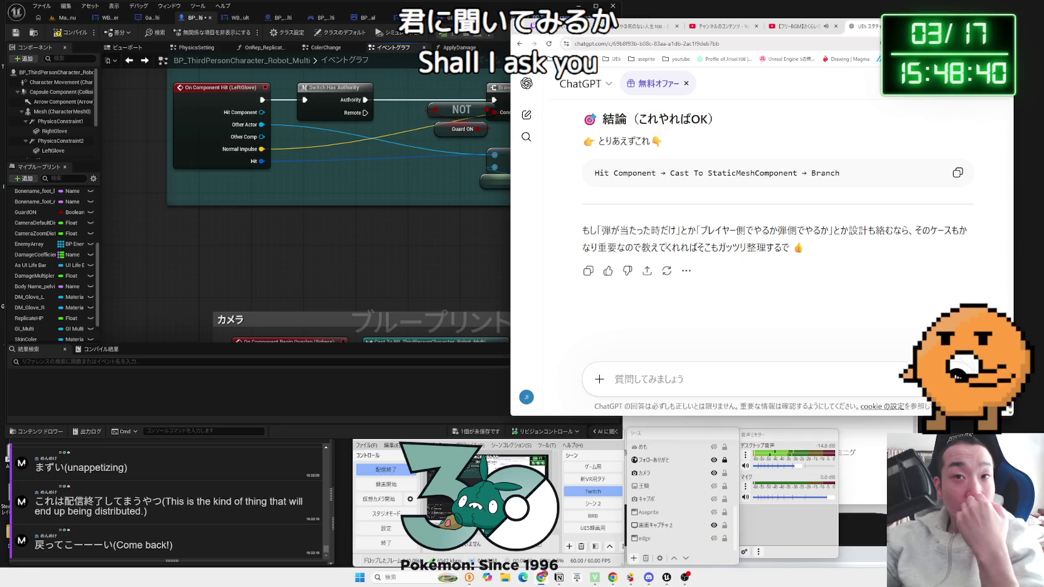
pyautogui.click(452, 247)
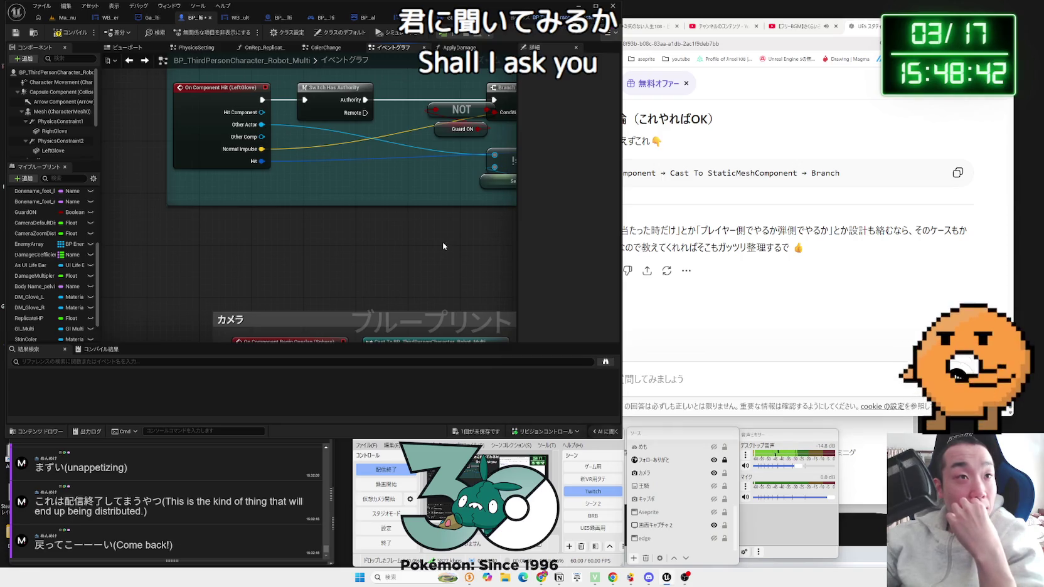
# - Compile the robot character blueprint, then bring up the Map_MainMenu level
pyautogui.moveTo(450, 241); pyautogui.dragTo(314, 241)
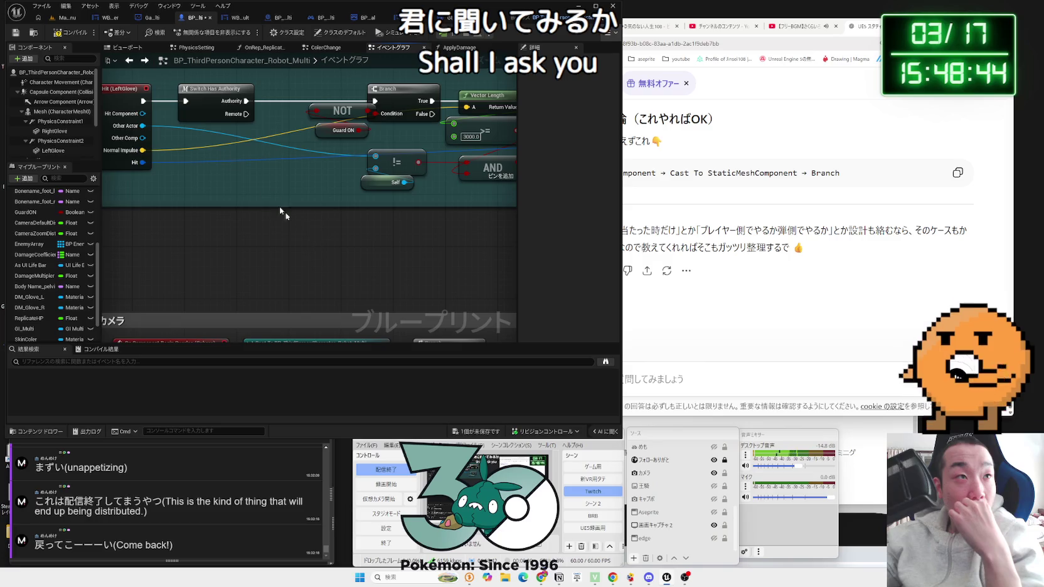
pyautogui.click(76, 38)
pyautogui.click(63, 17)
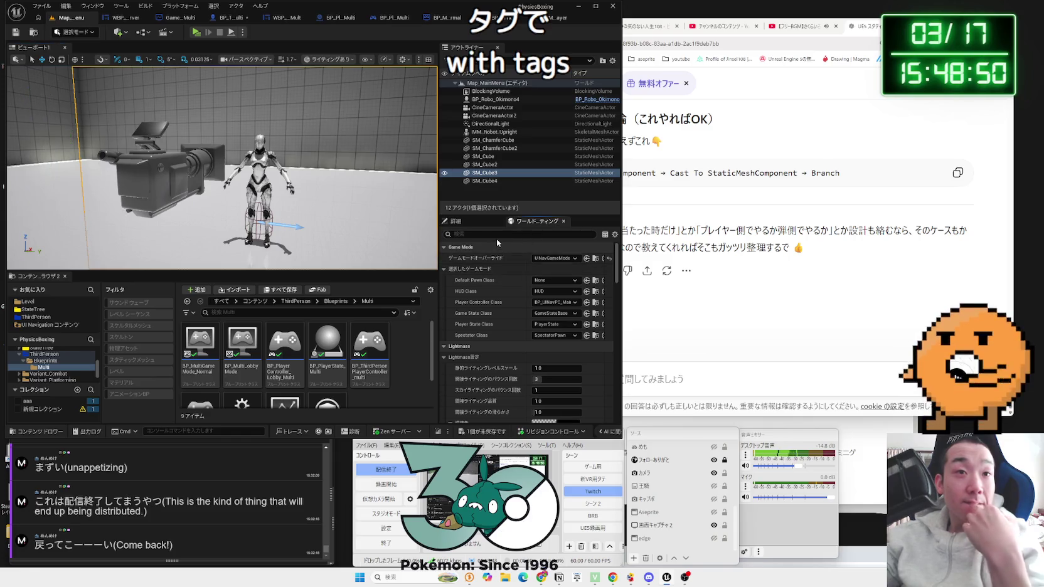
# - Search the Details panel for tags on the SM_ChamferCube floor and confirm it has none
pyautogui.click(483, 222)
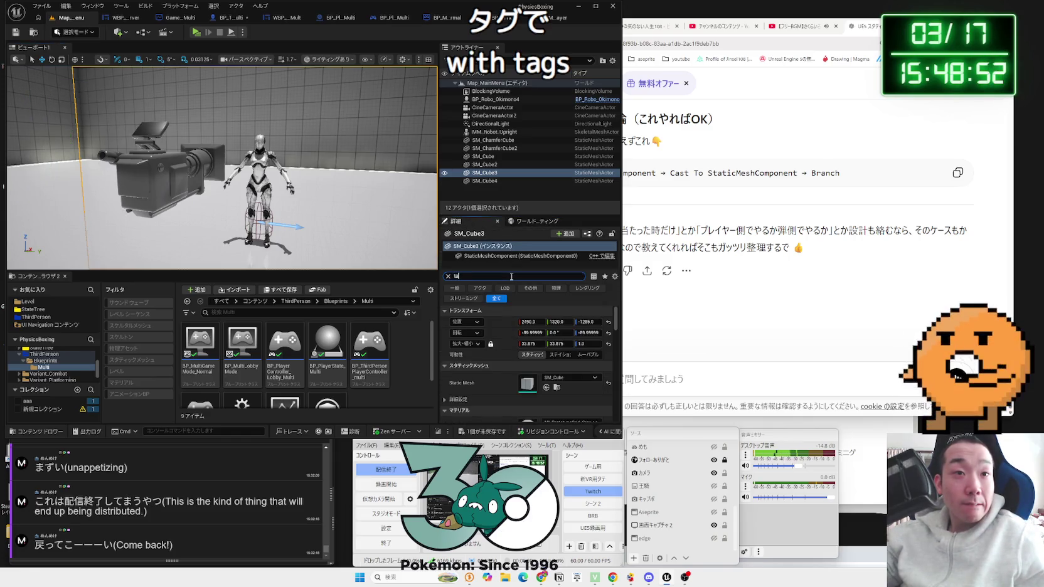
pyautogui.write('g')
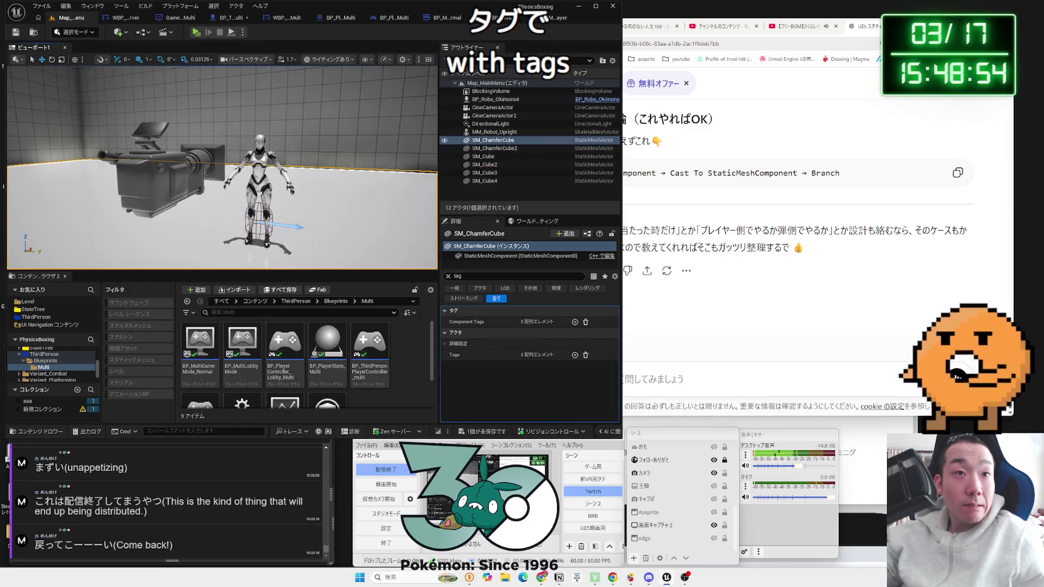
pyautogui.click(352, 198)
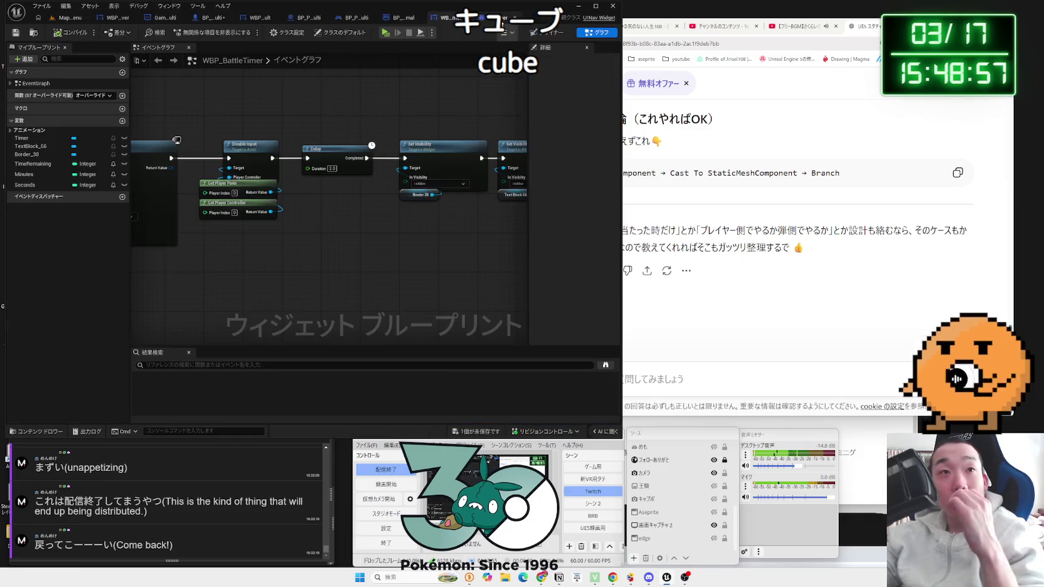
# - Cycle through the open blueprint tabs back to BP_ThirdPersonCharacter_Robot_Multi's hit logic
pyautogui.click(496, 18)
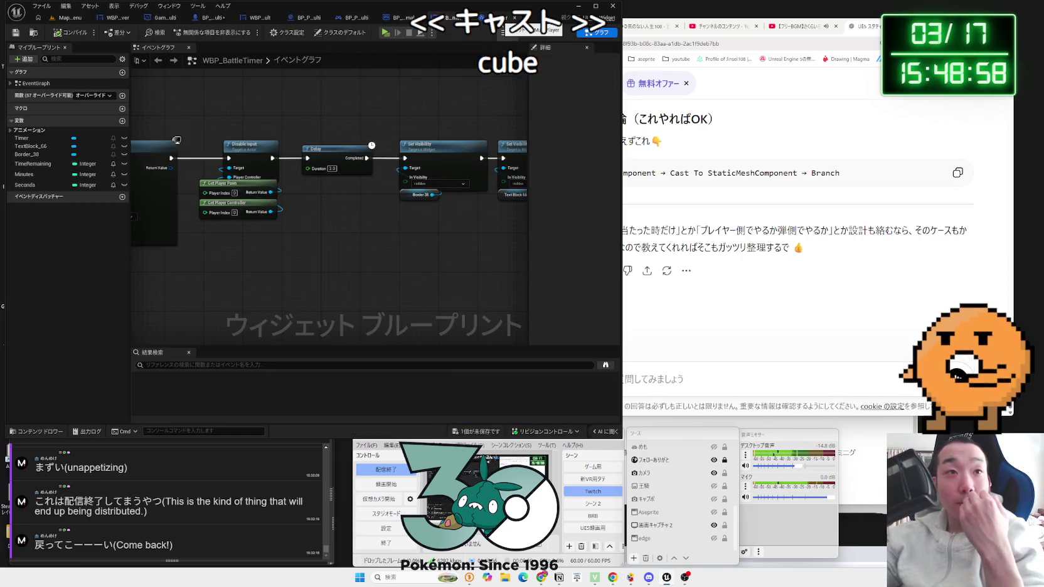
pyautogui.click(480, 20)
pyautogui.click(429, 19)
pyautogui.click(396, 19)
pyautogui.click(204, 21)
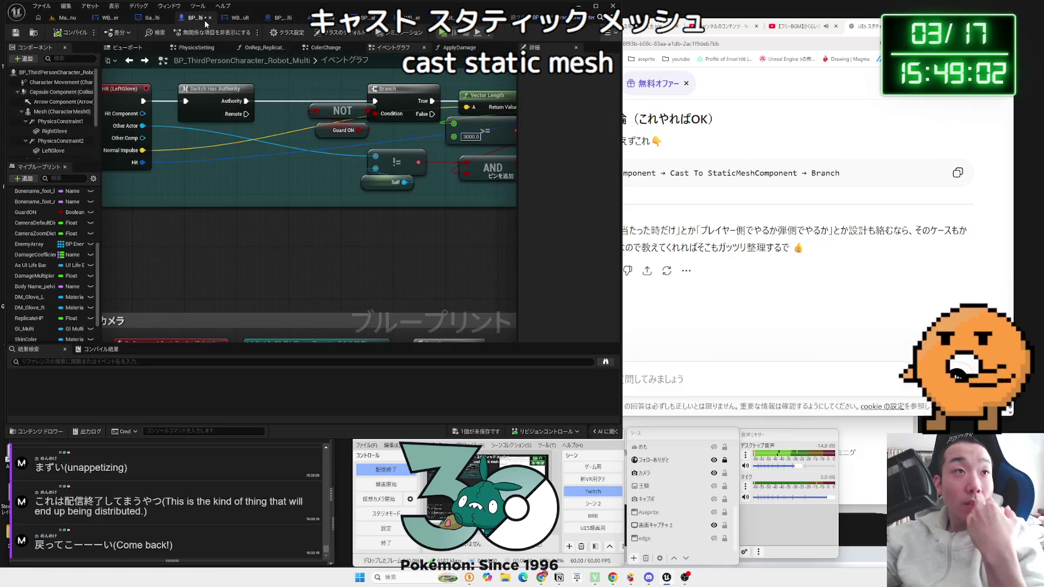
pyautogui.moveTo(249, 179); pyautogui.dragTo(318, 206)
# - Move the AttackSound In Range, Select, Play Sound and Get Actor Location nodes to the right
pyautogui.scroll(-3, 311, 263)
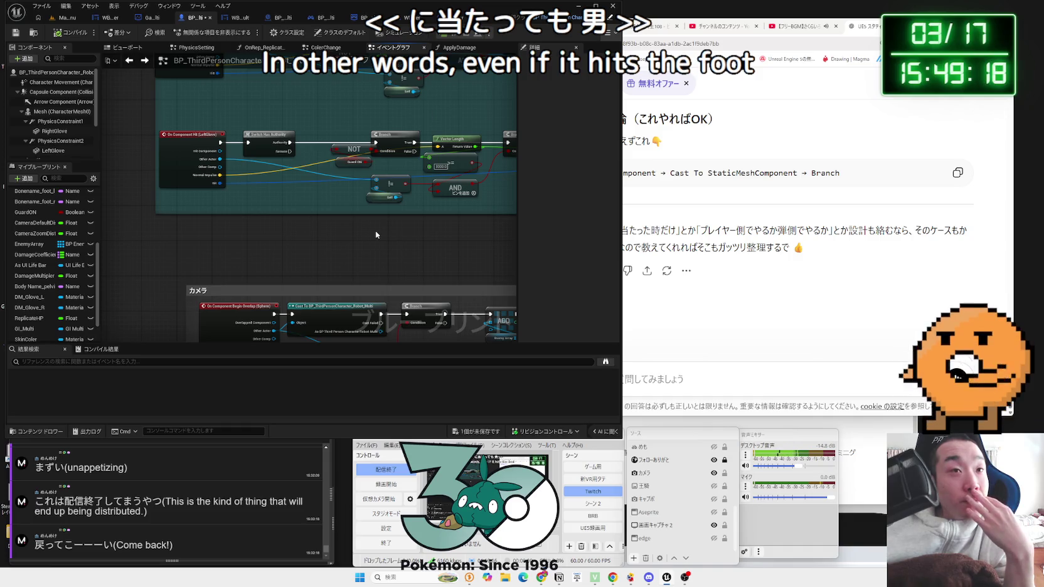
pyautogui.moveTo(375, 230); pyautogui.dragTo(187, 237)
pyautogui.scroll(3, 200, 236)
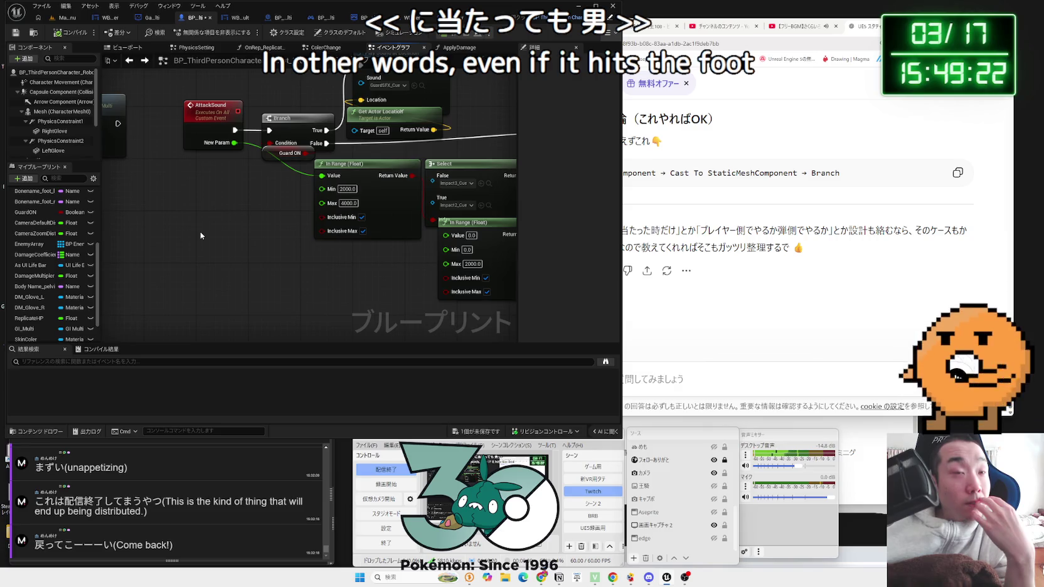
pyautogui.scroll(-2, 199, 232)
pyautogui.moveTo(200, 232)
pyautogui.mouseDown()
pyautogui.moveTo(153, 232)
pyautogui.moveTo(255, 227)
pyautogui.mouseUp()
pyautogui.scroll(-1, 415, 240)
pyautogui.moveTo(460, 246); pyautogui.dragTo(232, 171)
pyautogui.moveTo(451, 158)
pyautogui.mouseDown()
pyautogui.moveTo(487, 157)
pyautogui.moveTo(342, 155)
pyautogui.mouseUp()
# - Place a Cast To StaticMesh node after the AttackSound branch
pyautogui.write('cas')
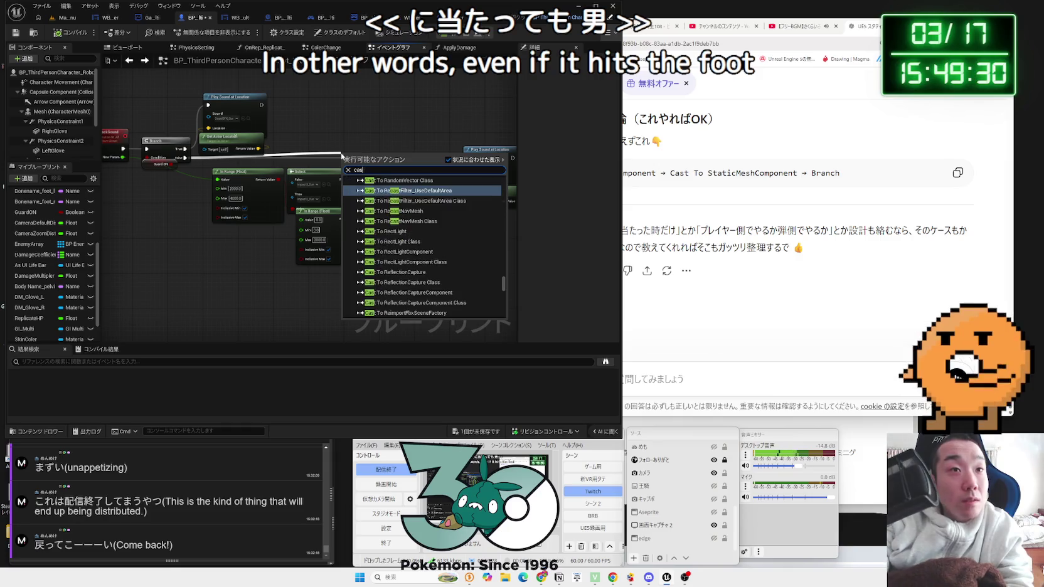
pyautogui.write('t to stati')
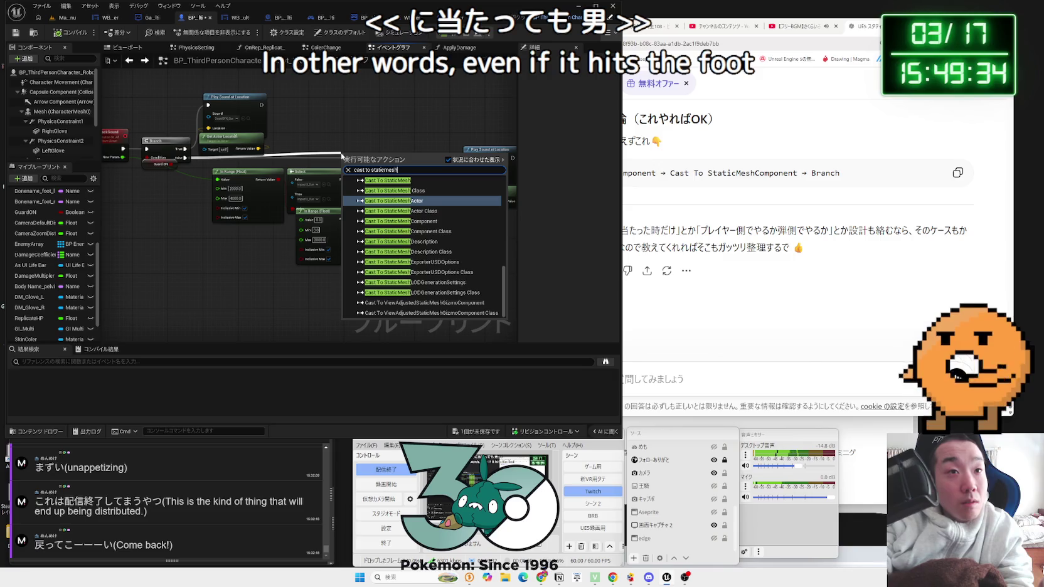
pyautogui.write('cmesh')
pyautogui.scroll(1, 399, 188)
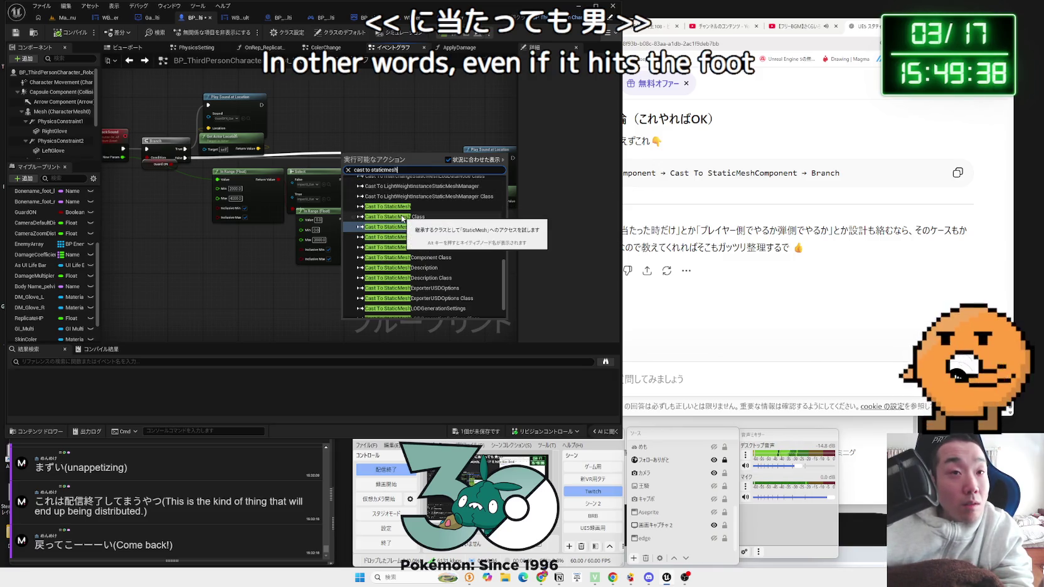
pyautogui.click(402, 208)
pyautogui.moveTo(372, 168); pyautogui.dragTo(335, 154)
# - Select the nodes around the cast and remove its link to the sound node
pyautogui.scroll(-2, 301, 136)
pyautogui.moveTo(460, 216)
pyautogui.mouseDown()
pyautogui.moveTo(432, 193)
pyautogui.moveTo(254, 166)
pyautogui.mouseUp()
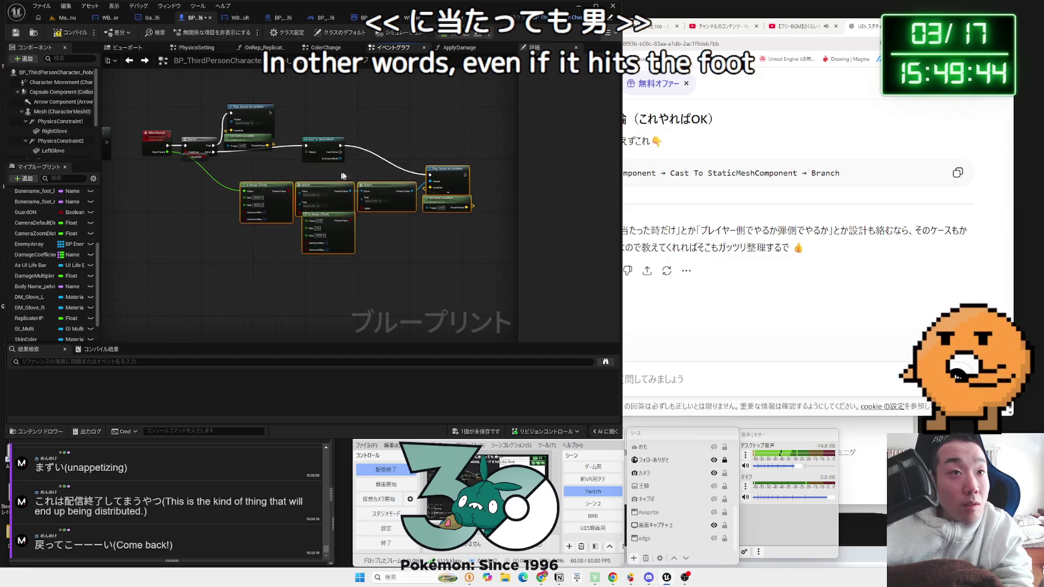
pyautogui.scroll(3, 357, 161)
pyautogui.keyDown('alt'); pyautogui.click(372, 140); pyautogui.keyUp('alt')
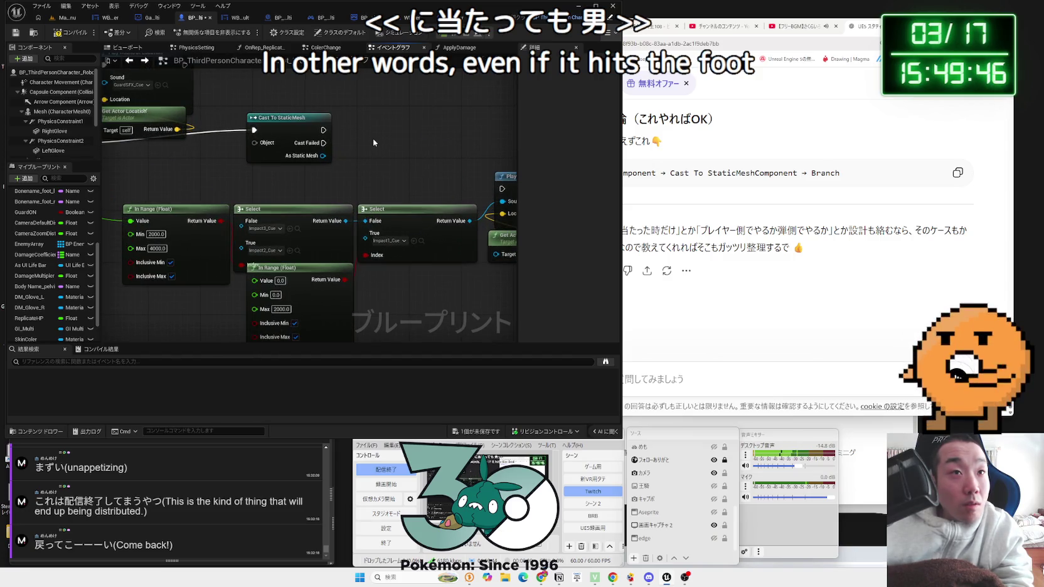
# - Wire Cast Failed into Play Sound at Location and New Param into the cast's Object input
pyautogui.moveTo(323, 142); pyautogui.dragTo(493, 188)
pyautogui.moveTo(350, 173)
pyautogui.mouseDown()
pyautogui.moveTo(229, 158)
pyautogui.moveTo(518, 172)
pyautogui.moveTo(382, 139)
pyautogui.mouseUp()
pyautogui.moveTo(433, 168); pyautogui.dragTo(216, 174)
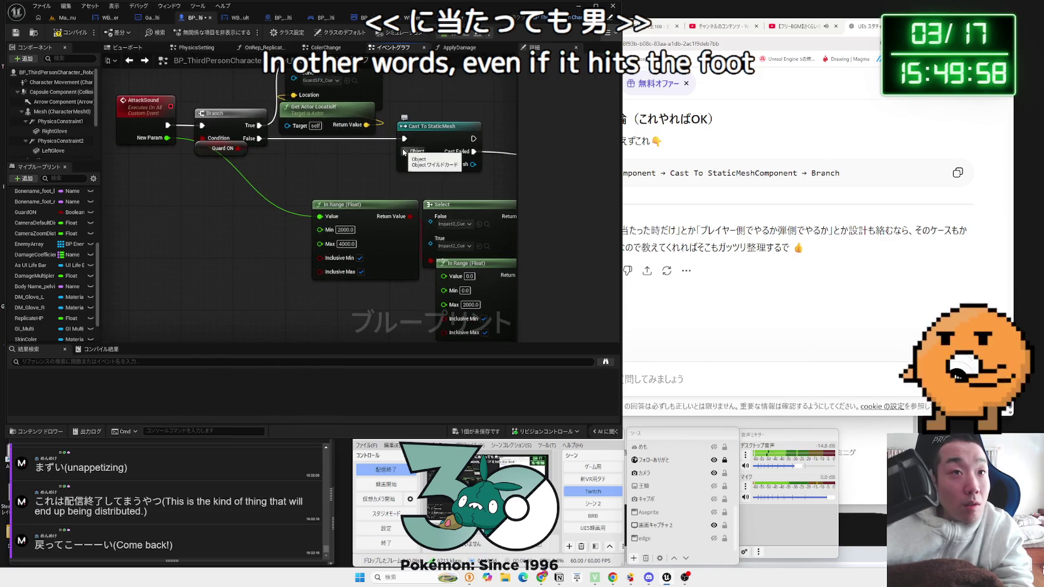
pyautogui.moveTo(403, 152)
pyautogui.mouseDown()
pyautogui.moveTo(270, 145)
pyautogui.moveTo(1, 171)
pyautogui.moveTo(401, 151)
pyautogui.moveTo(409, 139)
pyautogui.mouseUp()
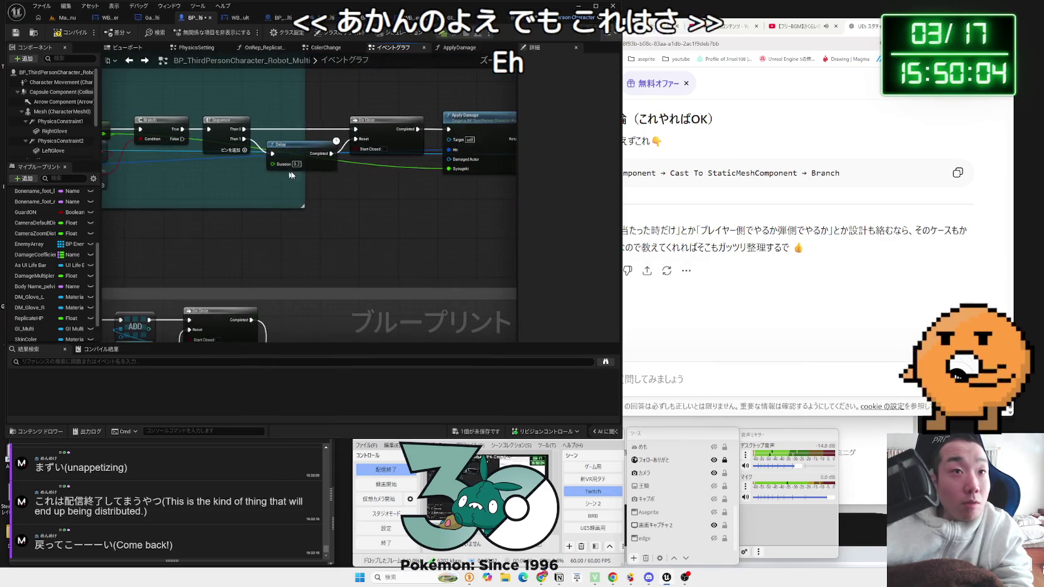
# - Nudge Play Sound at Location into place and save the blueprint
pyautogui.moveTo(267, 179); pyautogui.dragTo(265, 160)
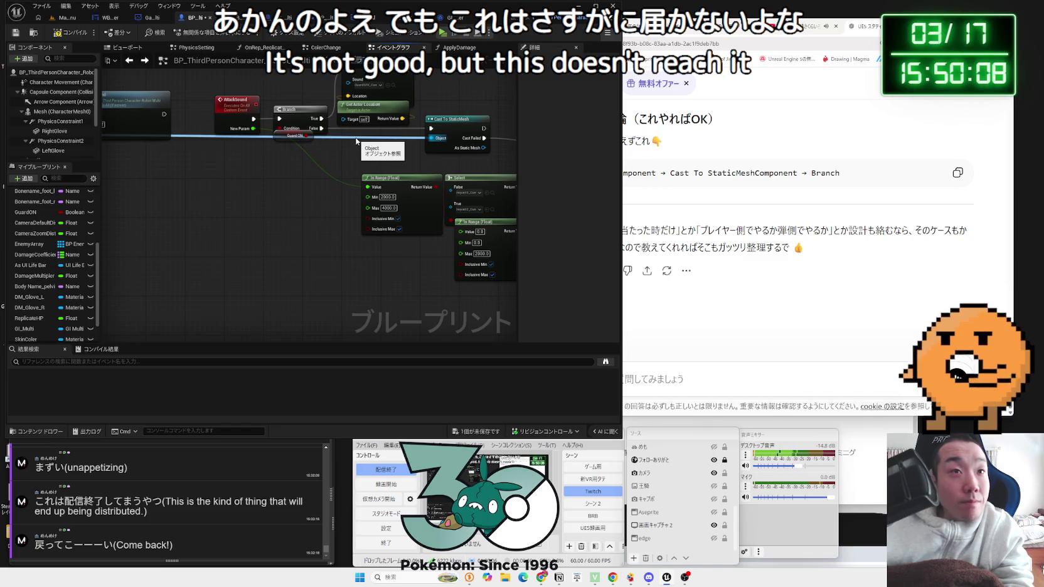
pyautogui.moveTo(356, 142); pyautogui.dragTo(159, 139)
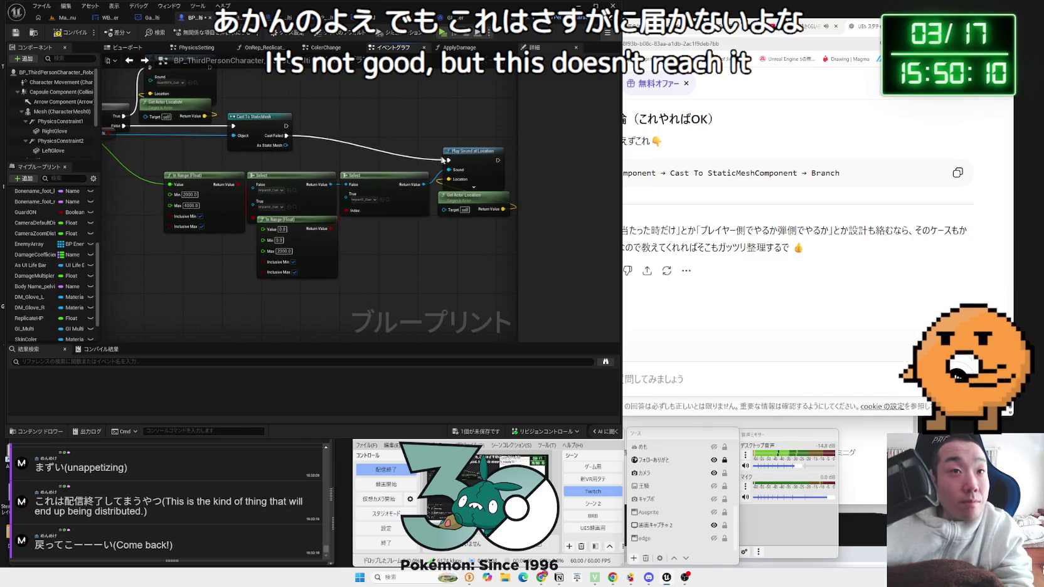
pyautogui.moveTo(472, 151); pyautogui.dragTo(467, 126)
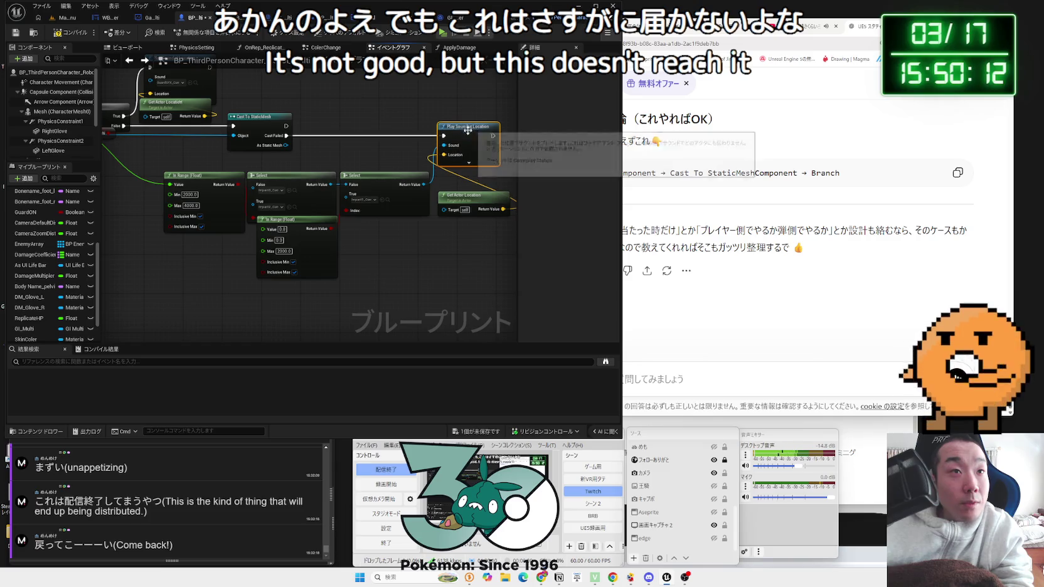
pyautogui.click(463, 432)
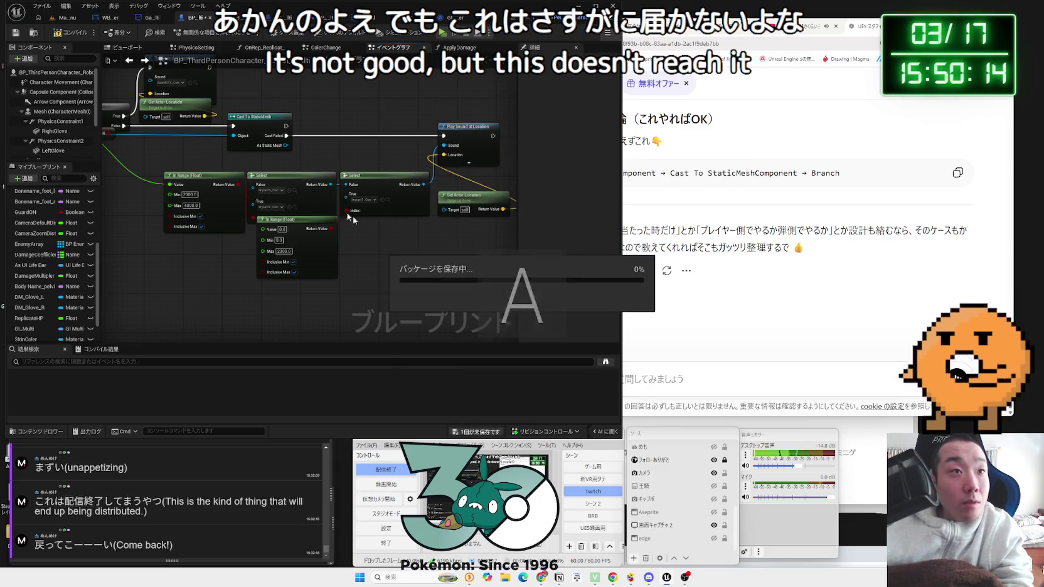
# - Compile to reveal the cast warning and disconnect the cast's Object input
pyautogui.click(62, 35)
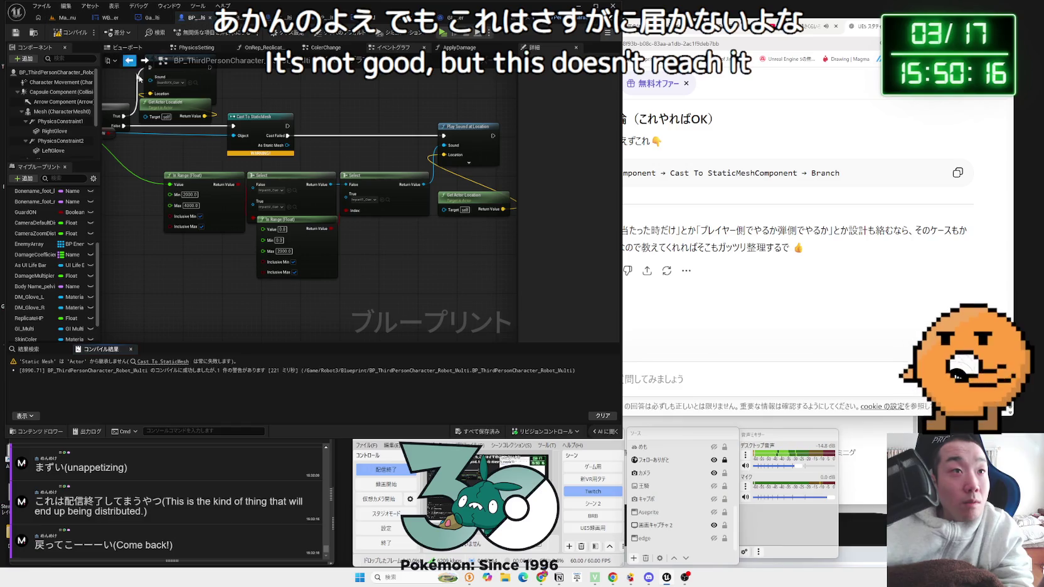
pyautogui.keyDown('alt'); pyautogui.click(196, 137); pyautogui.keyUp('alt')
pyautogui.moveTo(196, 138); pyautogui.dragTo(317, 146)
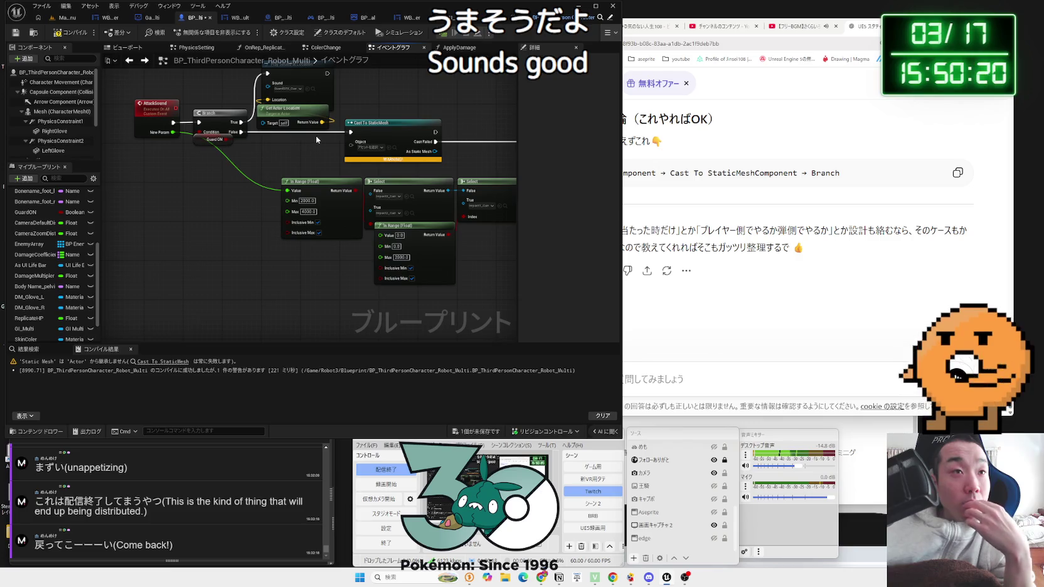
# - Delete the Cast To StaticMesh node
pyautogui.click(399, 123)
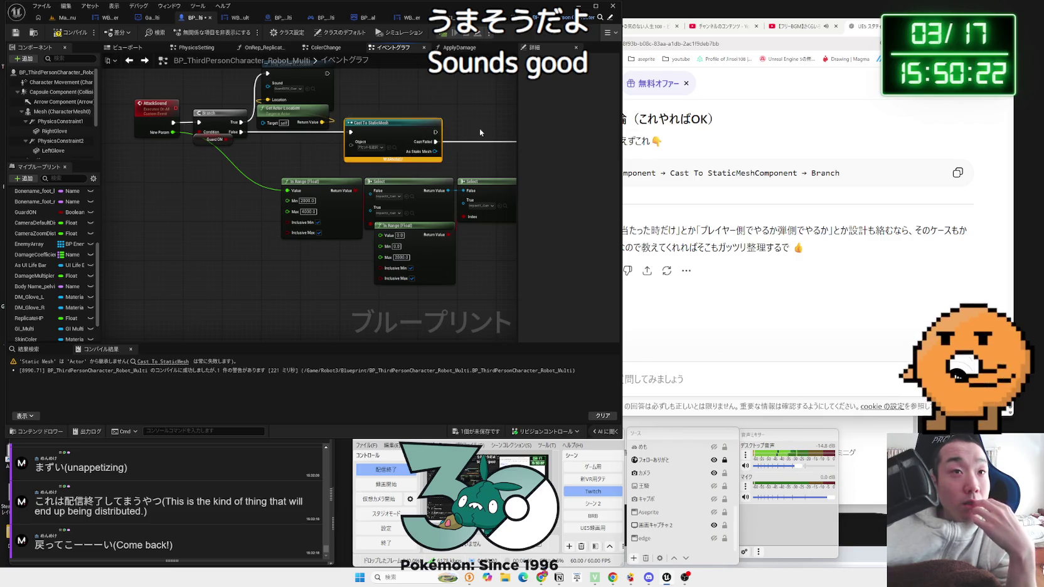
pyautogui.click(375, 148)
pyautogui.click(380, 131)
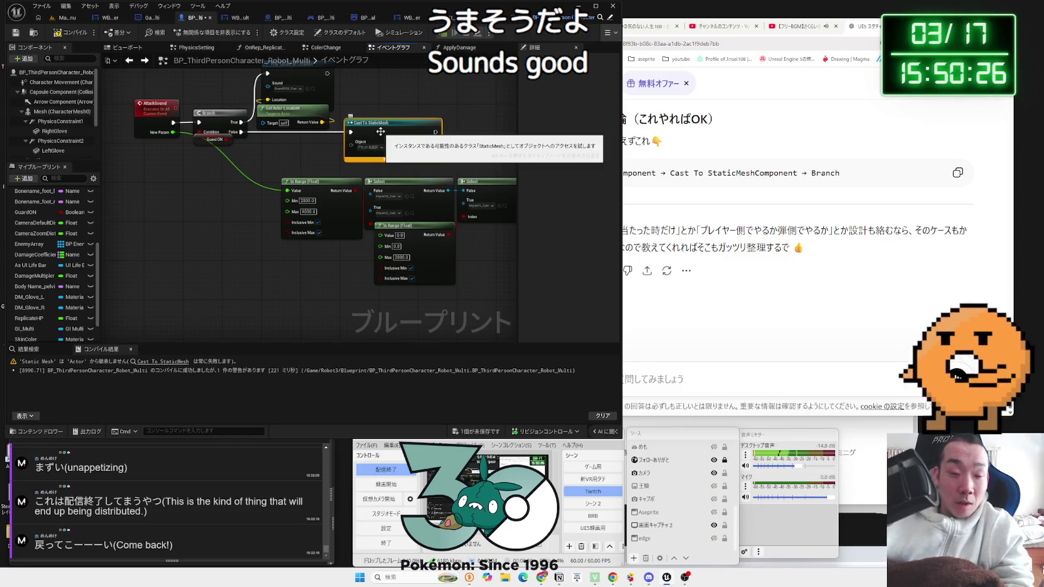
pyautogui.press('Delete')
pyautogui.scroll(-3, 331, 155)
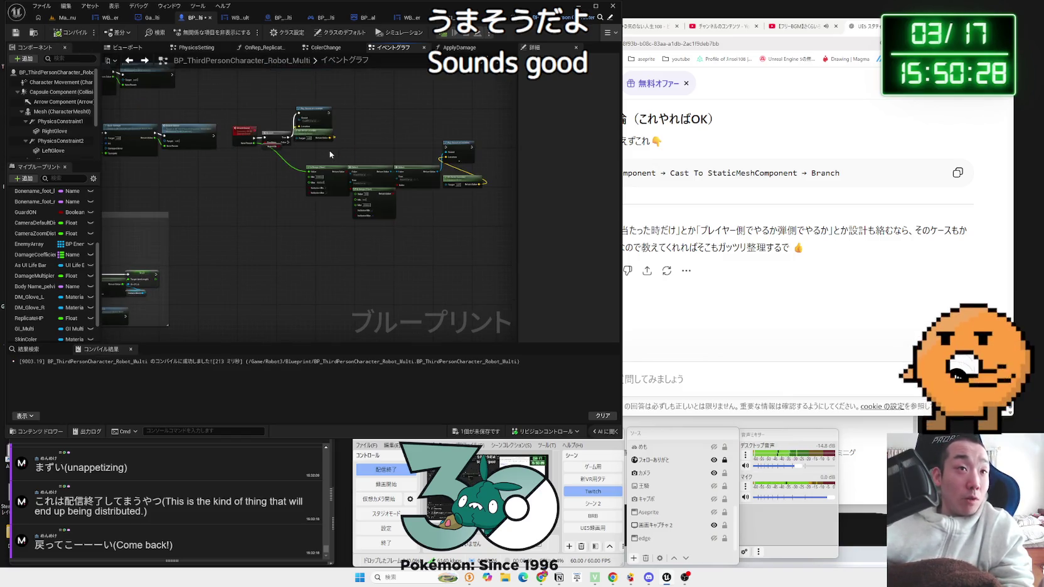
# - Connect the Branch flow into Play Sound at Location and place that node beside the Branch
pyautogui.scroll(5, 161, 155)
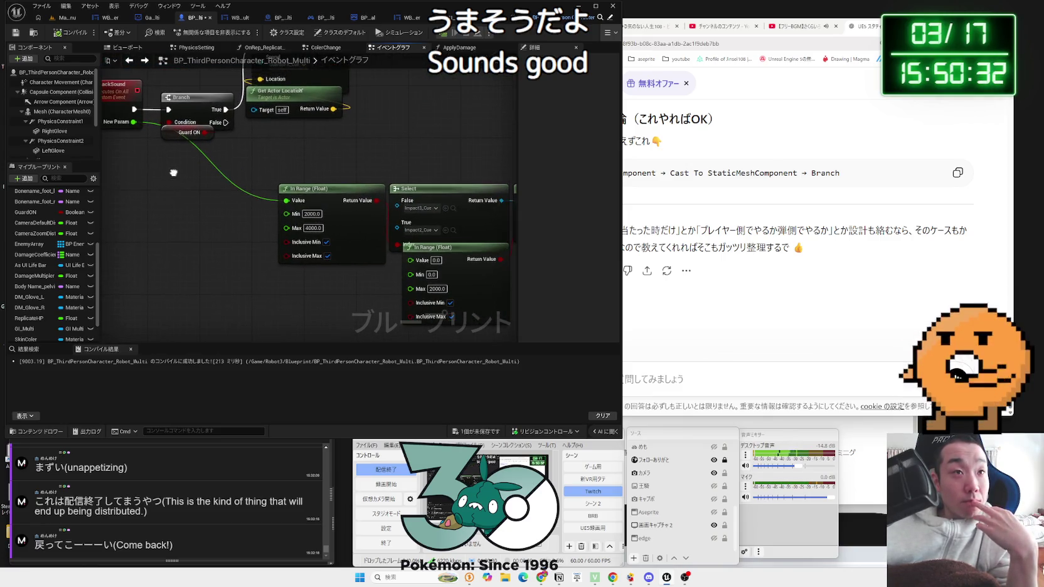
pyautogui.moveTo(259, 167); pyautogui.dragTo(20, 148)
pyautogui.moveTo(352, 148)
pyautogui.mouseDown()
pyautogui.moveTo(188, 154)
pyautogui.moveTo(387, 163)
pyautogui.moveTo(430, 137)
pyautogui.mouseUp()
pyautogui.moveTo(402, 255); pyautogui.dragTo(468, 252)
pyautogui.moveTo(491, 125)
pyautogui.mouseDown()
pyautogui.moveTo(377, 113)
pyautogui.moveTo(202, 66)
pyautogui.mouseUp()
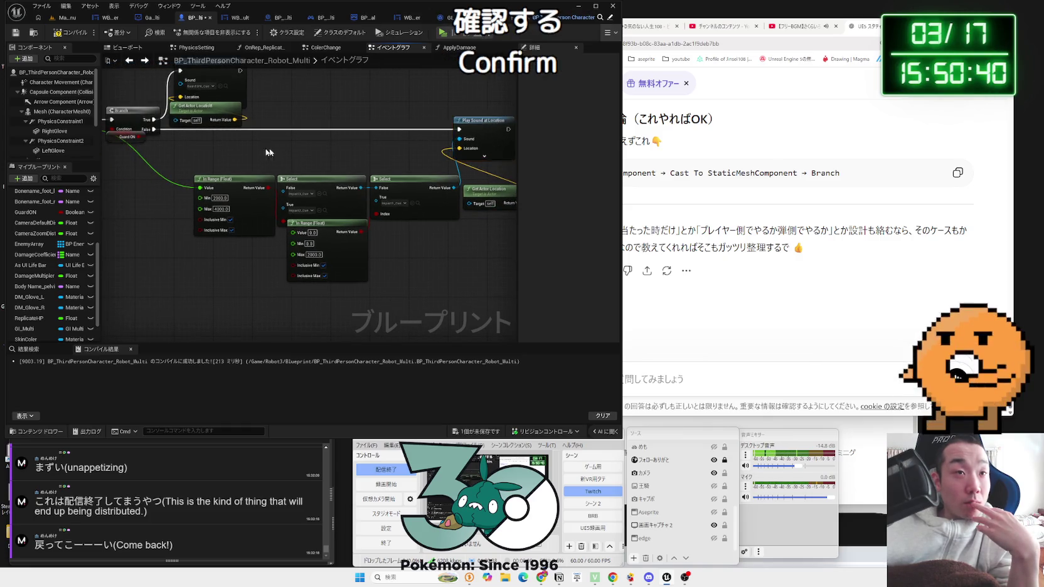
pyautogui.moveTo(157, 188); pyautogui.dragTo(395, 205)
# - Add an Equal (==) node on the LeftGlove hit's Other Actor output
pyautogui.scroll(-3, 167, 204)
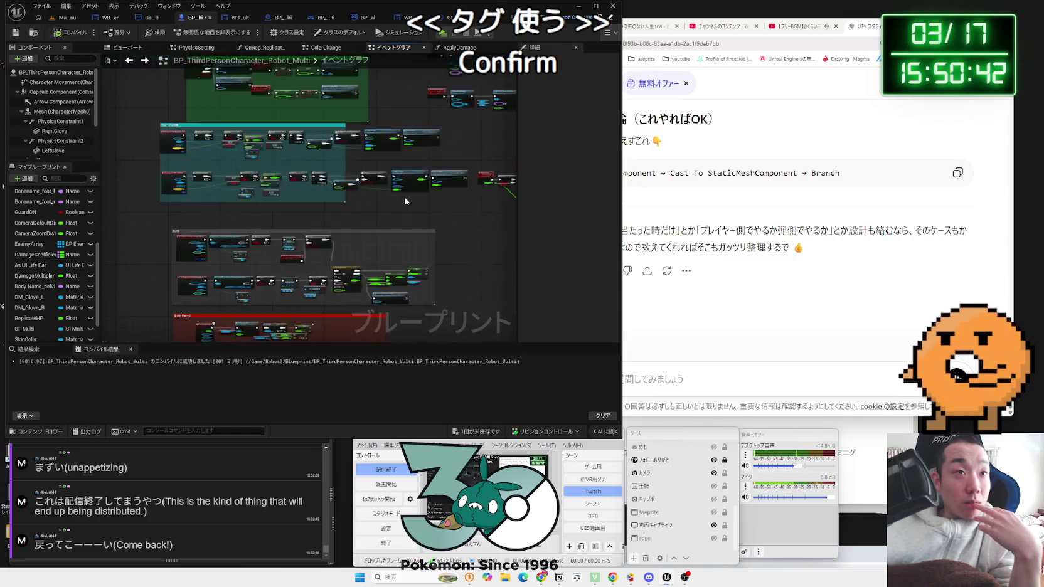
pyautogui.scroll(3, 275, 168)
pyautogui.moveTo(251, 164)
pyautogui.mouseDown()
pyautogui.moveTo(302, 221)
pyautogui.moveTo(361, 245)
pyautogui.moveTo(315, 266)
pyautogui.mouseUp()
pyautogui.write('==')
pyautogui.click(346, 268)
pyautogui.write('tag')
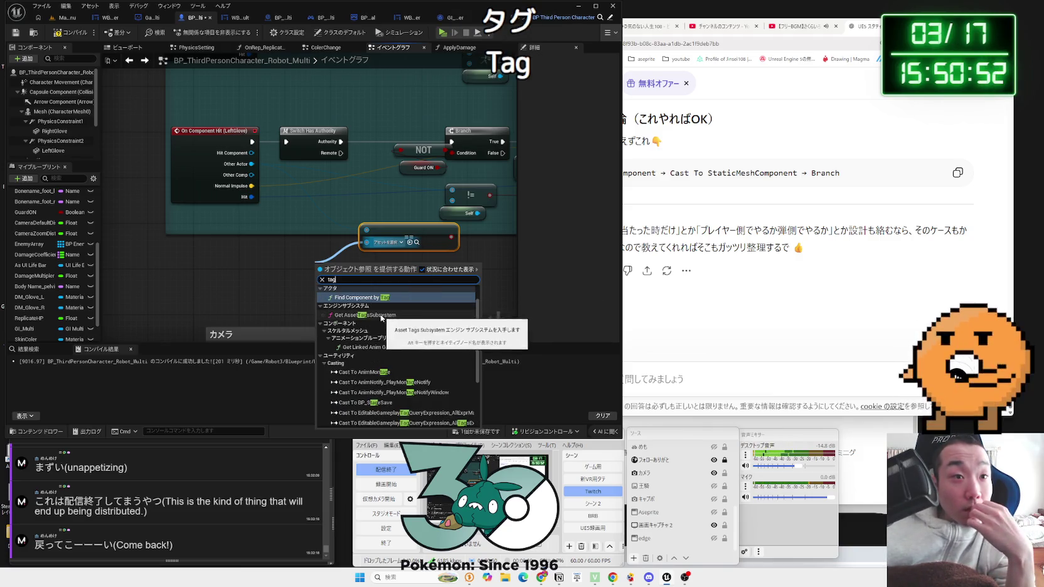
# - Add an Actor Has Tag node targeting the LeftGlove hit's Other Actor and position it
pyautogui.scroll(-3, 384, 320)
pyautogui.scroll(3, 382, 320)
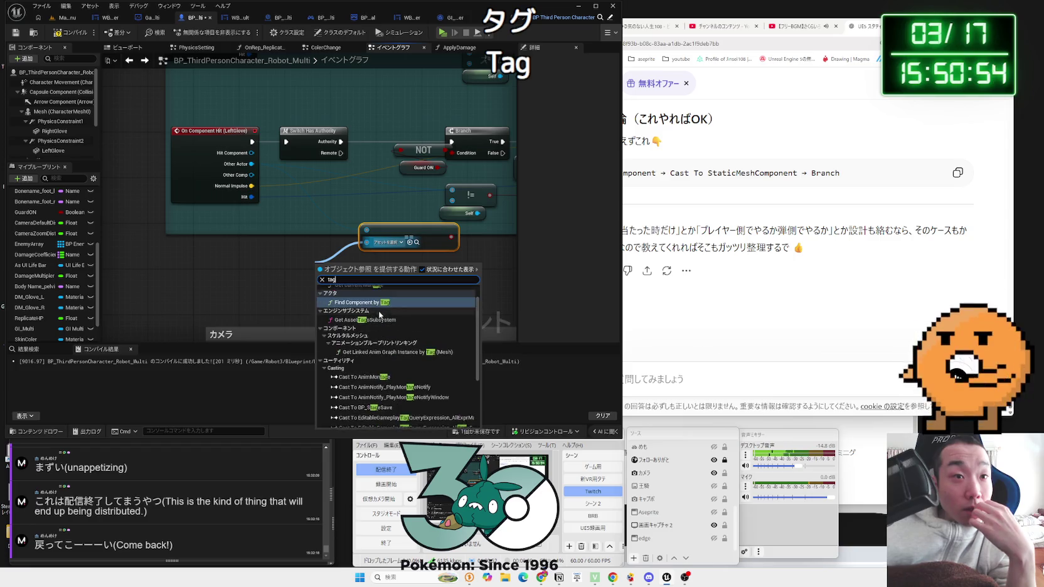
pyautogui.click(276, 277)
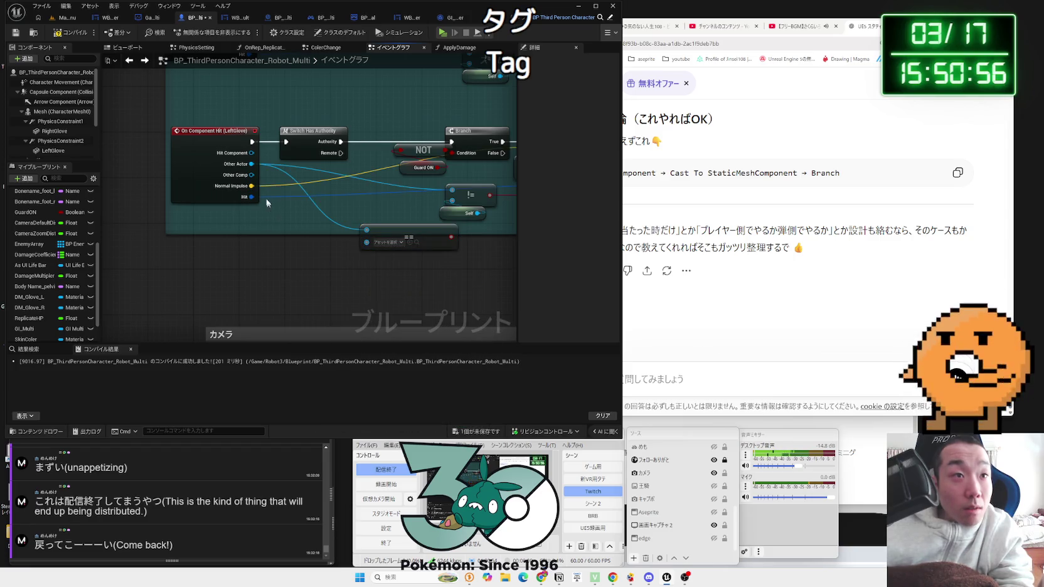
pyautogui.moveTo(252, 164); pyautogui.dragTo(302, 241)
pyautogui.write('tag')
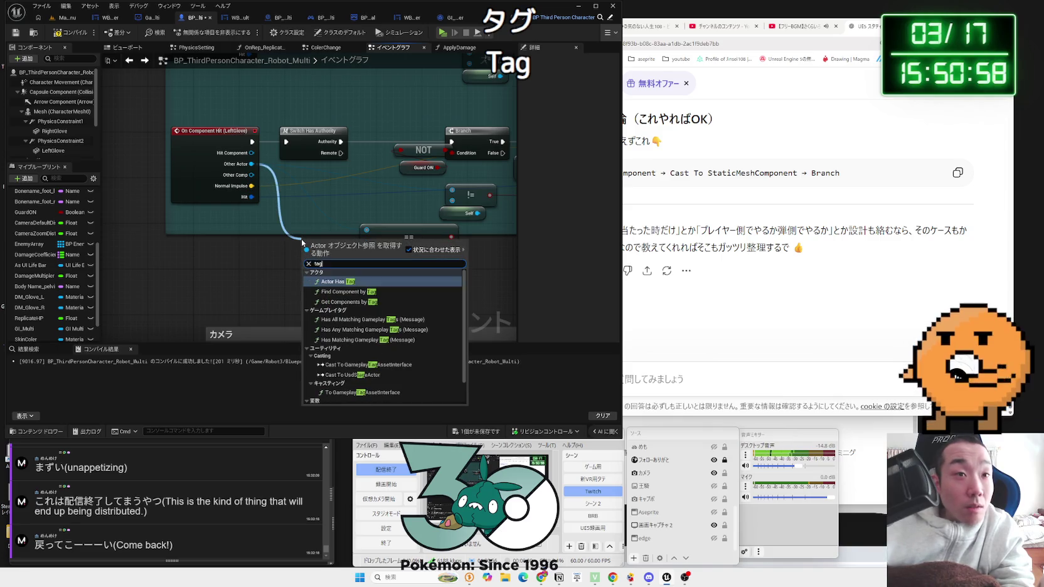
pyautogui.click(339, 281)
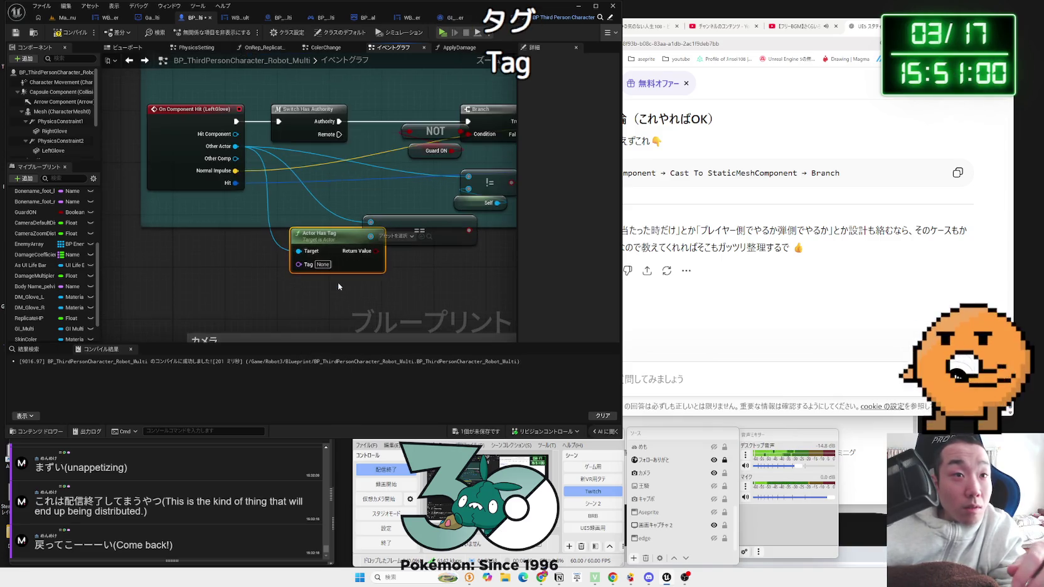
pyautogui.moveTo(327, 247); pyautogui.dragTo(385, 274)
pyautogui.click(396, 230)
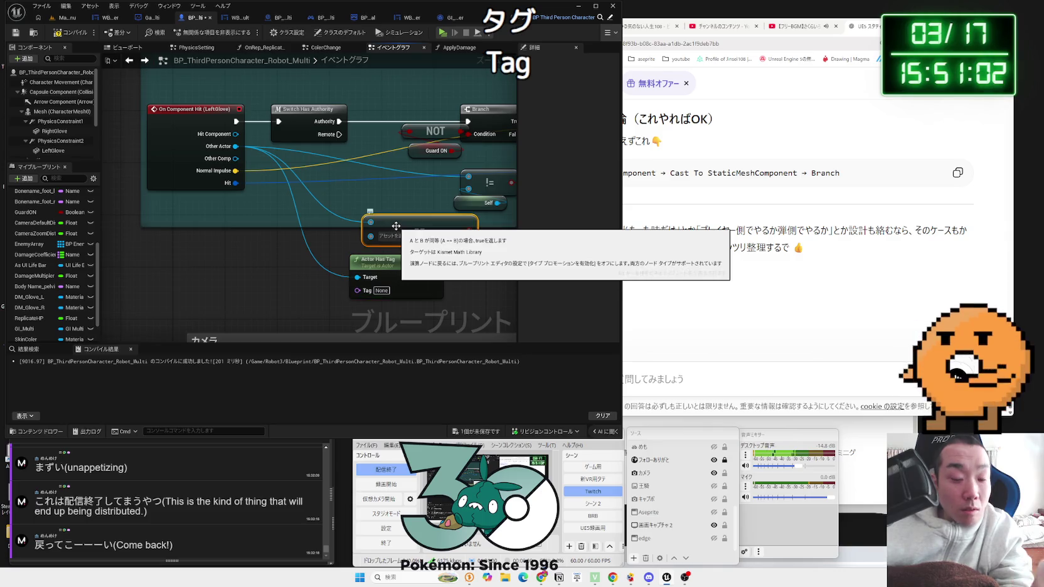
pyautogui.moveTo(396, 230); pyautogui.dragTo(321, 232)
pyautogui.moveTo(362, 300); pyautogui.dragTo(406, 274)
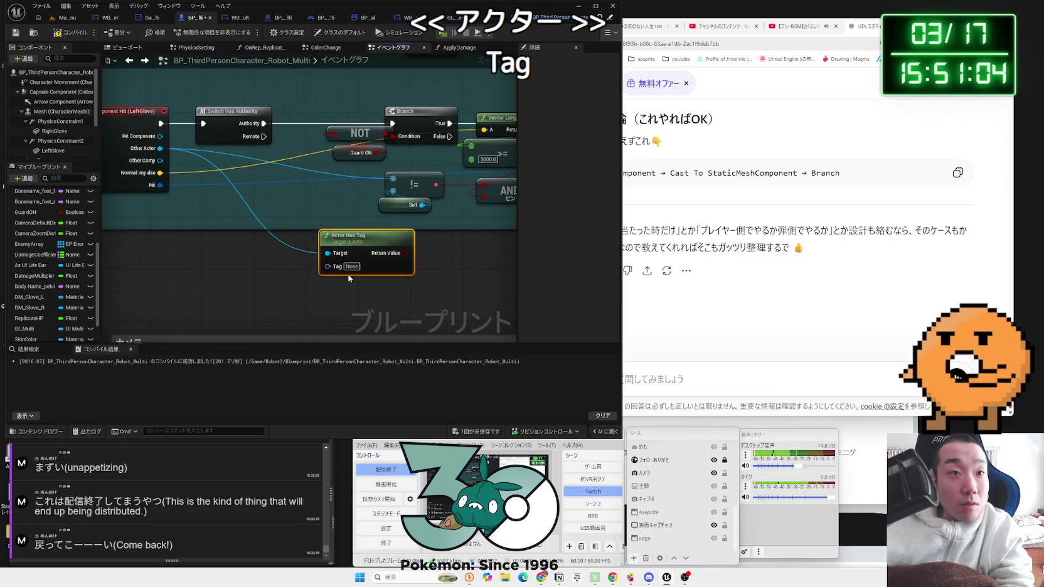
# - Set Actor Has Tag to 'Kabe', invert it with NOT, and add a third AND input
pyautogui.click(347, 266)
pyautogui.write('Kabe')
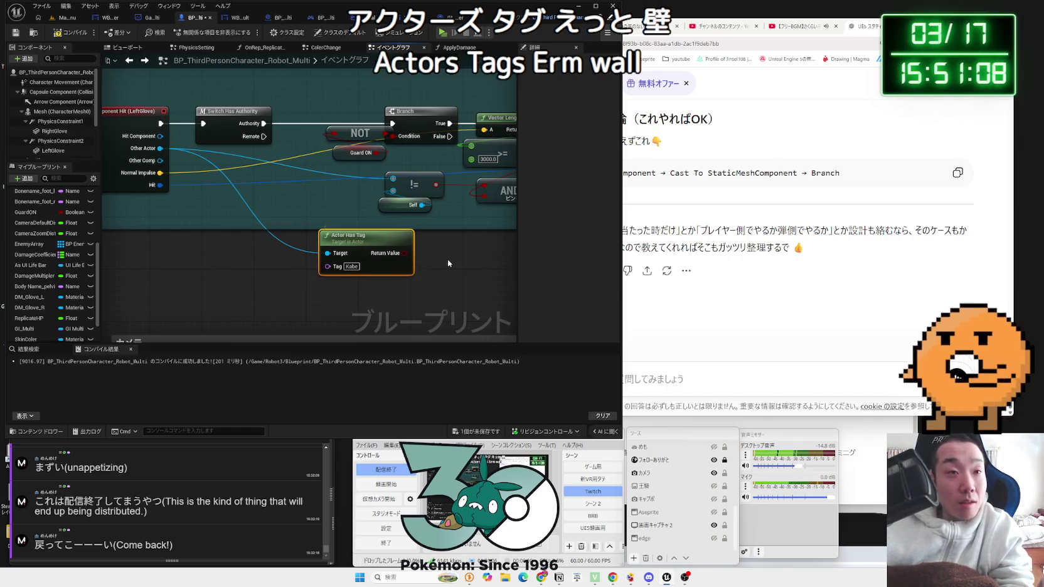
pyautogui.moveTo(370, 237); pyautogui.dragTo(402, 224)
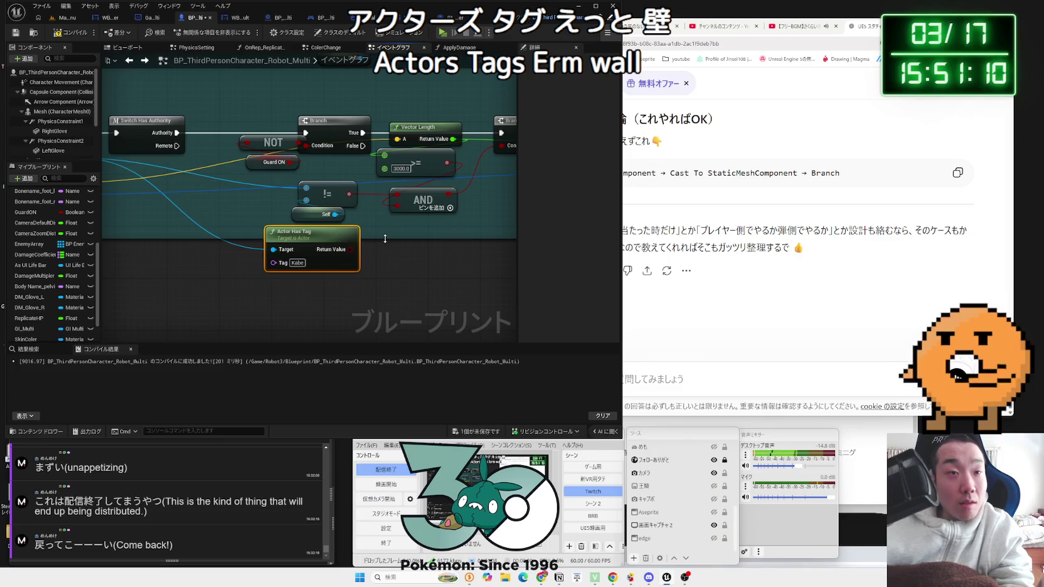
pyautogui.moveTo(318, 251); pyautogui.dragTo(349, 250)
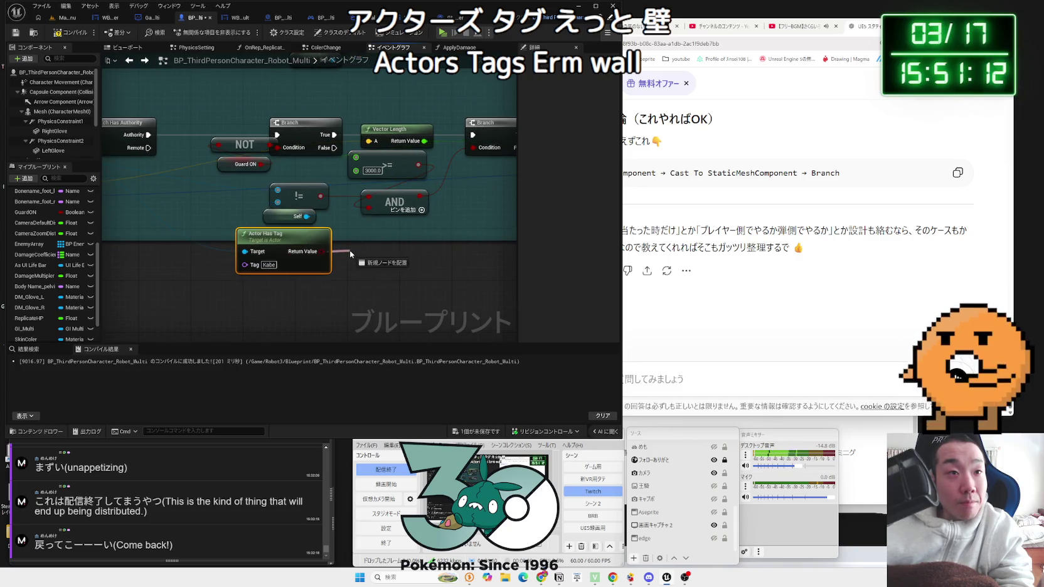
pyautogui.write('not')
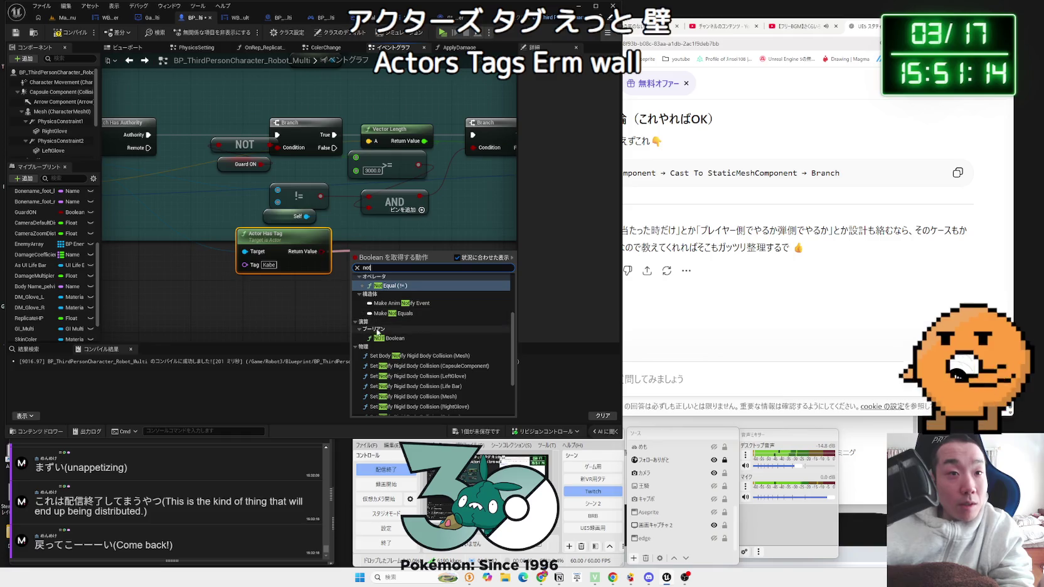
pyautogui.click(379, 338)
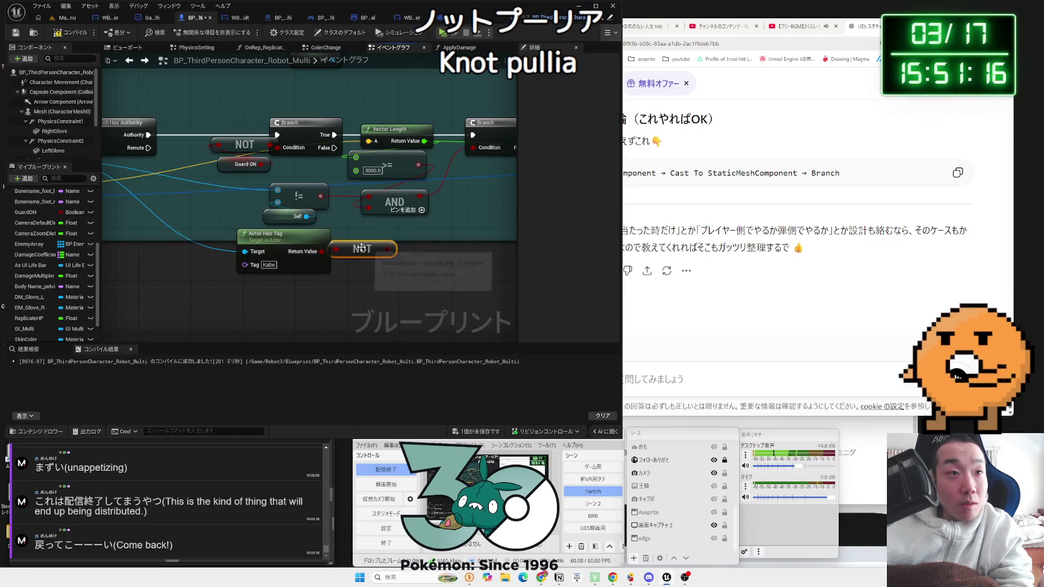
pyautogui.moveTo(391, 248)
pyautogui.mouseDown()
pyautogui.moveTo(369, 210)
pyautogui.moveTo(372, 223)
pyautogui.mouseUp()
pyautogui.press('Escape')
pyautogui.click(421, 211)
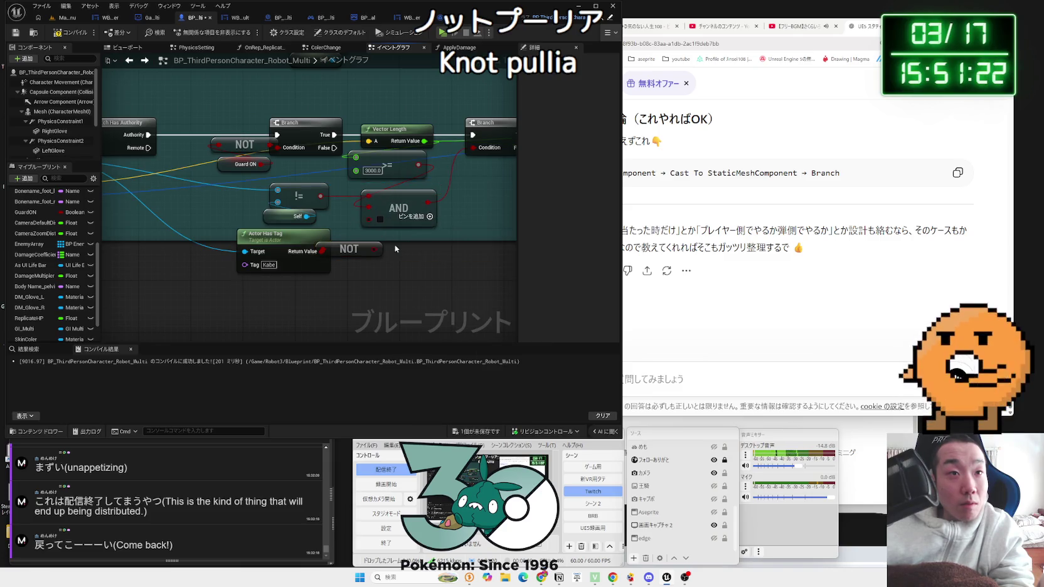
# - Paste a copy of the Kabe tag check for the other hit event and wire its NOT into that AND
pyautogui.moveTo(382, 246)
pyautogui.mouseDown()
pyautogui.moveTo(266, 241)
pyautogui.moveTo(380, 312)
pyautogui.mouseUp()
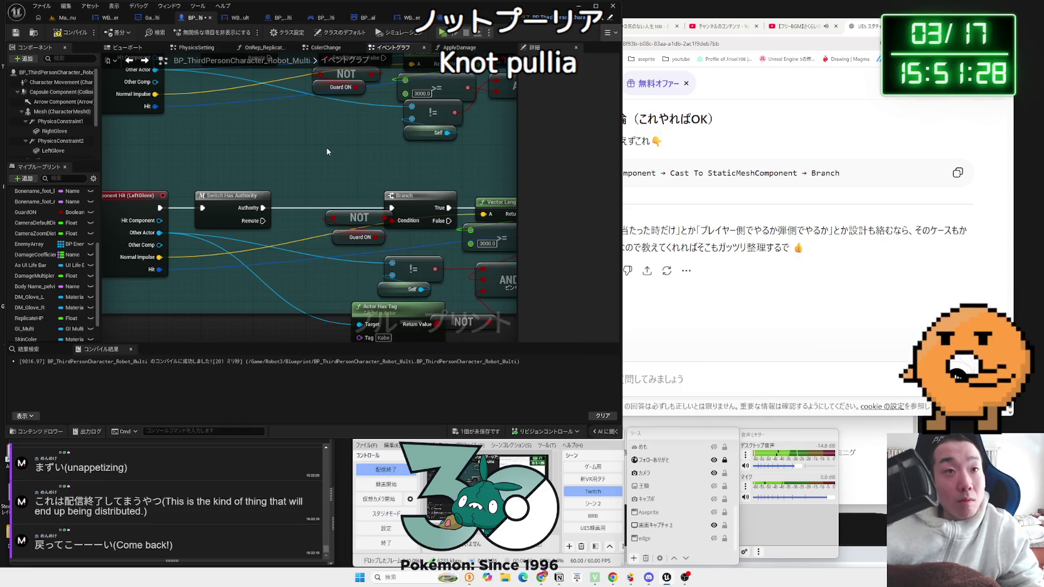
pyautogui.hotkey('ctrl', 'v')
pyautogui.moveTo(293, 162); pyautogui.dragTo(156, 95)
pyautogui.moveTo(342, 143)
pyautogui.mouseDown()
pyautogui.moveTo(258, 152)
pyautogui.moveTo(317, 170)
pyautogui.moveTo(366, 167)
pyautogui.moveTo(328, 143)
pyautogui.moveTo(269, 131)
pyautogui.mouseUp()
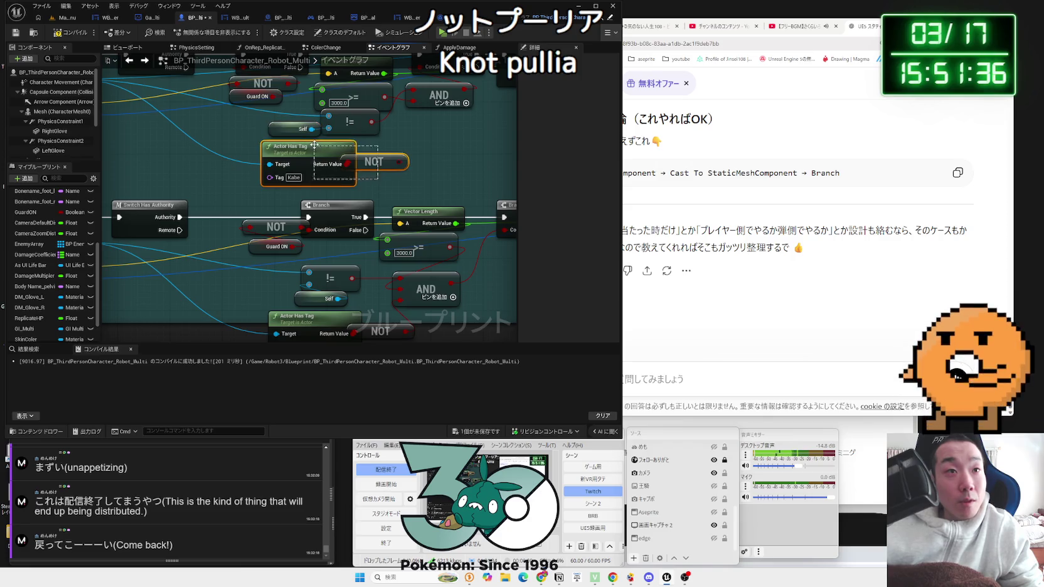
pyautogui.moveTo(402, 162)
pyautogui.mouseDown()
pyautogui.moveTo(413, 115)
pyautogui.moveTo(404, 174)
pyautogui.mouseUp()
pyautogui.click(466, 106)
pyautogui.moveTo(340, 193)
pyautogui.mouseDown()
pyautogui.moveTo(360, 186)
pyautogui.moveTo(361, 153)
pyautogui.mouseUp()
# - Review the Apply Damage and Attack Sound logic, then save the blueprint
pyautogui.moveTo(370, 292); pyautogui.dragTo(128, 268)
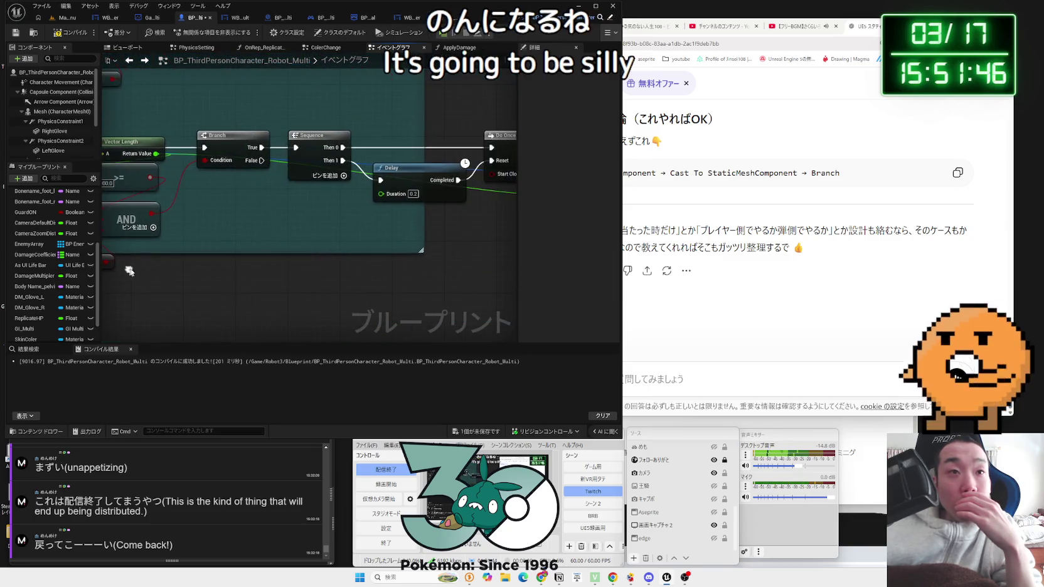
pyautogui.moveTo(366, 250)
pyautogui.mouseDown()
pyautogui.moveTo(116, 247)
pyautogui.moveTo(170, 242)
pyautogui.mouseUp()
pyautogui.click(361, 182)
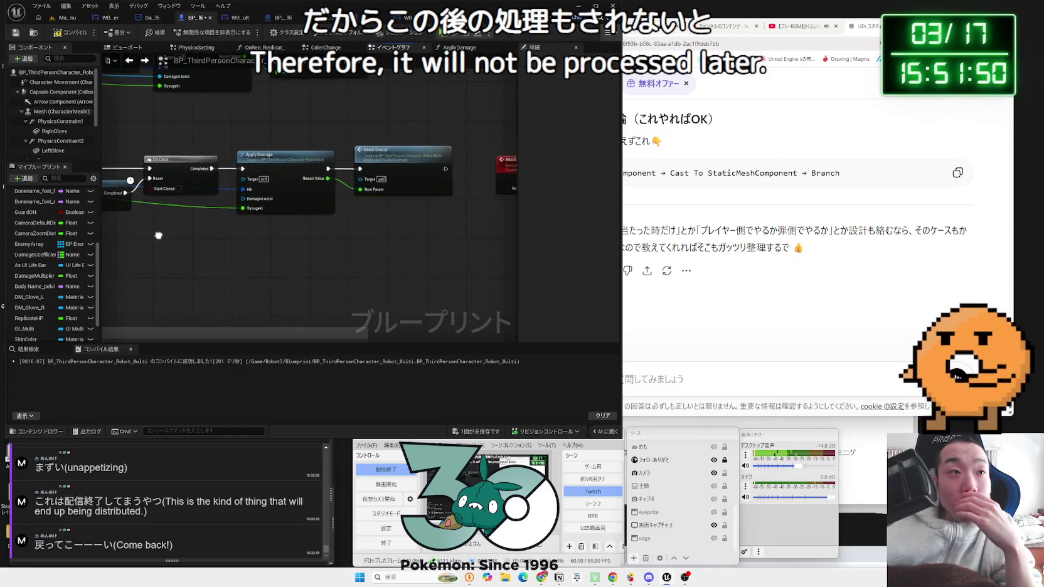
pyautogui.moveTo(138, 334); pyautogui.dragTo(483, 328)
pyautogui.click(481, 433)
pyautogui.click(544, 380)
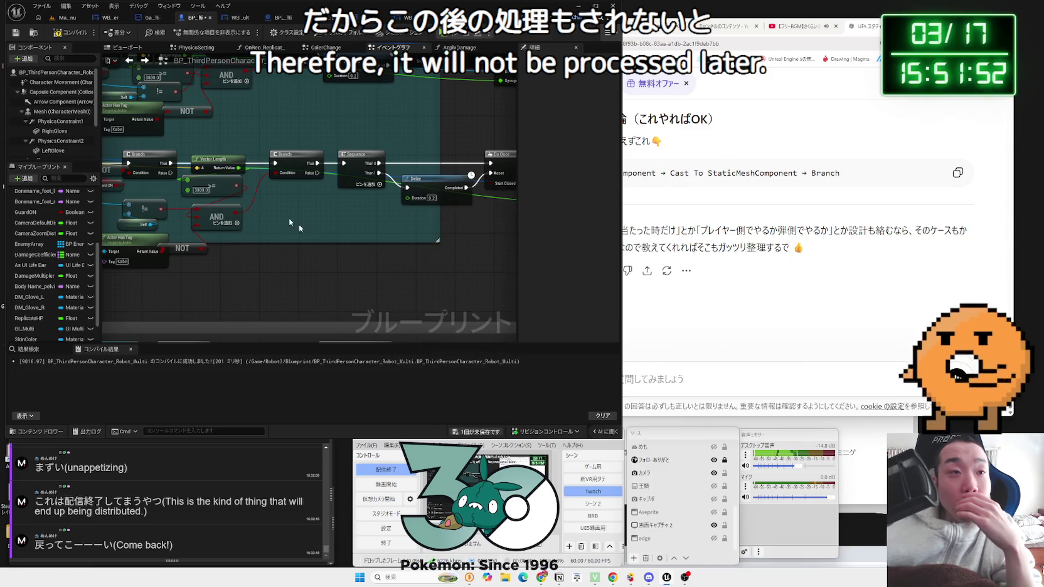
# - Open the Map_MultiNormal level from the Content Browser's Level > Multi folder
pyautogui.click(62, 18)
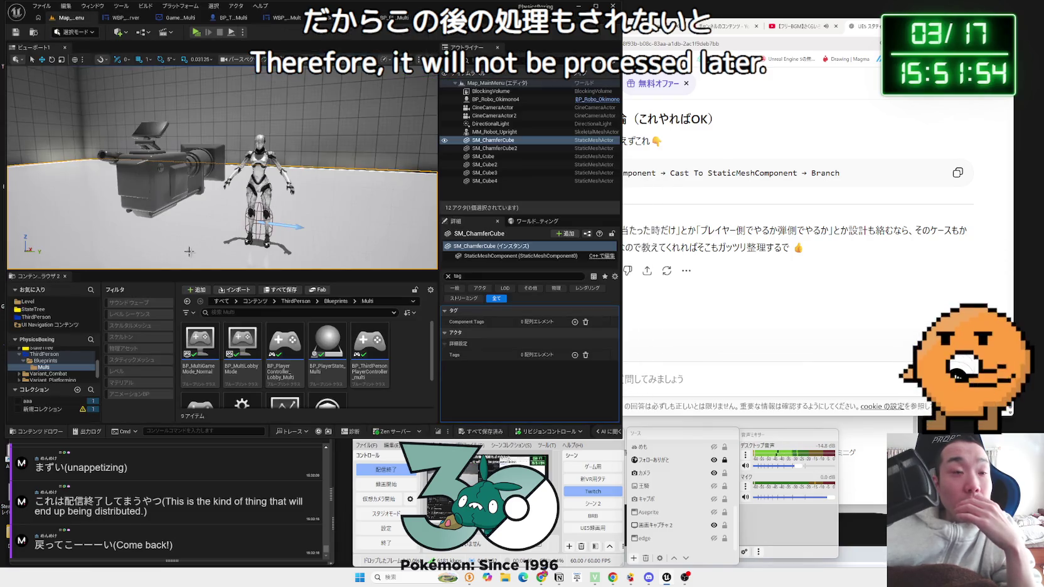
pyautogui.click(37, 354)
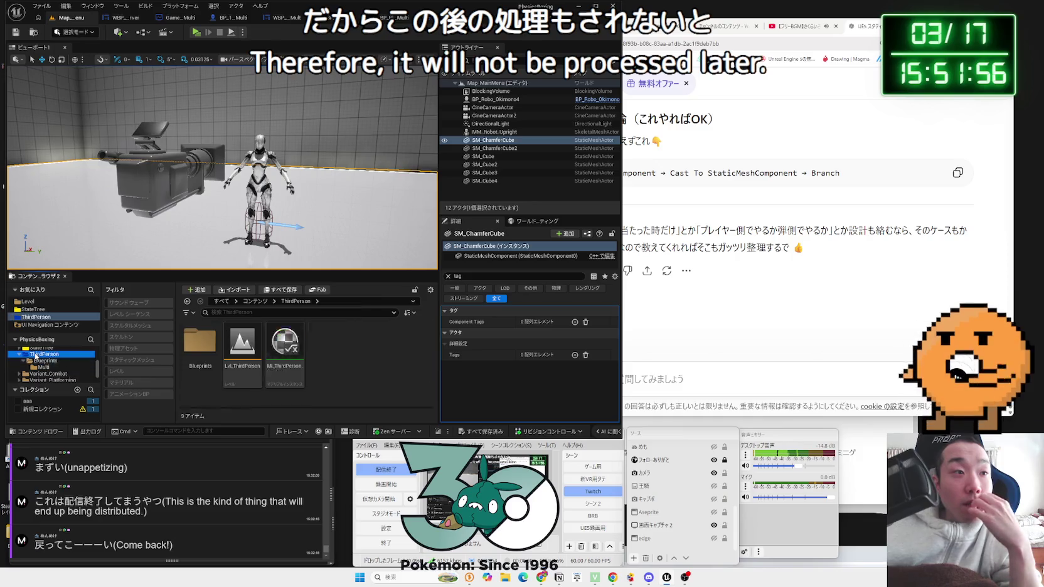
pyautogui.doubleClick(200, 349)
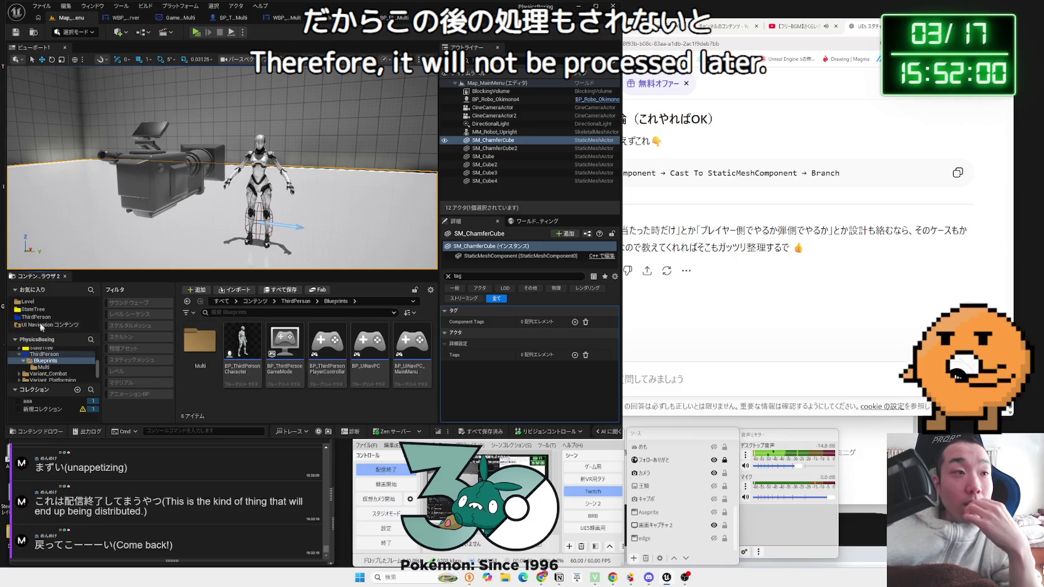
pyautogui.click(28, 301)
pyautogui.doubleClick(242, 348)
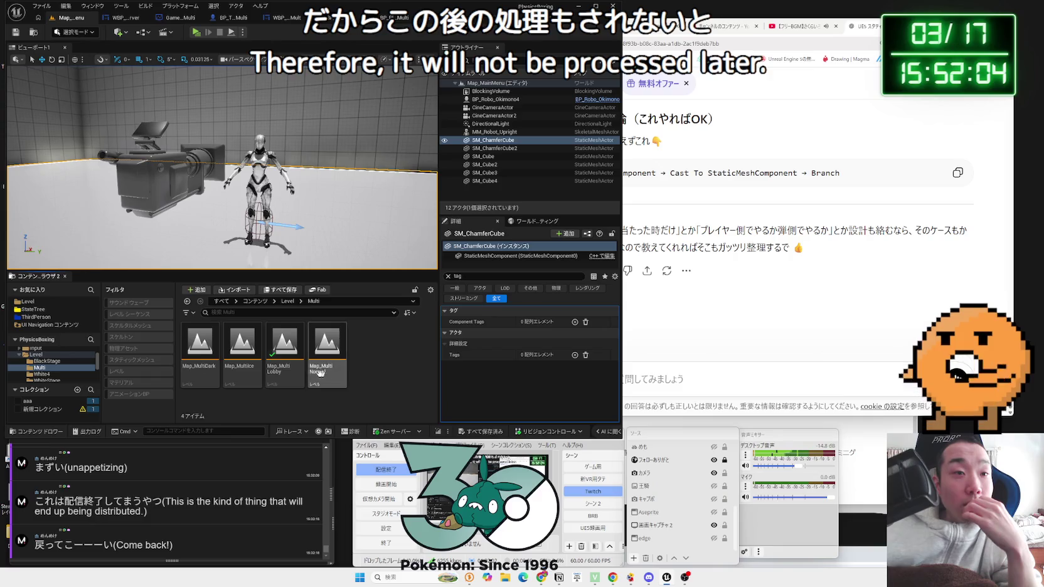
pyautogui.doubleClick(336, 370)
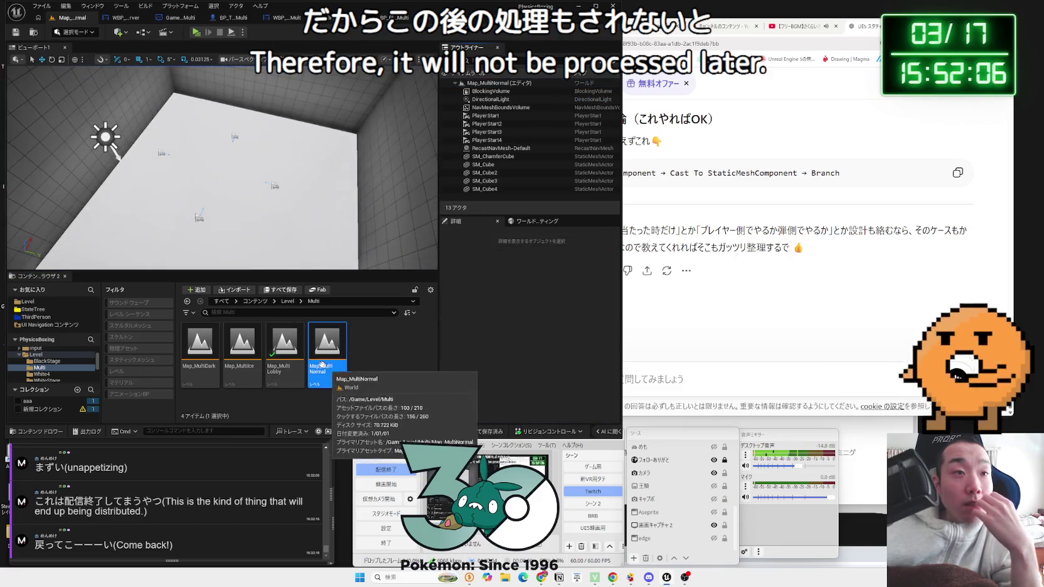
pyautogui.moveTo(261, 217); pyautogui.dragTo(238, 207)
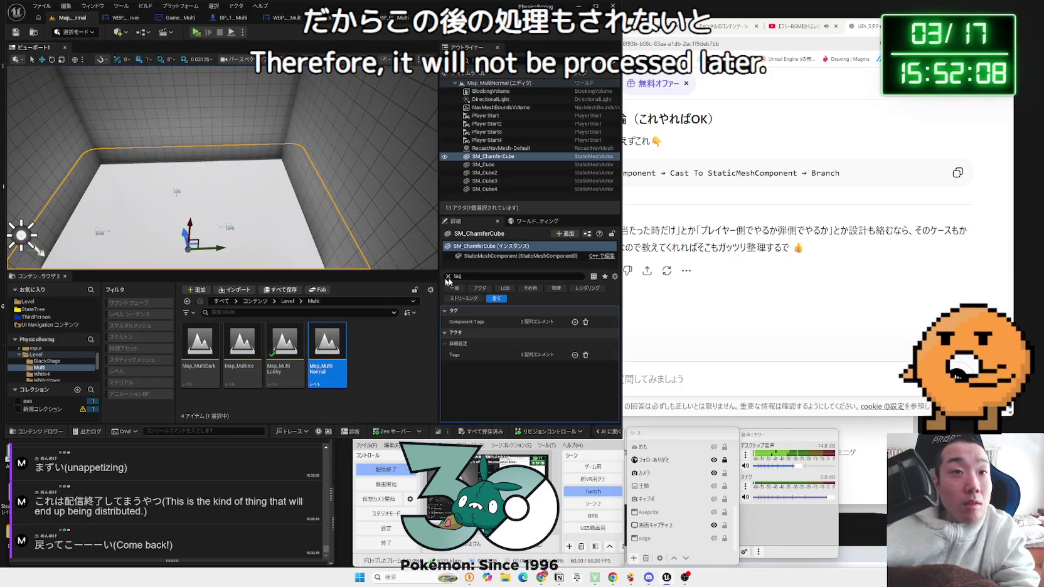
# - Select SM_ChamferCube and SM_Cube through SM_Cube4 and set their Tags [0] to Kabe
pyautogui.keyDown('ctrl'); pyautogui.click(348, 190); pyautogui.keyUp('ctrl')
pyautogui.keyDown('ctrl'); pyautogui.click(157, 126); pyautogui.keyUp('ctrl')
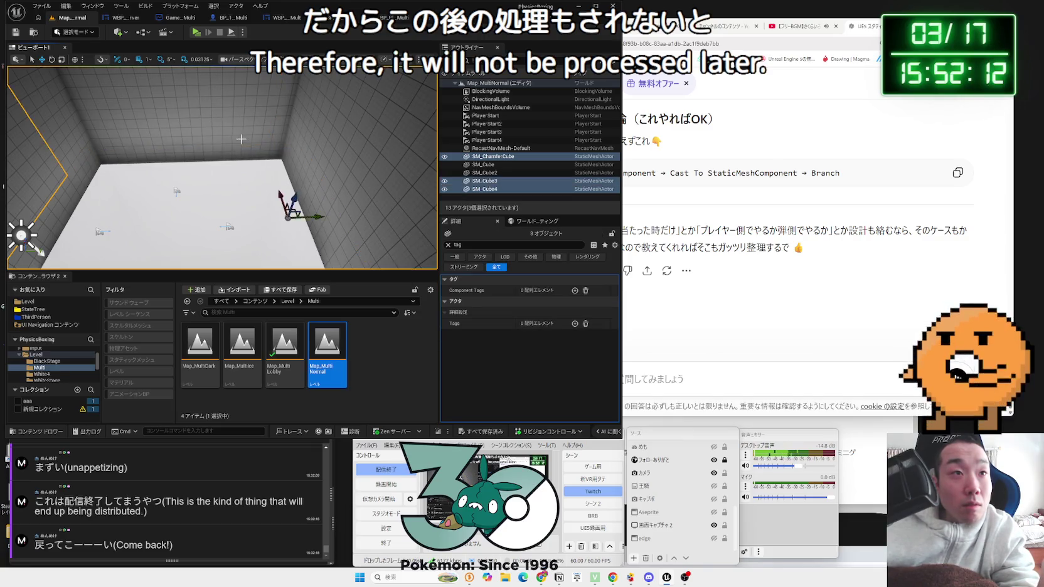
pyautogui.keyDown('ctrl'); pyautogui.click(102, 174); pyautogui.keyUp('ctrl')
pyautogui.keyDown('ctrl'); pyautogui.click(64, 184); pyautogui.keyUp('ctrl')
pyautogui.moveTo(64, 183); pyautogui.dragTo(100, 146)
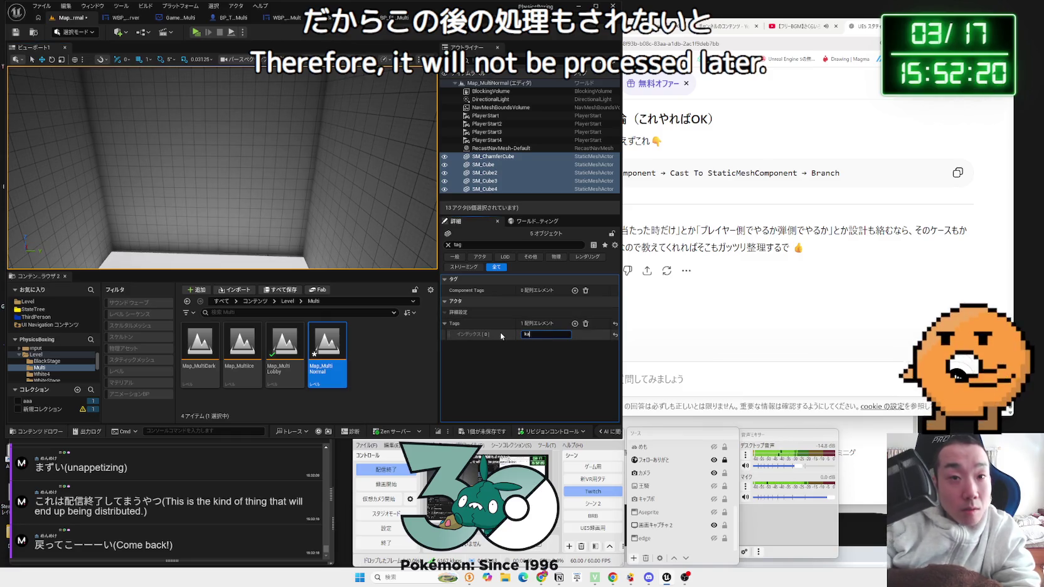
pyautogui.write('be')
pyautogui.press('Return')
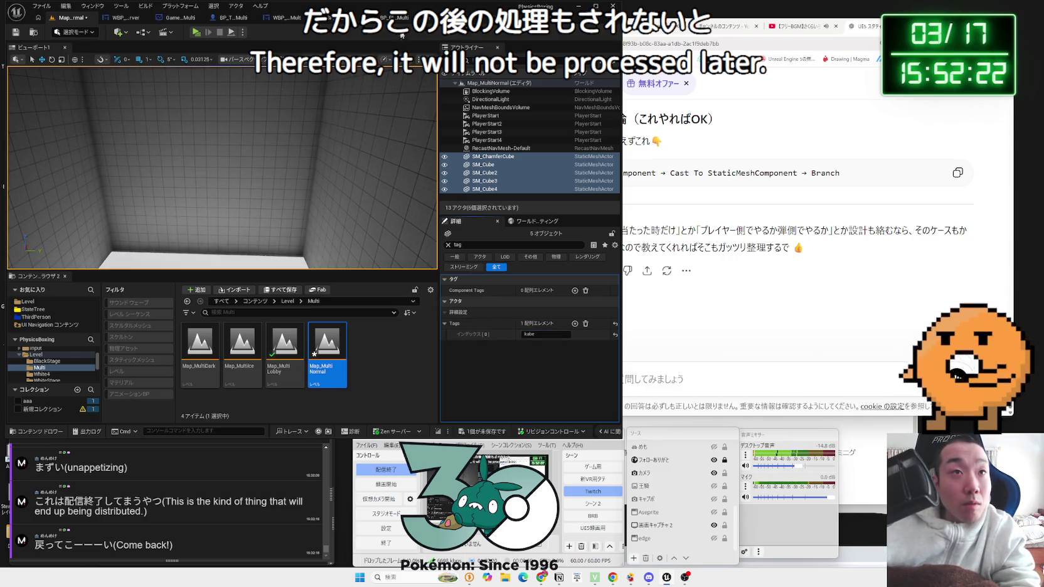
pyautogui.click(227, 21)
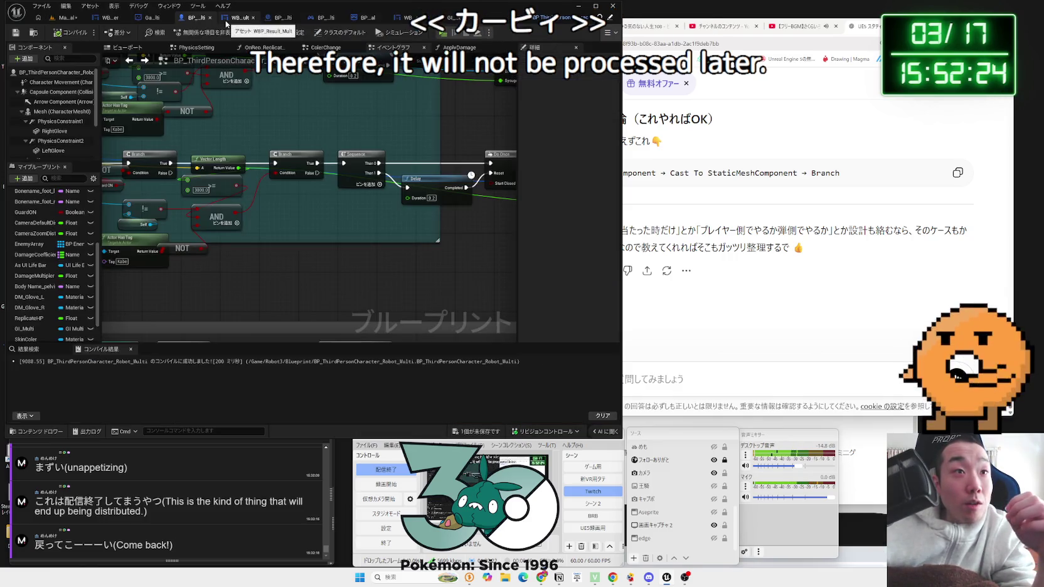
pyautogui.click(56, 22)
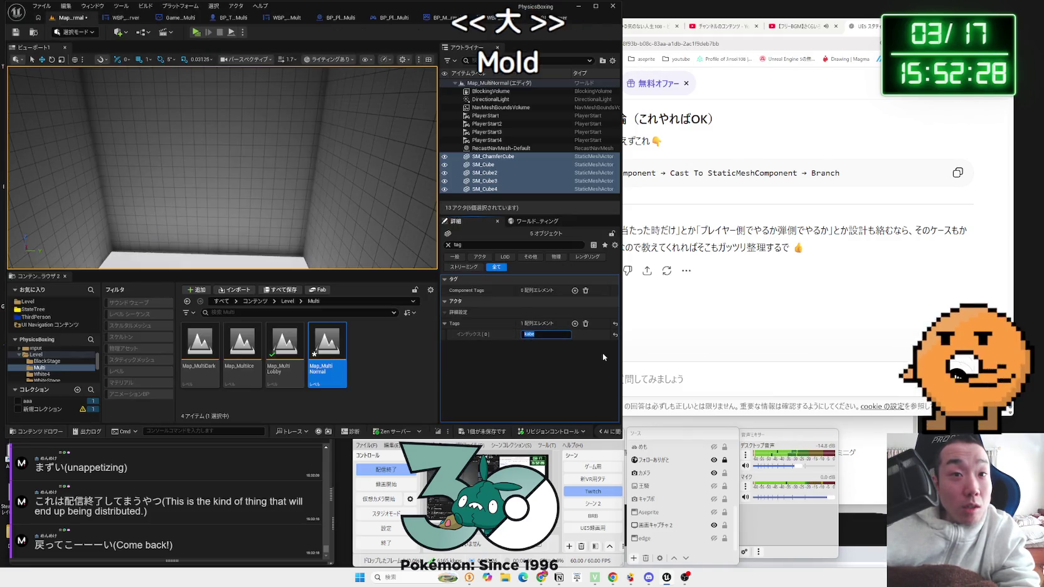
pyautogui.write('Kabe')
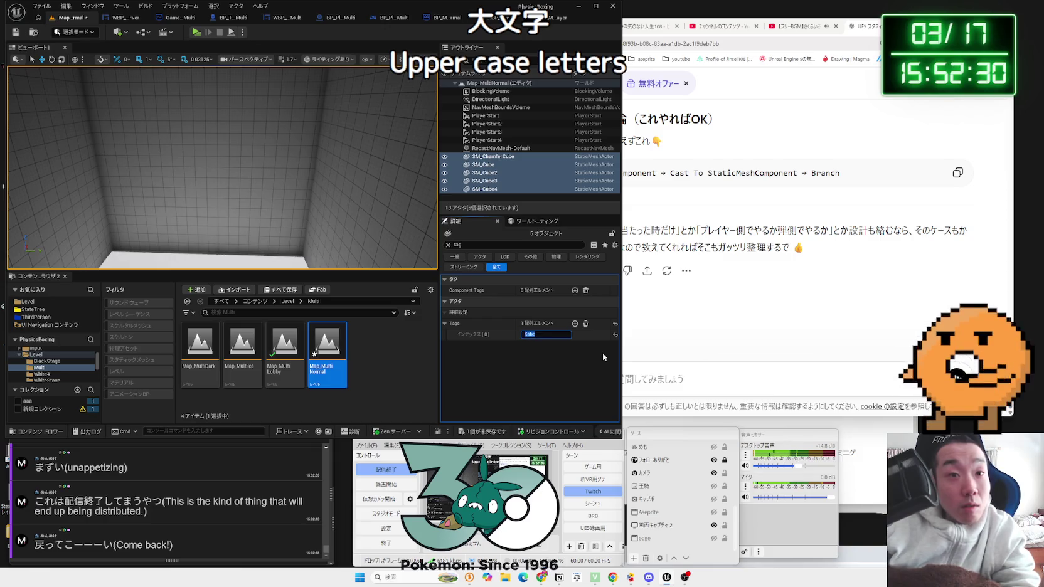
# - Save Map_MultiNormal, then clear the Details filter and select SM_Cube
pyautogui.click(482, 431)
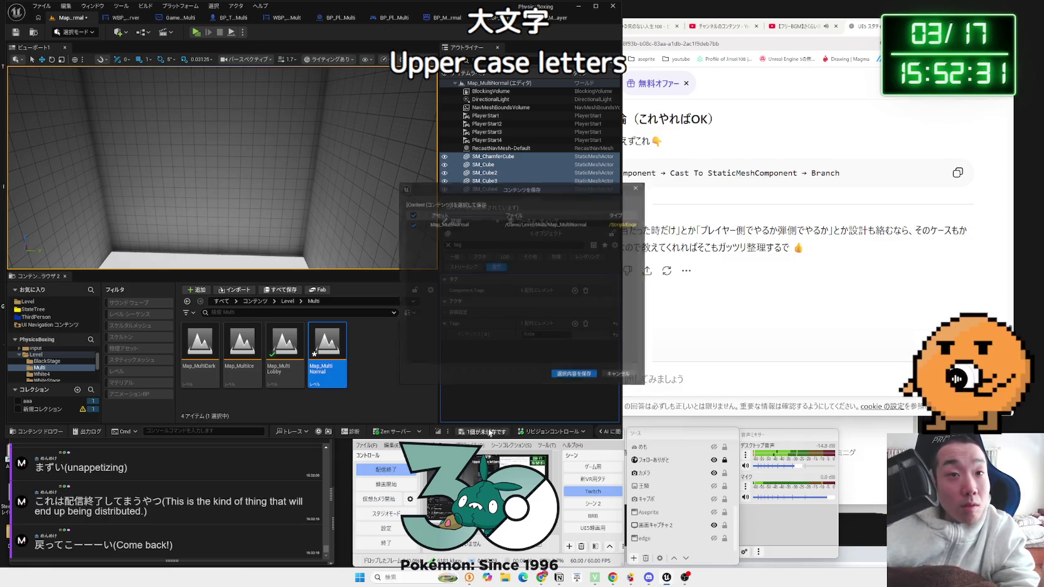
pyautogui.click(559, 381)
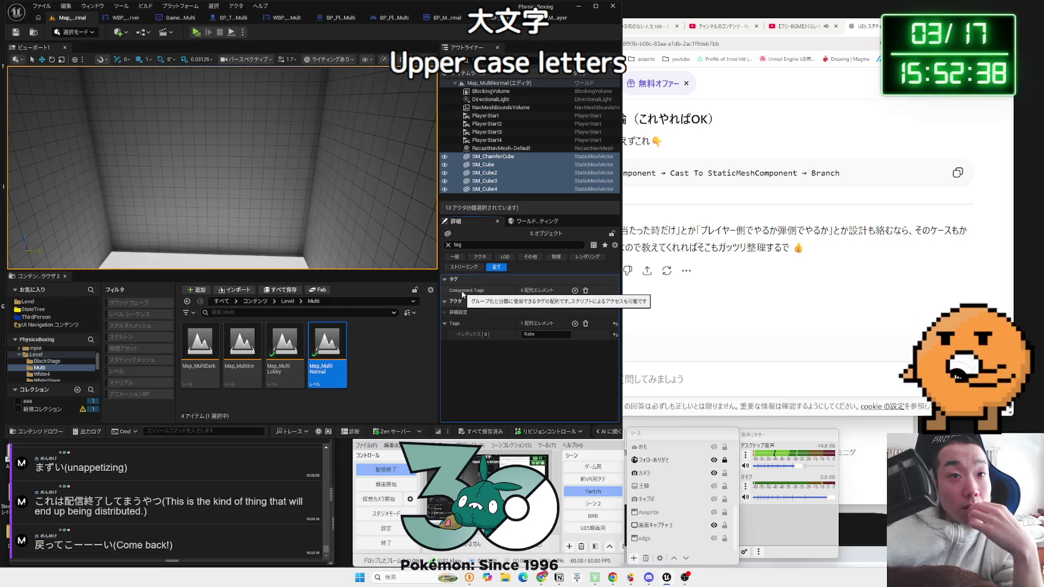
pyautogui.click(448, 245)
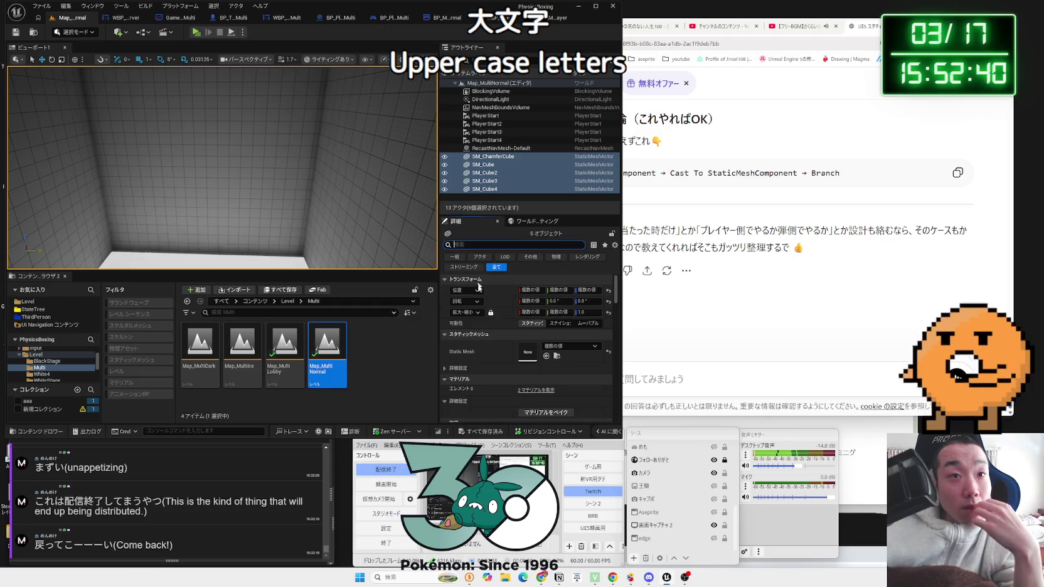
pyautogui.click(488, 190)
pyautogui.press('Up')
pyautogui.press('Up')
pyautogui.press('Up')
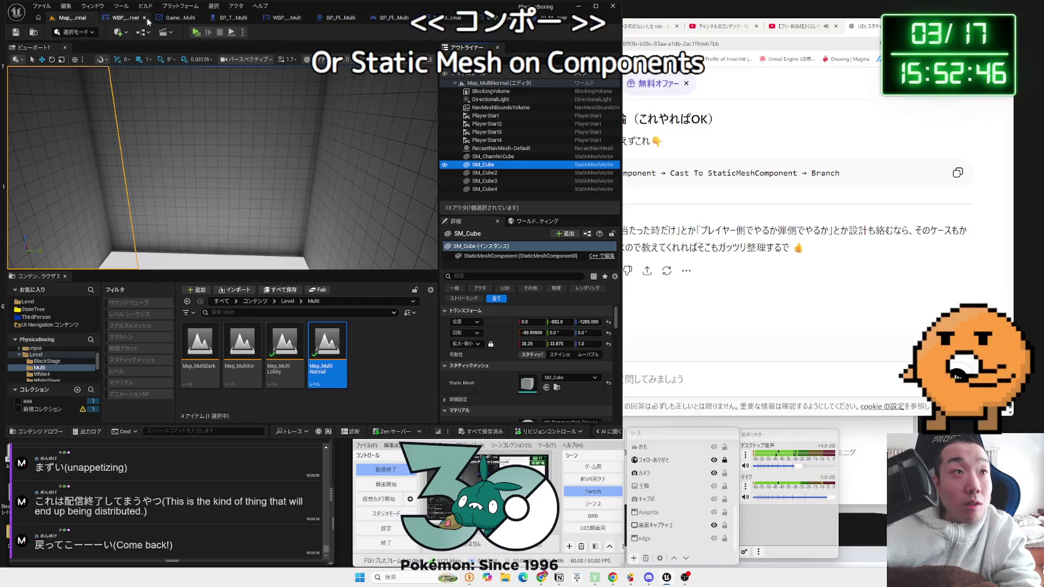
# - Switch to the BP_ThirdPersonCharacter_Robot_Multi graph and try an == node search from Other Actor
pyautogui.click(178, 18)
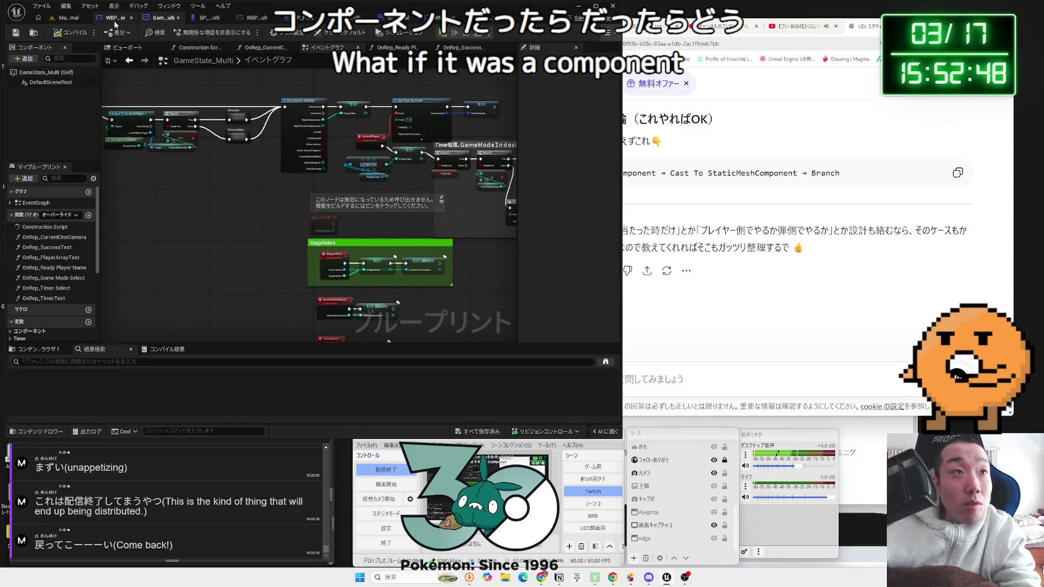
pyautogui.click(115, 21)
pyautogui.click(198, 19)
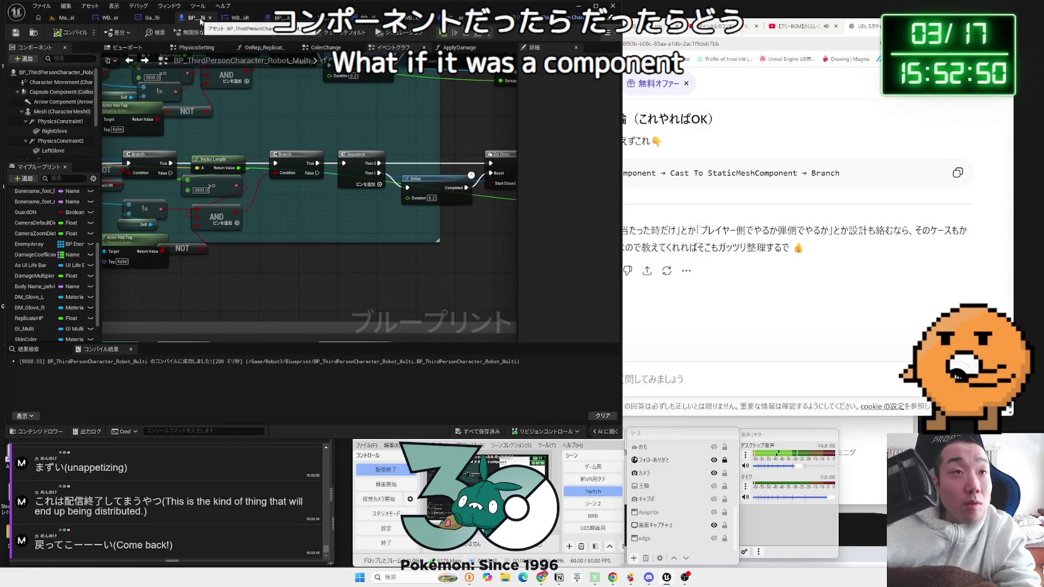
pyautogui.moveTo(191, 161); pyautogui.dragTo(241, 253)
pyautogui.write('==')
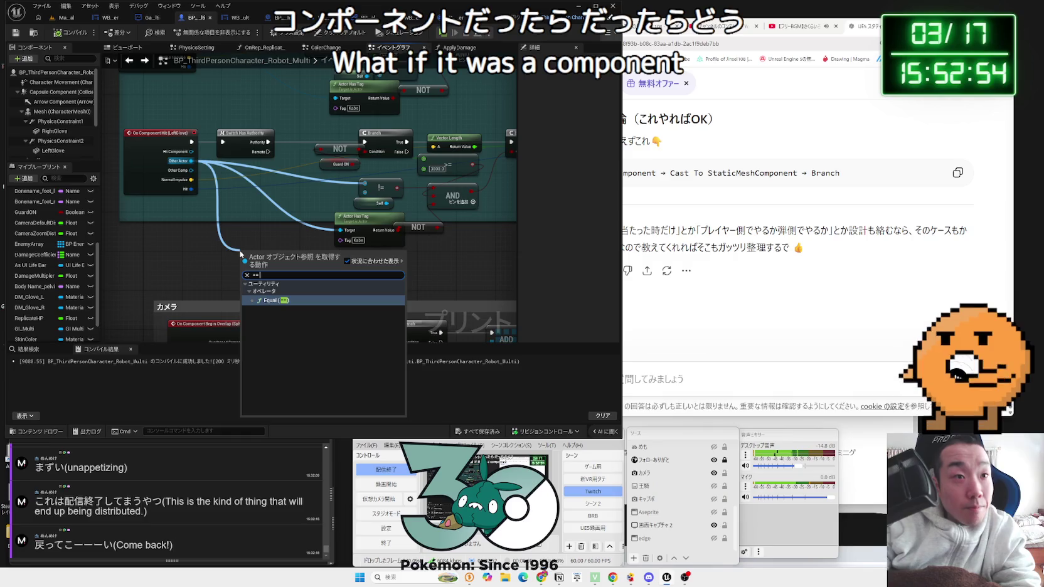
pyautogui.click(199, 216)
# - Place a trial Equal (==) node on Hit Component, then delete it unused
pyautogui.moveTo(191, 151); pyautogui.dragTo(244, 251)
pyautogui.write('static mesh')
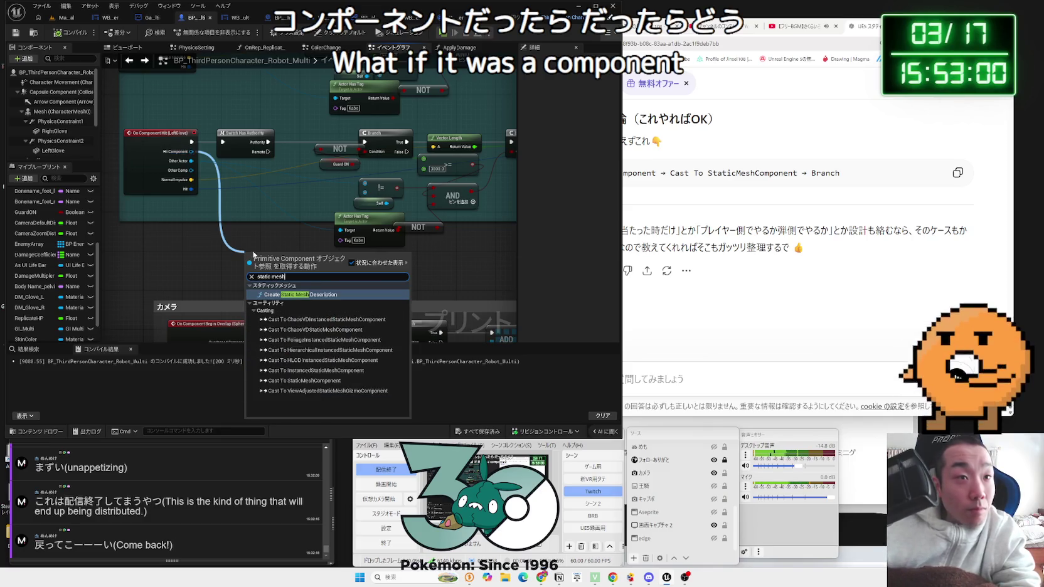
pyautogui.press('Escape')
pyautogui.moveTo(243, 244); pyautogui.dragTo(244, 244)
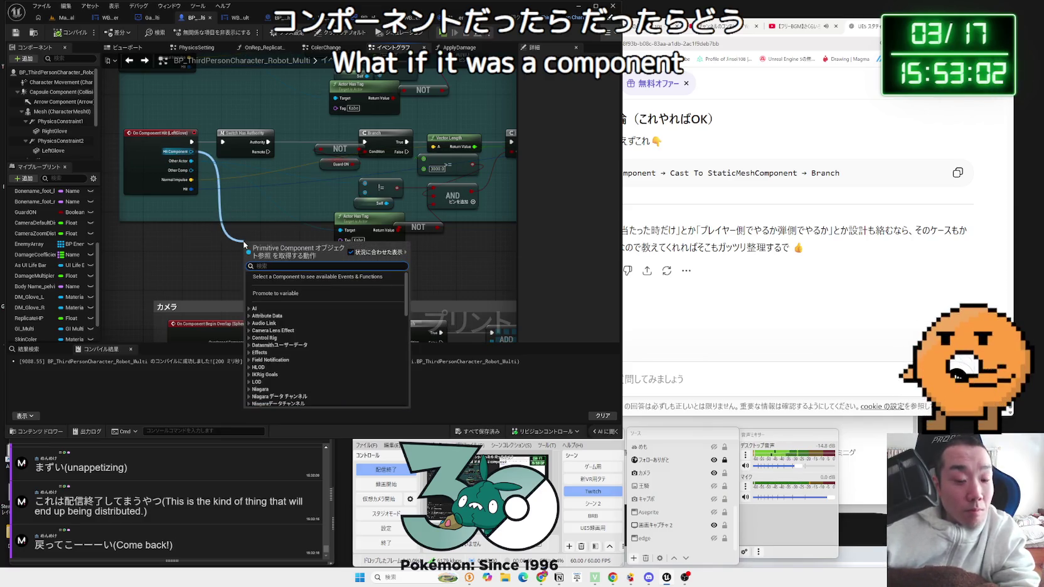
pyautogui.write('==')
pyautogui.click(275, 291)
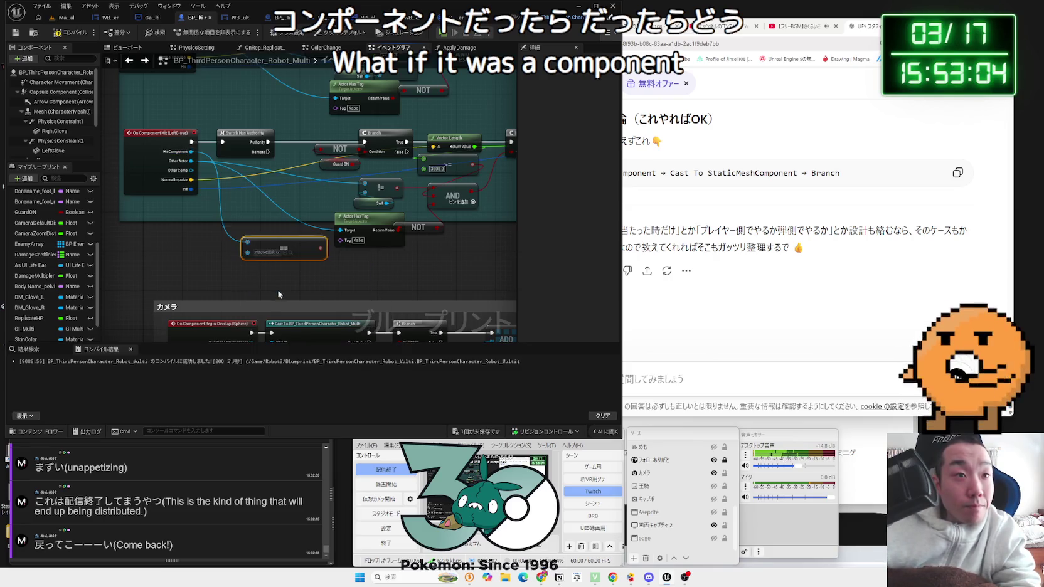
pyautogui.moveTo(249, 253); pyautogui.dragTo(226, 264)
pyautogui.write('stati')
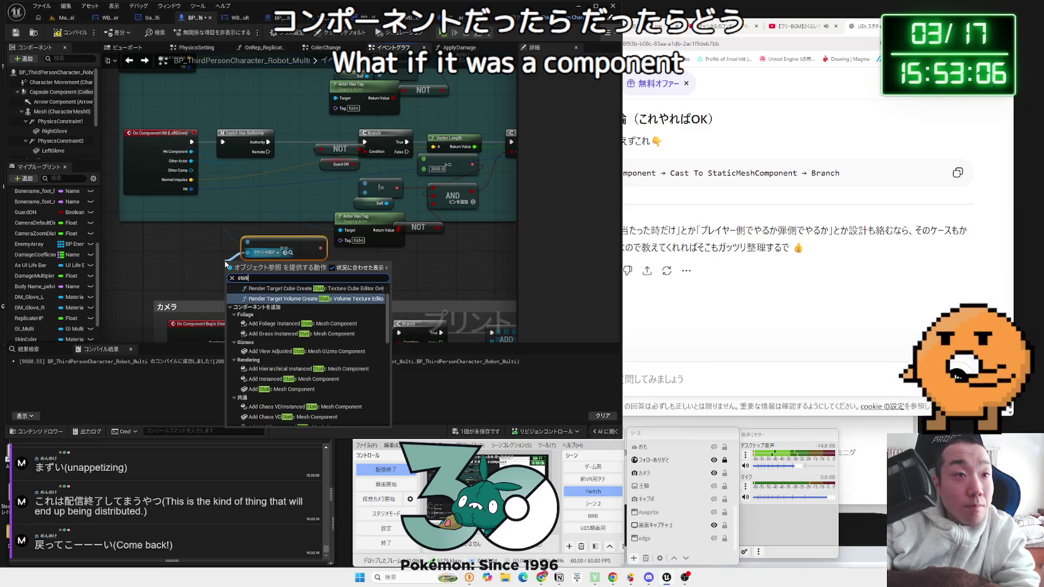
pyautogui.write('c mesh com')
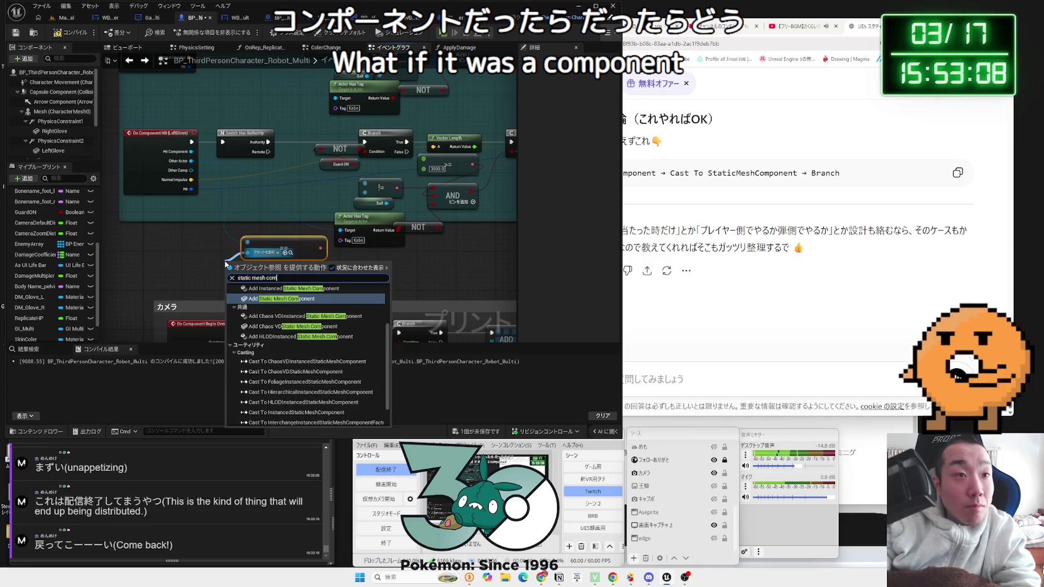
pyautogui.write('ponent')
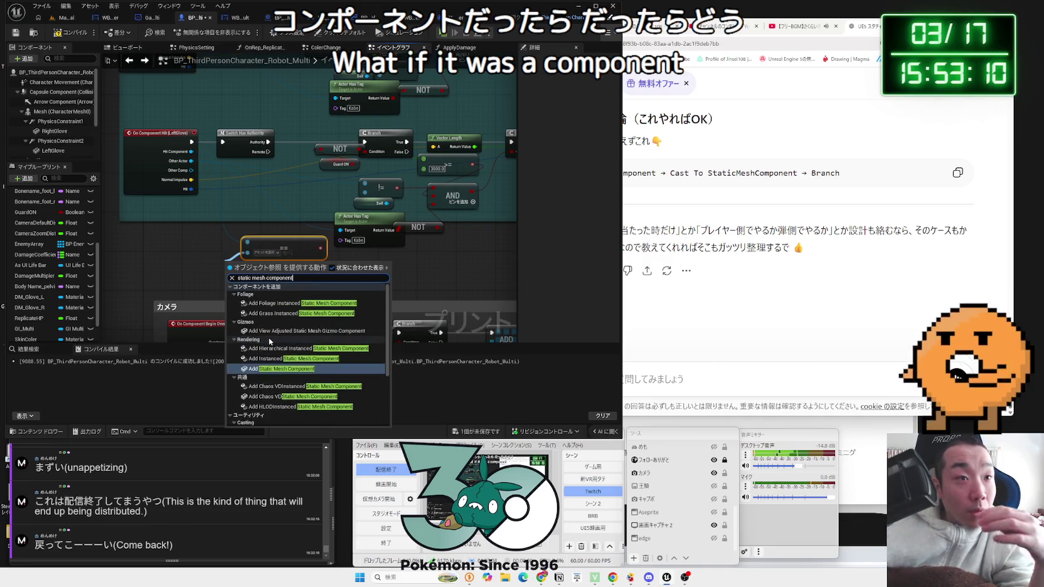
pyautogui.click(170, 266)
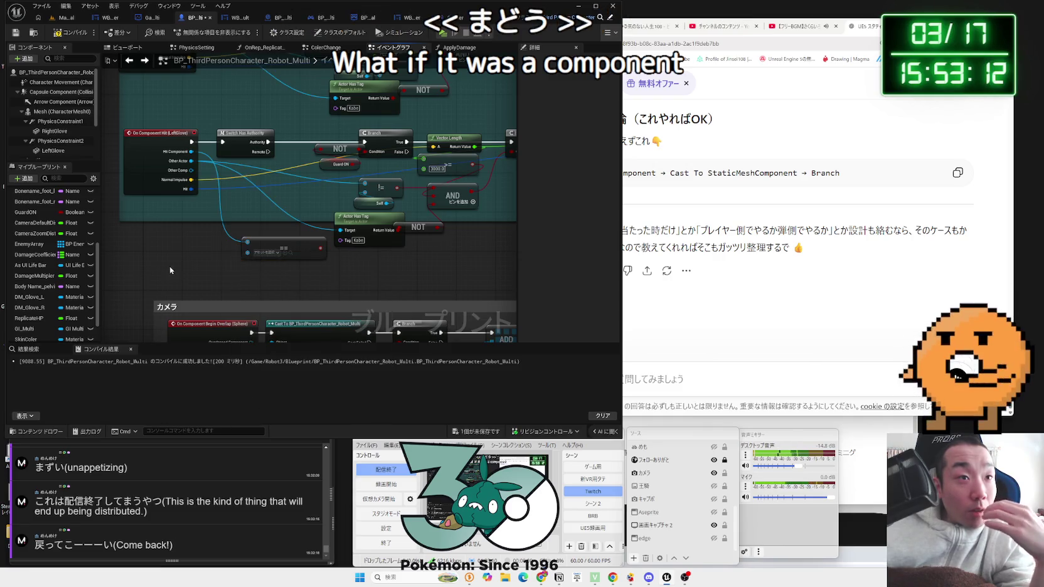
pyautogui.press('Delete')
# - Try a Cast node search from Hit Component, cancel it, and return to Map_MultiNormal
pyautogui.scroll(2, 247, 178)
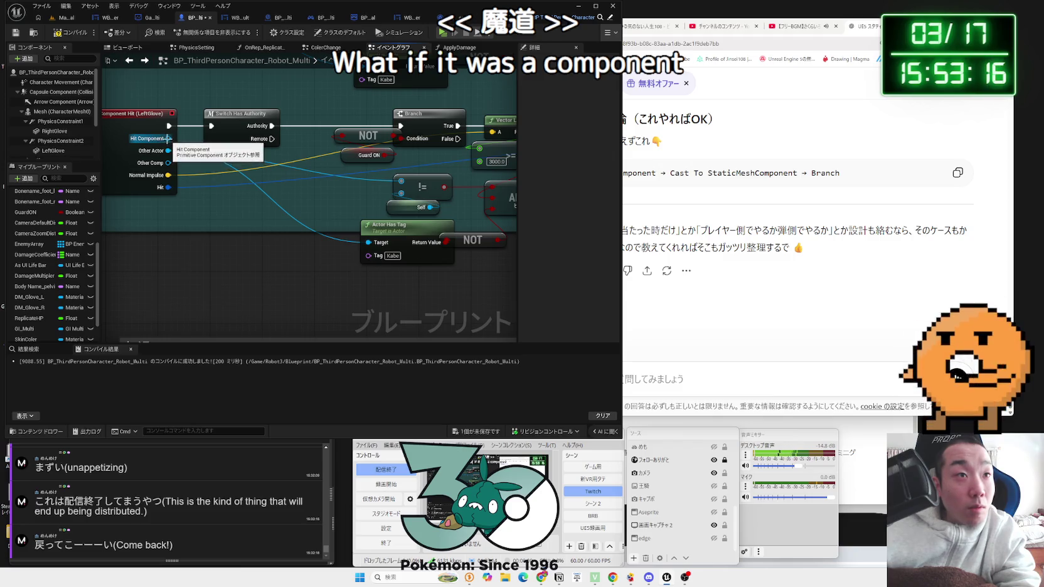
pyautogui.moveTo(168, 139); pyautogui.dragTo(226, 254)
pyautogui.write('casto')
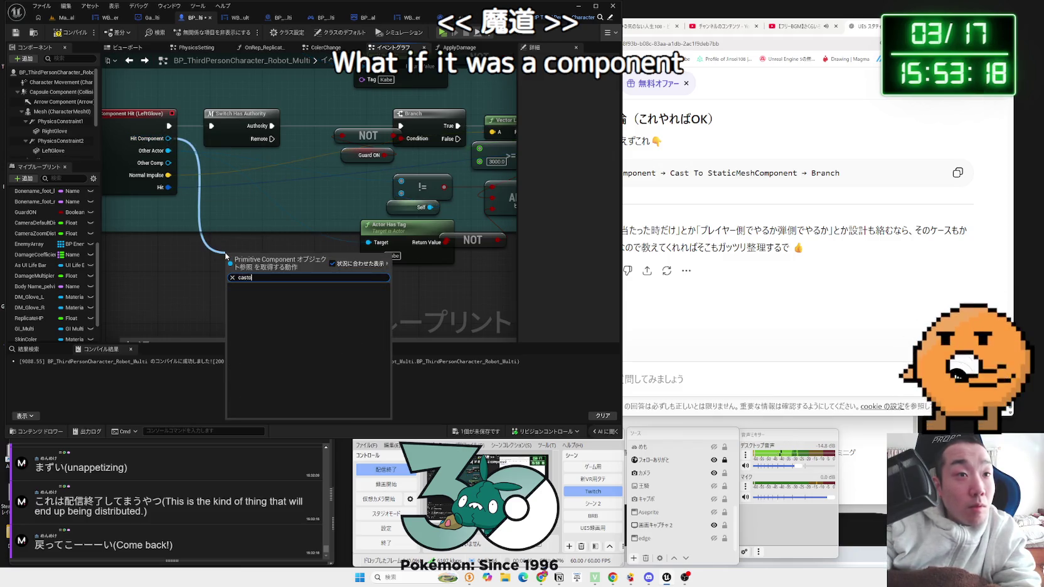
pyautogui.click(174, 234)
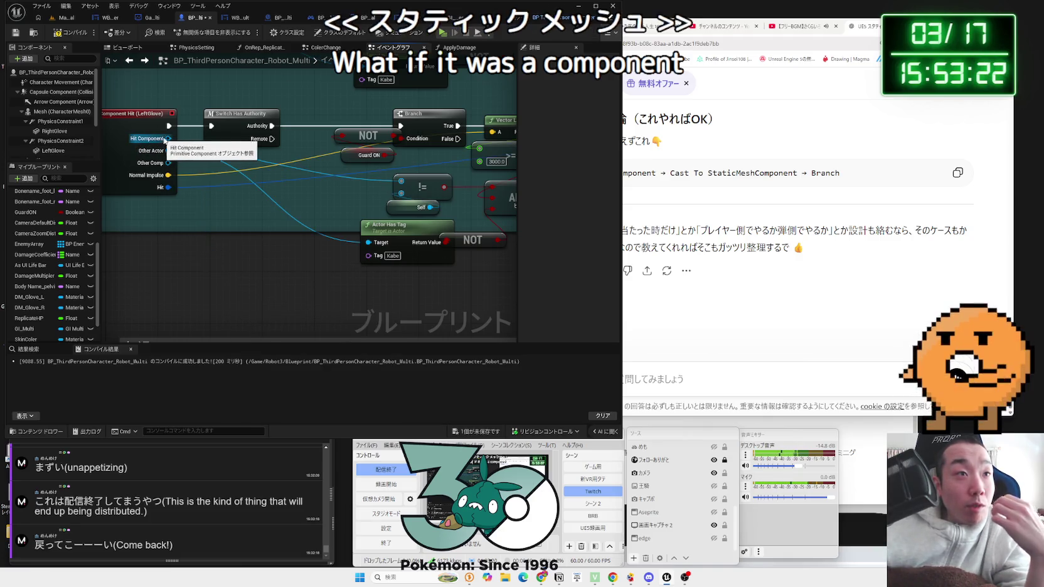
pyautogui.moveTo(168, 151); pyautogui.dragTo(210, 228)
pyautogui.scroll(-8, 255, 312)
pyautogui.scroll(-10, 255, 311)
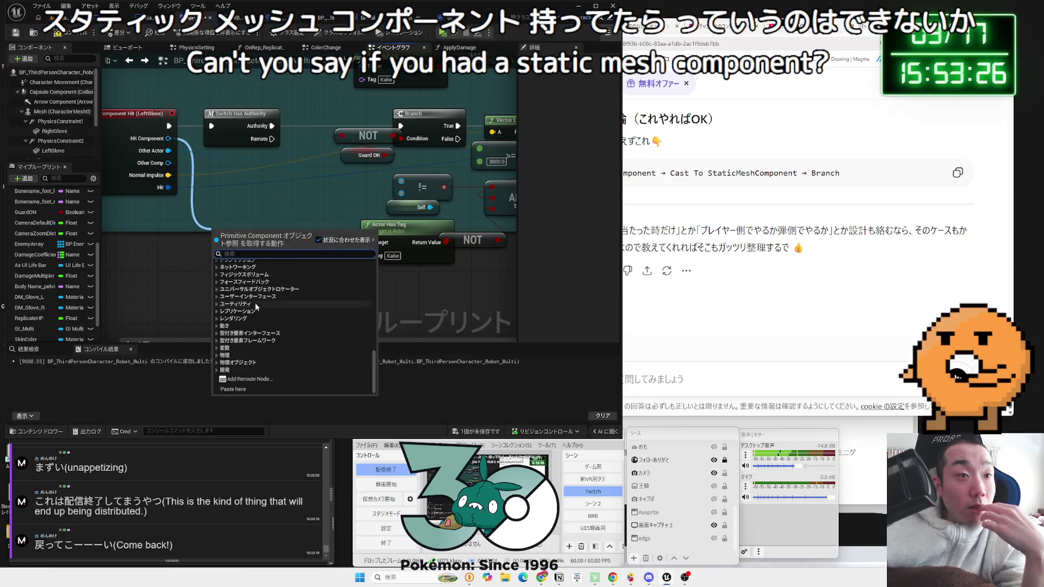
pyautogui.click(177, 286)
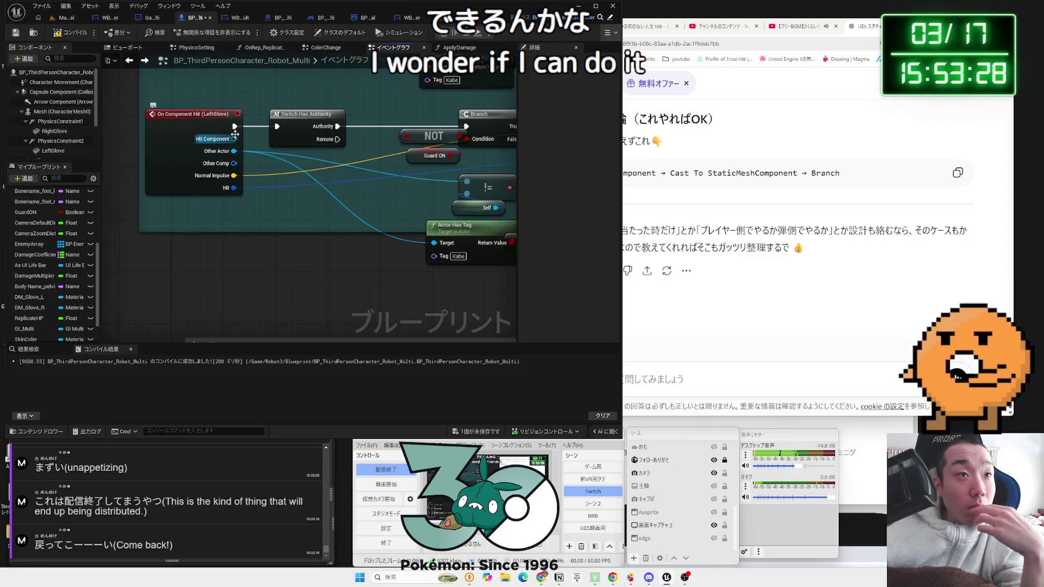
pyautogui.moveTo(234, 126); pyautogui.dragTo(131, 121)
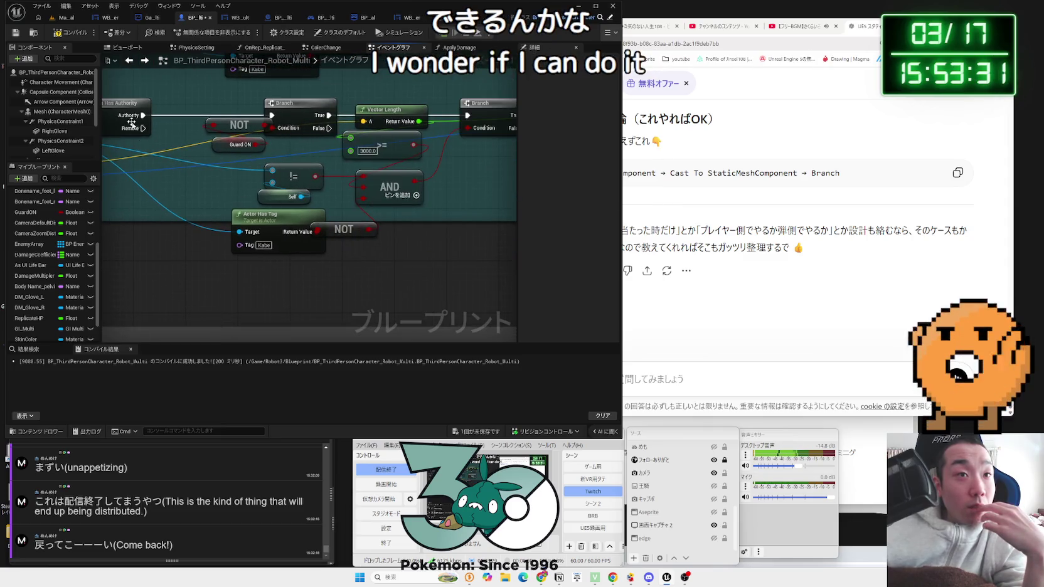
pyautogui.click(59, 18)
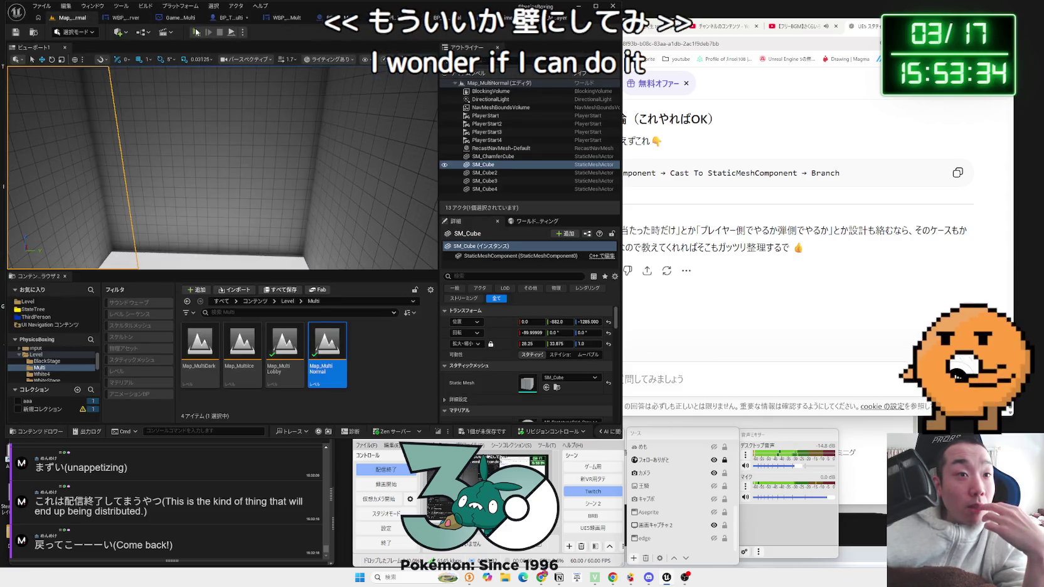
# - Run a three-window multiplayer play test of Map_MultiNormal and stop it with Esc
pyautogui.click(196, 32)
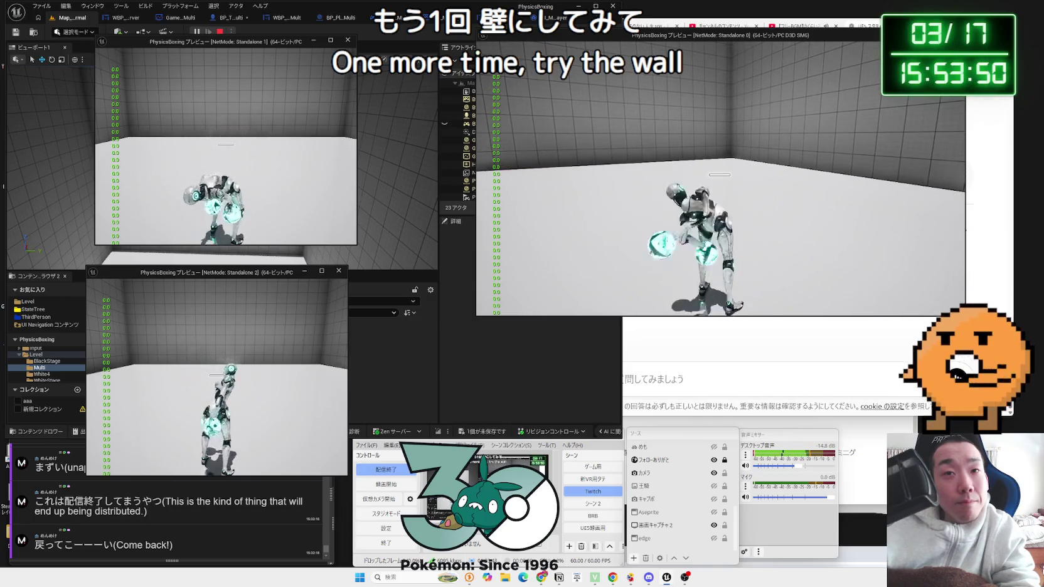
pyautogui.press('Escape')
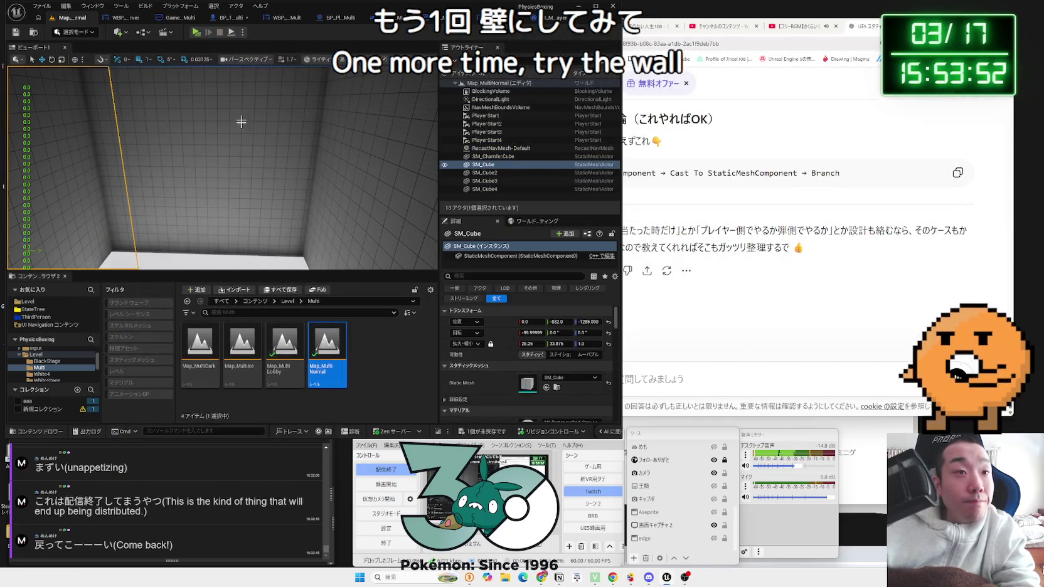
pyautogui.click(27, 302)
# - Load Map_MainMenu without saving, run a multiplayer test across two preview windows, then stop it
pyautogui.doubleClick(242, 360)
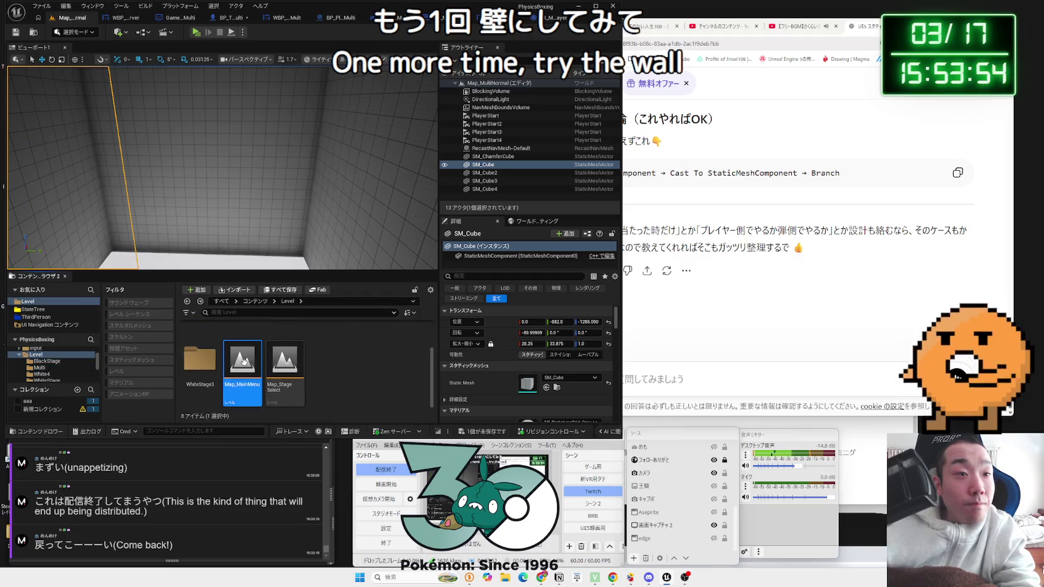
pyautogui.click(549, 381)
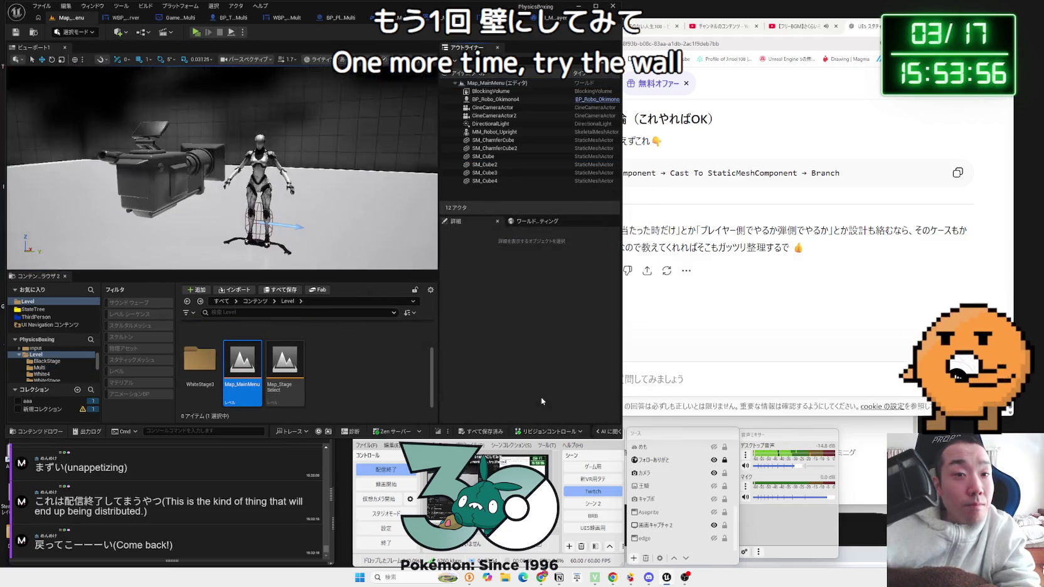
pyautogui.click(197, 32)
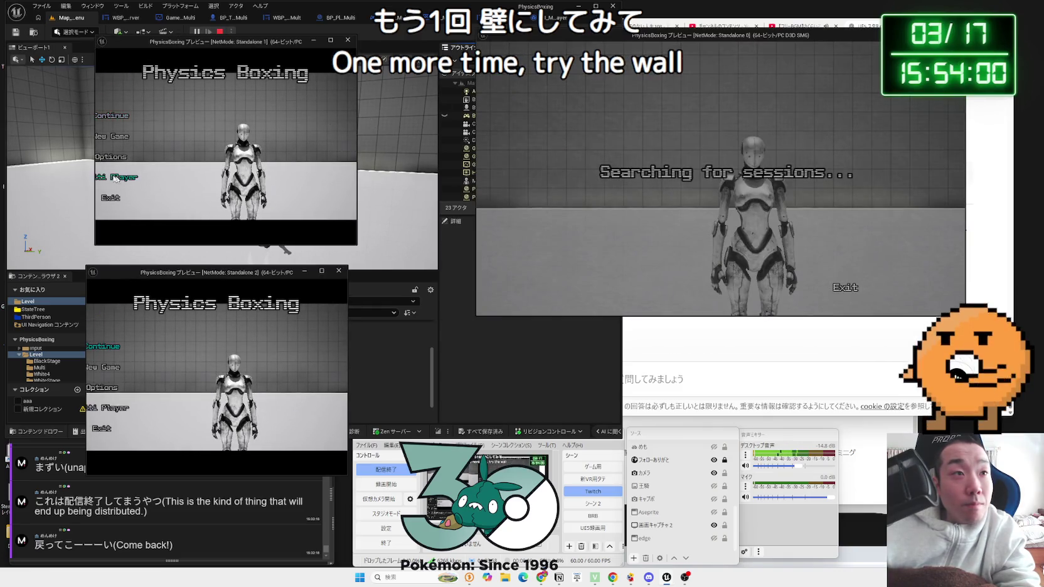
pyautogui.click(115, 178)
pyautogui.moveTo(348, 321); pyautogui.dragTo(484, 321)
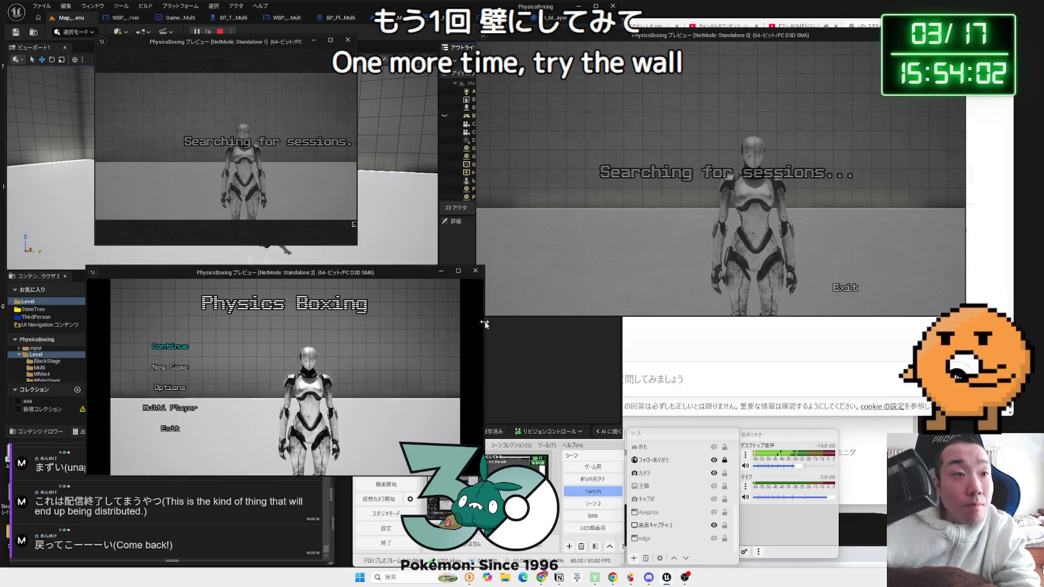
pyautogui.click(198, 351)
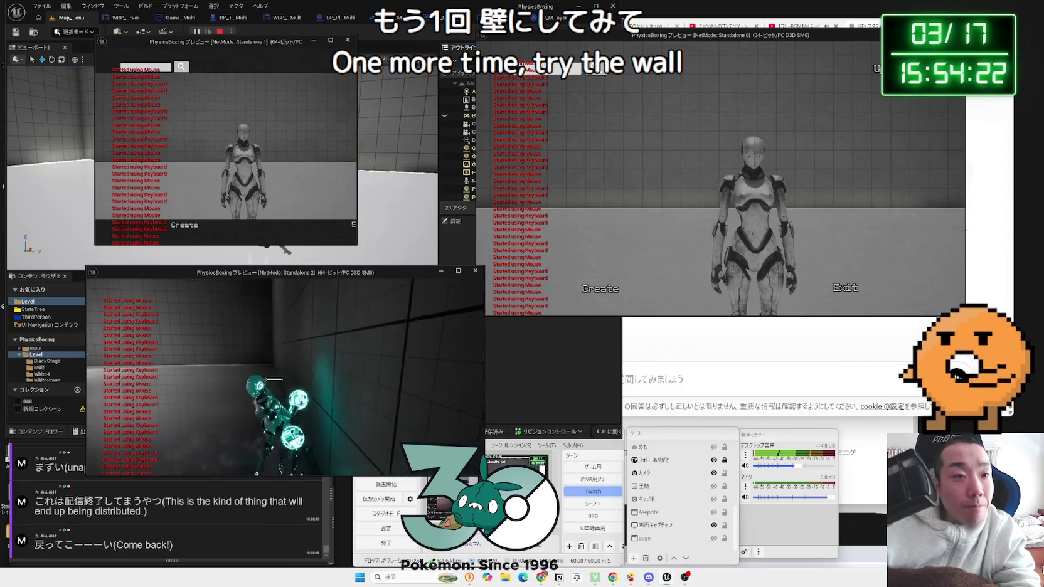
pyautogui.press('Escape')
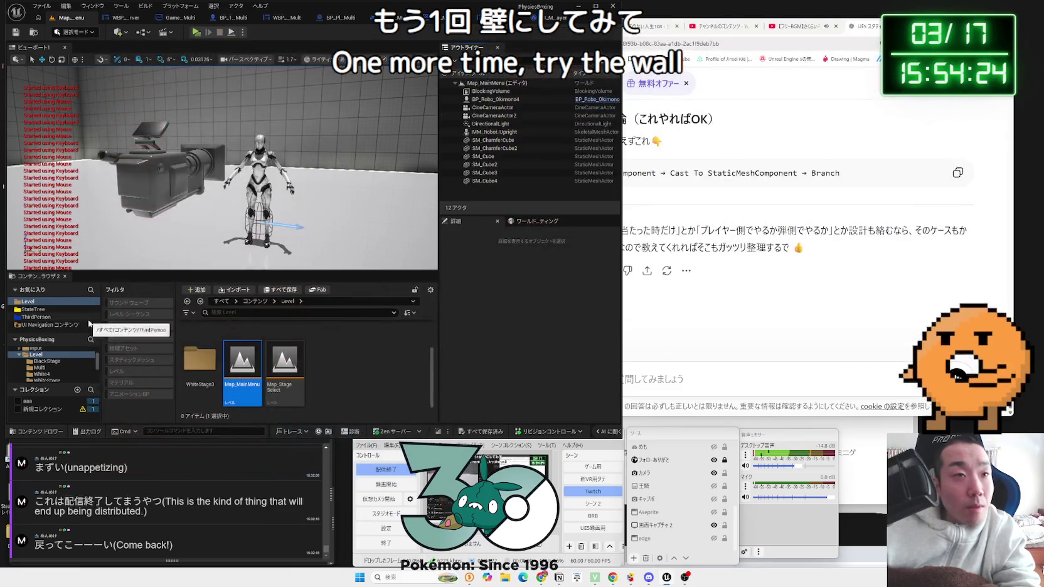
pyautogui.click(317, 411)
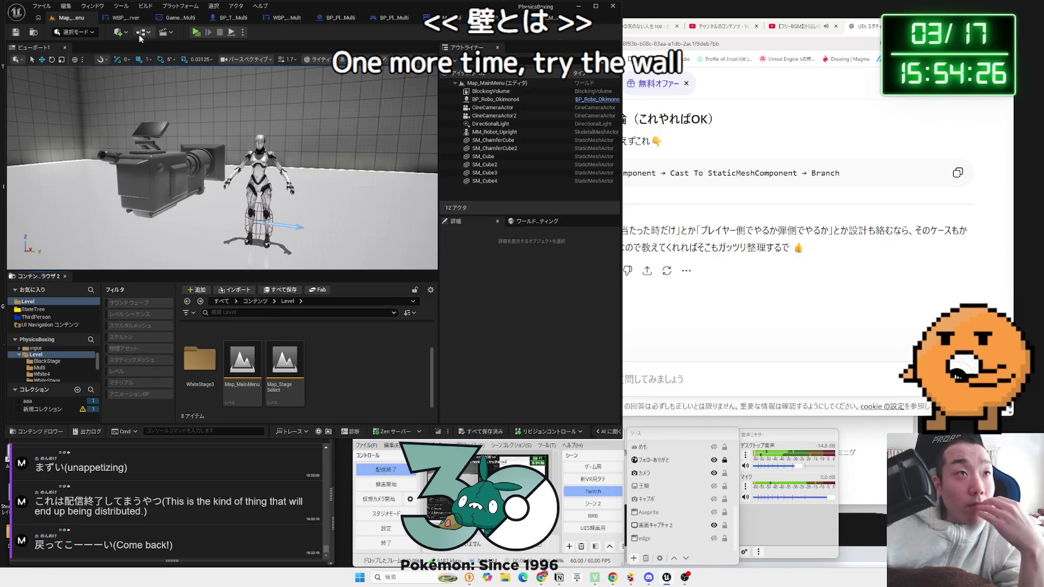
pyautogui.click(50, 324)
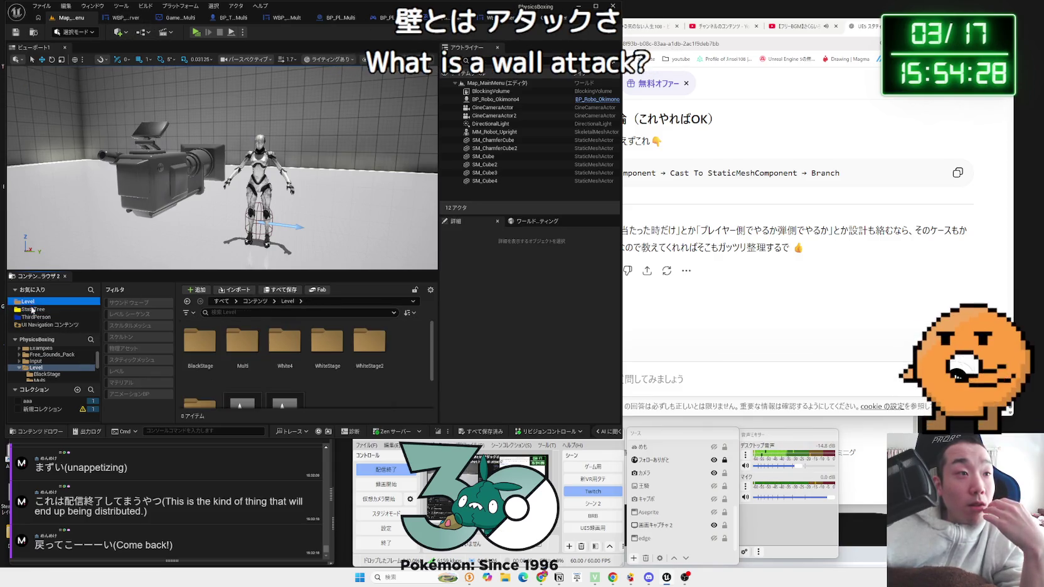
# - Open BP_ThirdPersonCharacter_Robot2 from the aaa collection and survey its damage and sound nodes
pyautogui.click(27, 401)
pyautogui.click(200, 352)
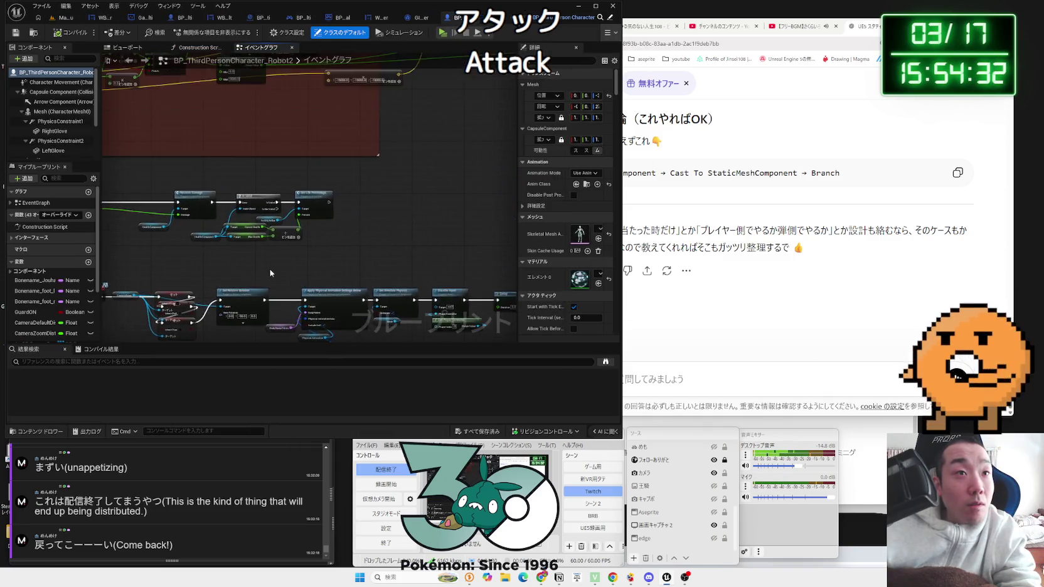
pyautogui.scroll(6, 280, 264)
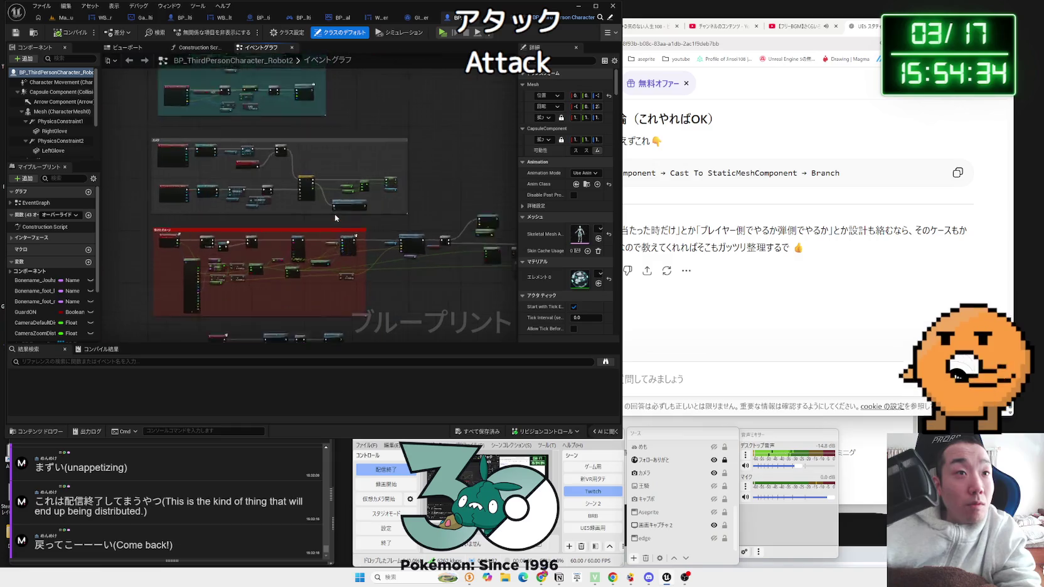
pyautogui.moveTo(363, 240); pyautogui.dragTo(129, 147)
pyautogui.scroll(2, 129, 157)
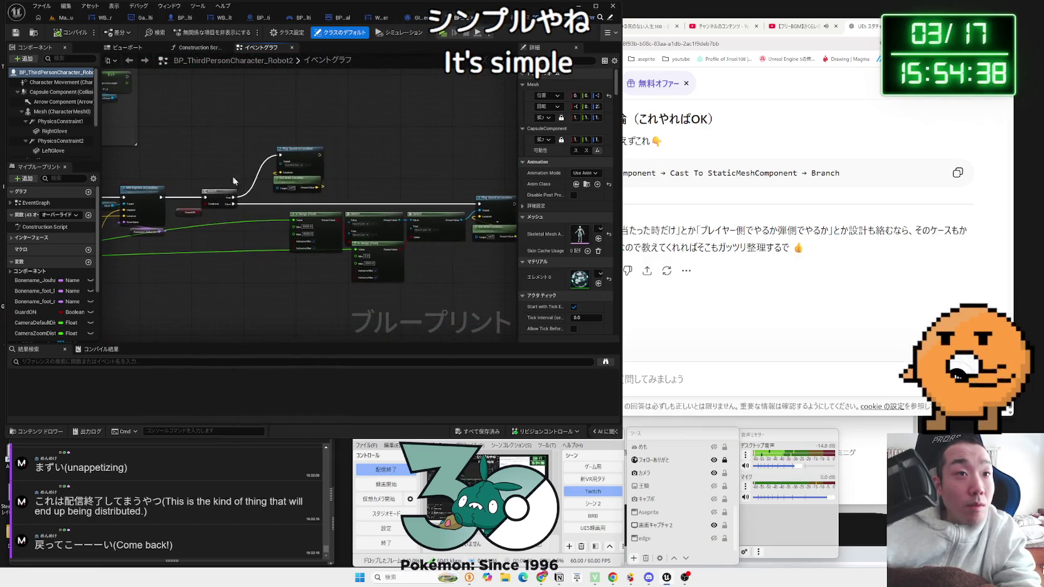
pyautogui.moveTo(260, 230)
pyautogui.mouseDown()
pyautogui.moveTo(350, 222)
pyautogui.moveTo(336, 326)
pyautogui.mouseUp()
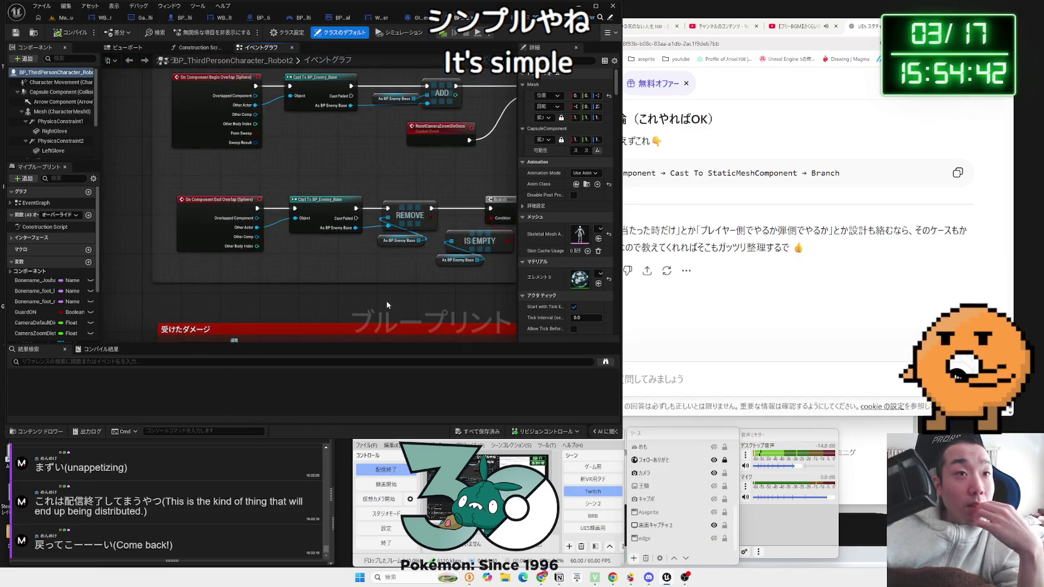
pyautogui.scroll(-2, 386, 300)
pyautogui.moveTo(387, 300); pyautogui.dragTo(289, 323)
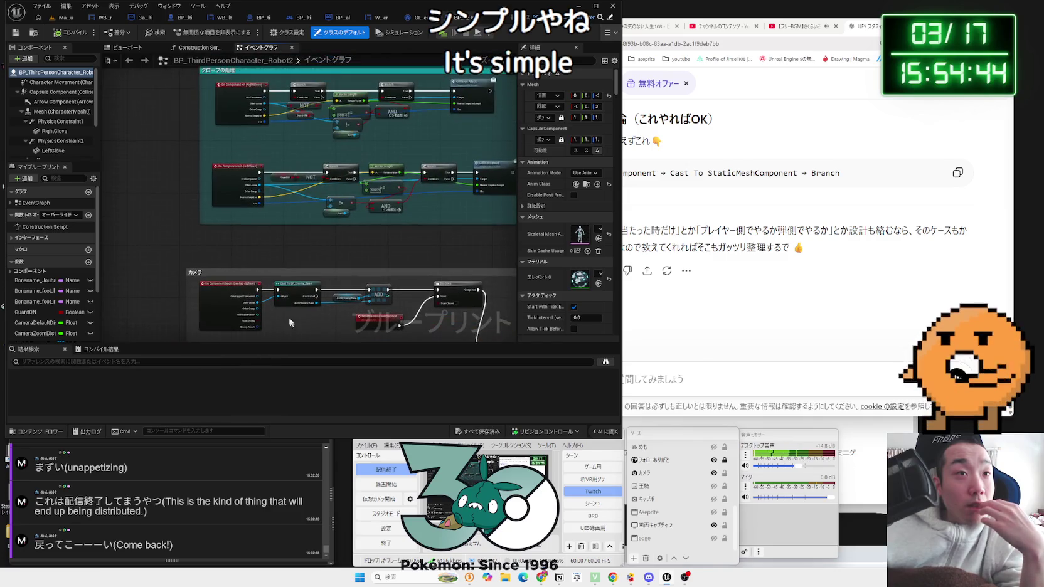
pyautogui.scroll(3, 321, 232)
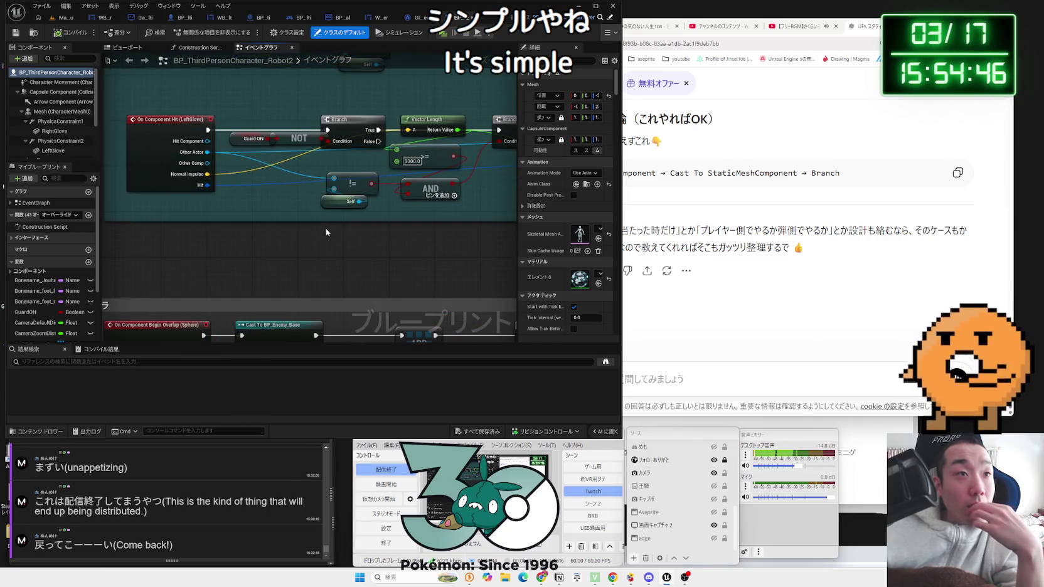
# - Review Robot2's Play Sound, In Range and Select nodes, then view Robot_Multi's Attack Sound nodes
pyautogui.moveTo(477, 219)
pyautogui.mouseDown()
pyautogui.moveTo(256, 228)
pyautogui.moveTo(362, 74)
pyautogui.moveTo(337, 191)
pyautogui.moveTo(393, 215)
pyautogui.moveTo(233, 213)
pyautogui.mouseUp()
pyautogui.moveTo(403, 217)
pyautogui.mouseDown()
pyautogui.moveTo(424, 217)
pyautogui.moveTo(152, 216)
pyautogui.mouseUp()
pyautogui.moveTo(223, 216)
pyautogui.mouseDown()
pyautogui.moveTo(109, 216)
pyautogui.moveTo(402, 210)
pyautogui.moveTo(451, 242)
pyautogui.moveTo(219, 222)
pyautogui.mouseUp()
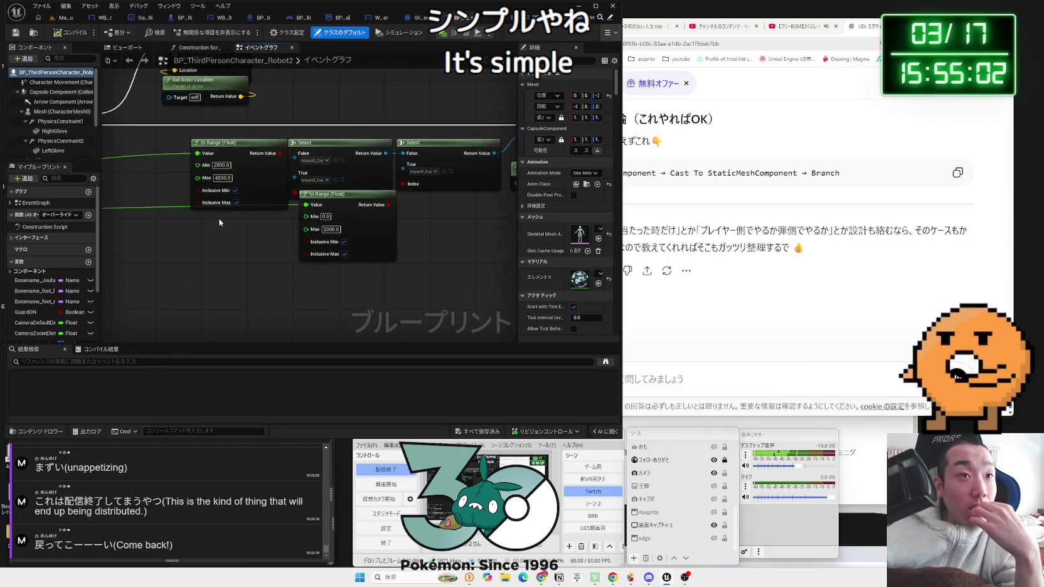
pyautogui.scroll(-1, 219, 221)
pyautogui.moveTo(218, 219)
pyautogui.mouseDown()
pyautogui.moveTo(185, 213)
pyautogui.moveTo(217, 220)
pyautogui.moveTo(311, 183)
pyautogui.moveTo(482, 96)
pyautogui.moveTo(163, 198)
pyautogui.moveTo(181, 199)
pyautogui.mouseUp()
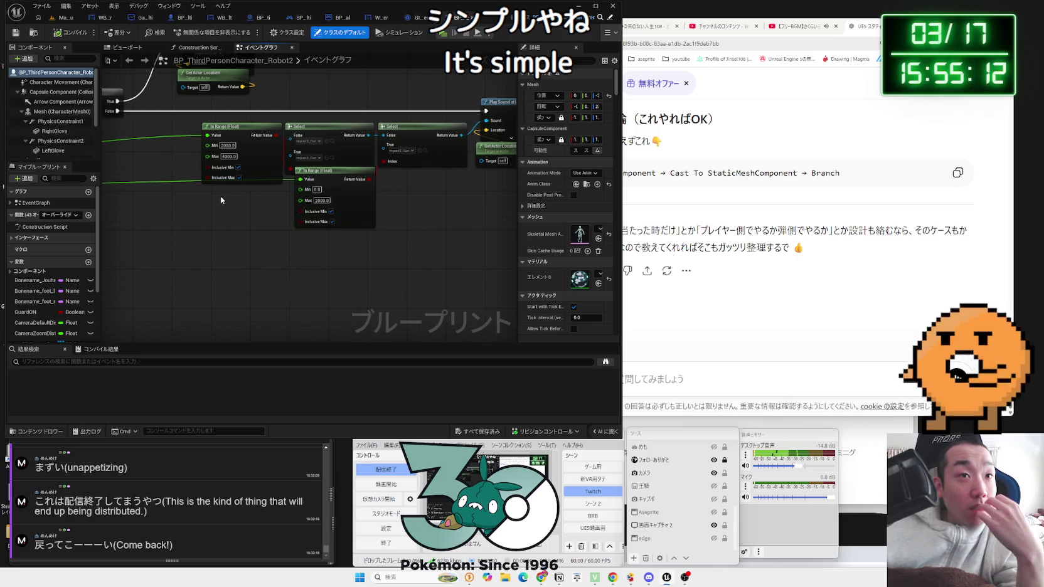
pyautogui.scroll(2, 420, 183)
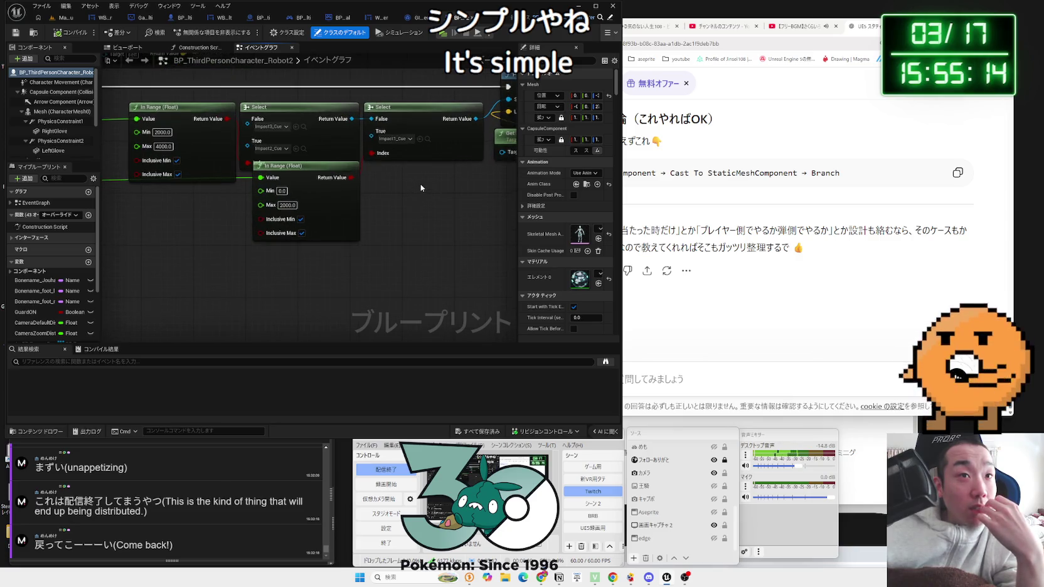
pyautogui.moveTo(318, 93)
pyautogui.mouseDown()
pyautogui.moveTo(320, 83)
pyautogui.moveTo(376, 74)
pyautogui.moveTo(306, 106)
pyautogui.moveTo(322, 194)
pyautogui.moveTo(428, 77)
pyautogui.mouseUp()
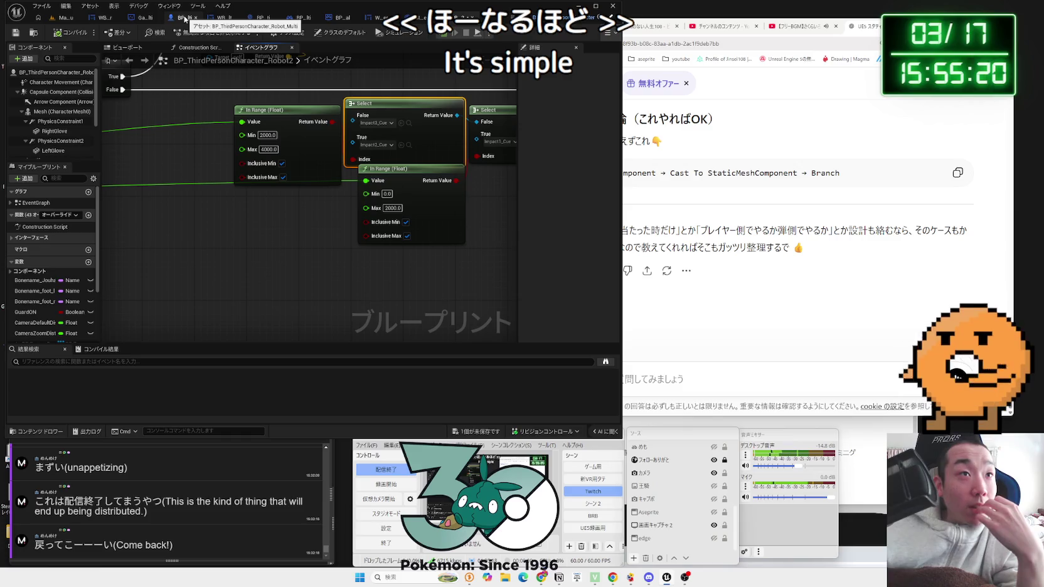
pyautogui.click(185, 19)
pyautogui.moveTo(398, 242)
pyautogui.mouseDown()
pyautogui.moveTo(226, 267)
pyautogui.moveTo(310, 256)
pyautogui.moveTo(138, 191)
pyautogui.mouseUp()
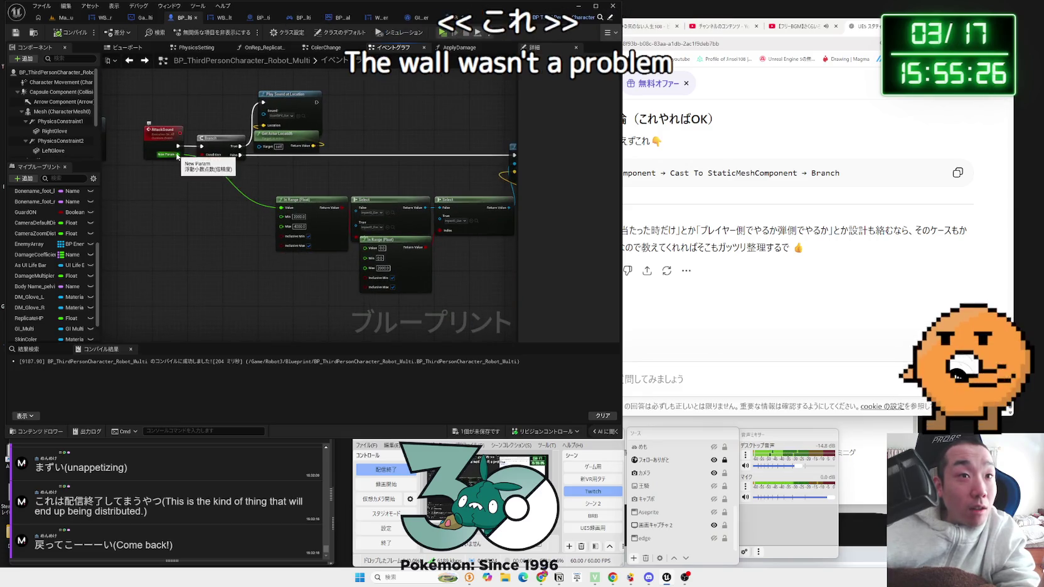
# - Pull a wire from AttackSound's New Param pin and inspect the Impact3_Cue In Range/Select nodes
pyautogui.moveTo(178, 156); pyautogui.dragTo(256, 262)
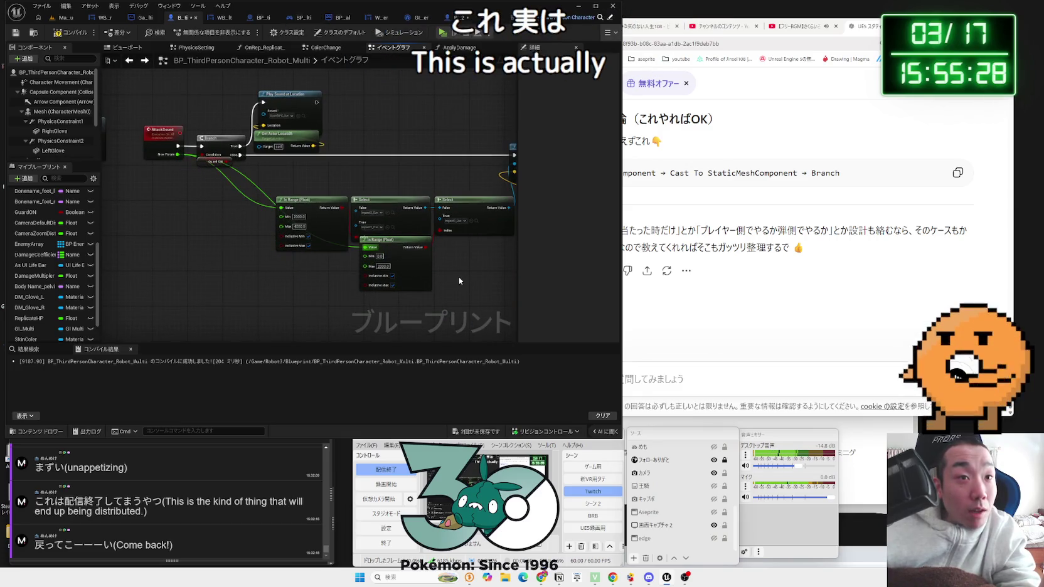
pyautogui.scroll(2, 459, 280)
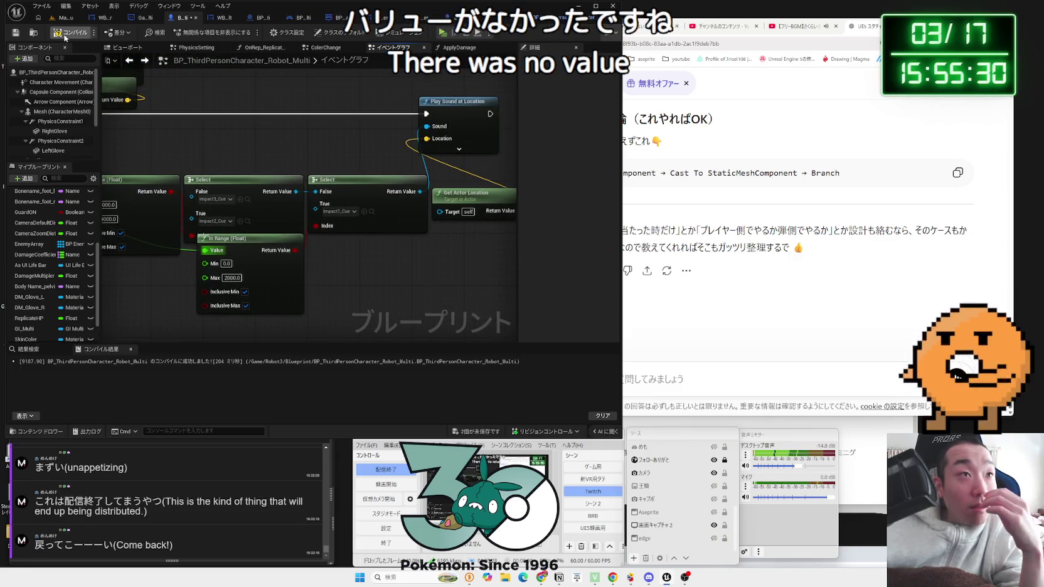
pyautogui.moveTo(203, 235); pyautogui.dragTo(298, 202)
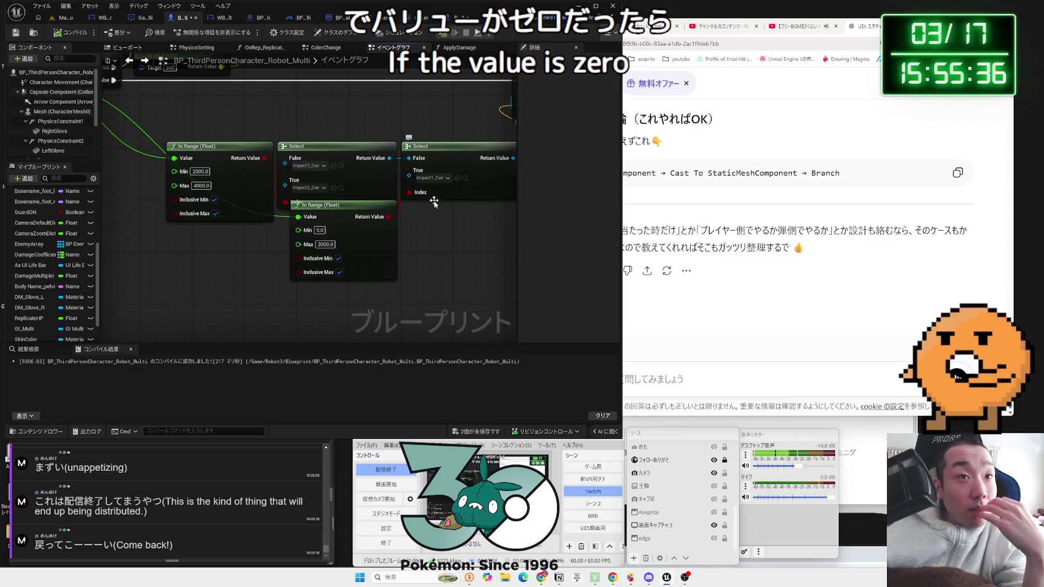
pyautogui.moveTo(433, 223); pyautogui.dragTo(385, 225)
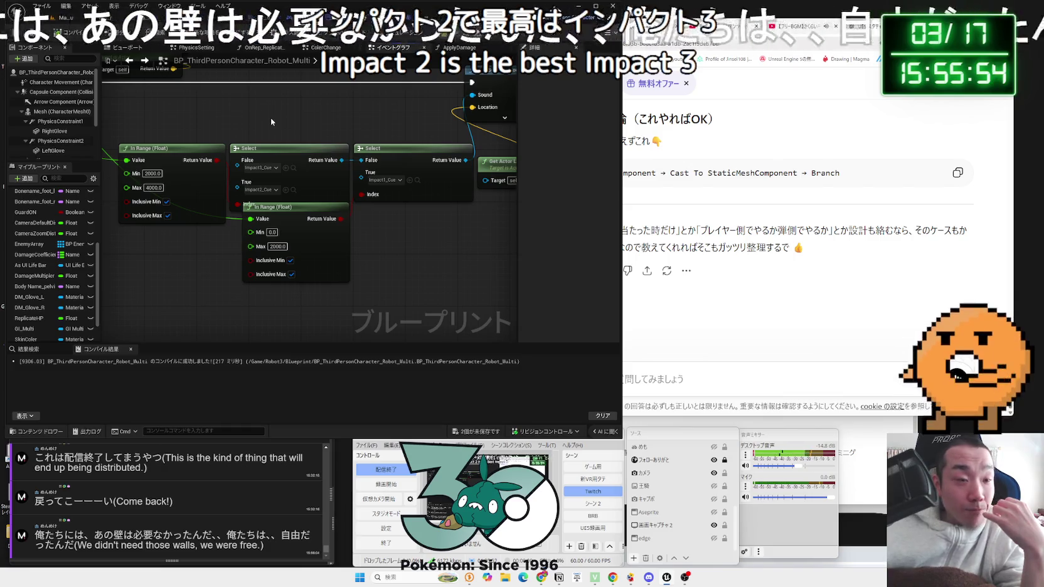
# - Nudge Get Actor Location up-left and Play Sound at Location to the right
pyautogui.moveTo(271, 121); pyautogui.dragTo(197, 147)
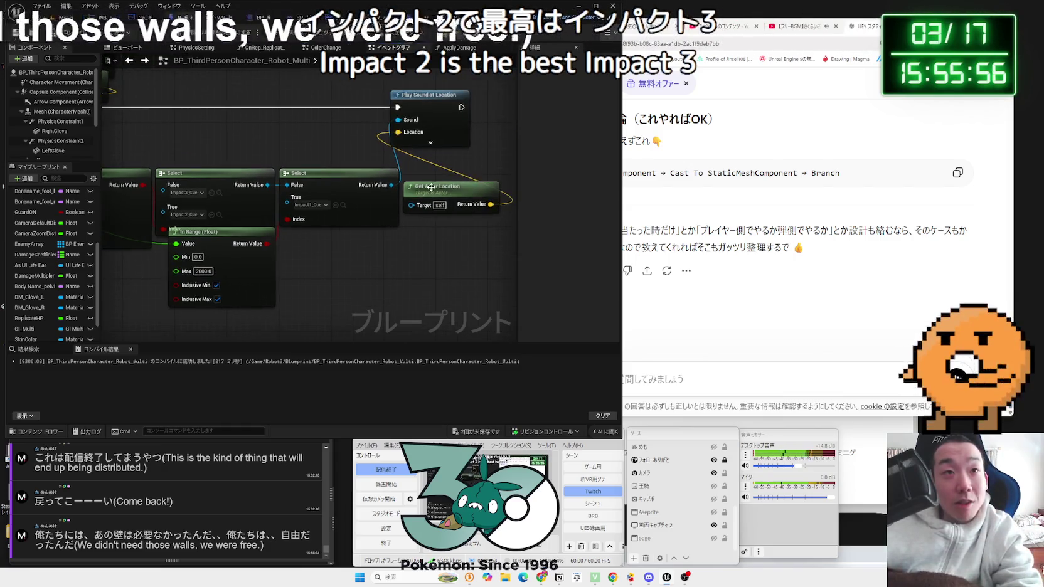
pyautogui.click(437, 178)
pyautogui.moveTo(437, 177); pyautogui.dragTo(433, 164)
pyautogui.moveTo(425, 110); pyautogui.dragTo(448, 108)
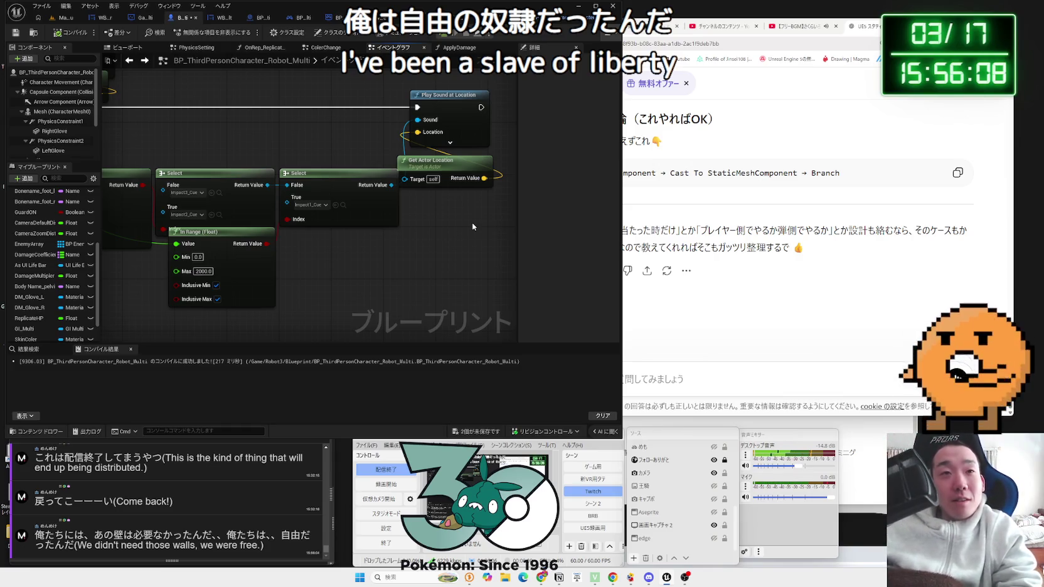
# - Shift the In Range and Select nodes right and place Get Actor Location beside Play Sound
pyautogui.scroll(-1, 426, 188)
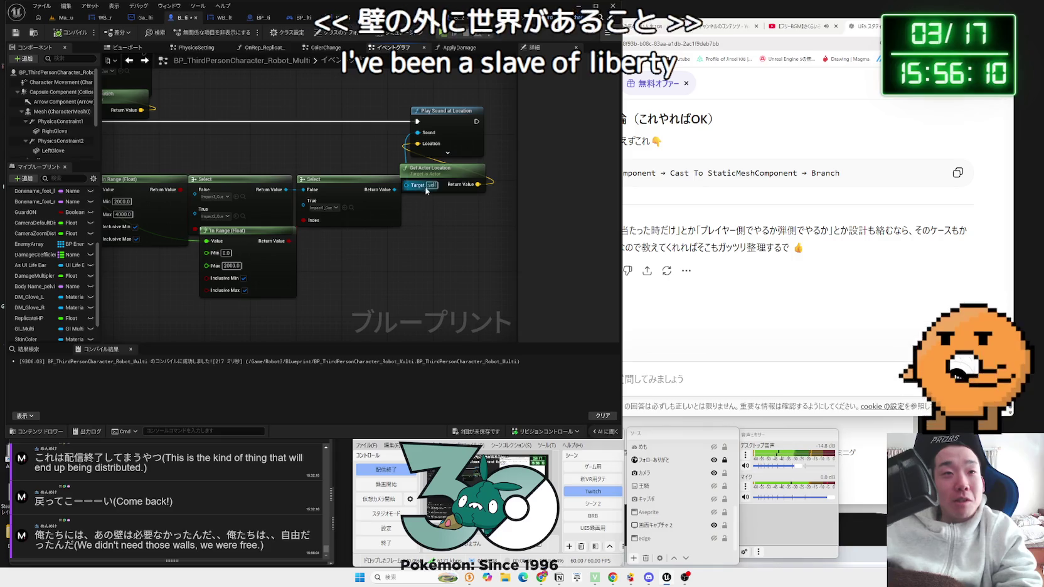
pyautogui.moveTo(495, 292); pyautogui.dragTo(163, 160)
pyautogui.moveTo(327, 180); pyautogui.dragTo(336, 178)
pyautogui.moveTo(201, 92)
pyautogui.mouseDown()
pyautogui.moveTo(502, 166)
pyautogui.moveTo(416, 171)
pyautogui.mouseUp()
pyautogui.click(425, 203)
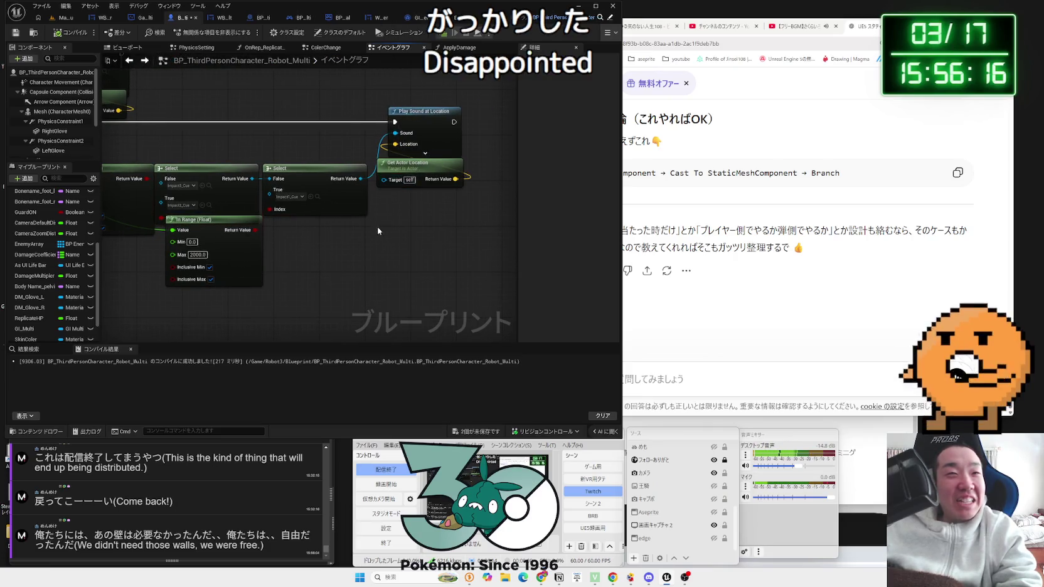
pyautogui.moveTo(418, 275)
pyautogui.mouseDown()
pyautogui.moveTo(229, 181)
pyautogui.moveTo(201, 179)
pyautogui.moveTo(253, 206)
pyautogui.mouseUp()
pyautogui.click(210, 177)
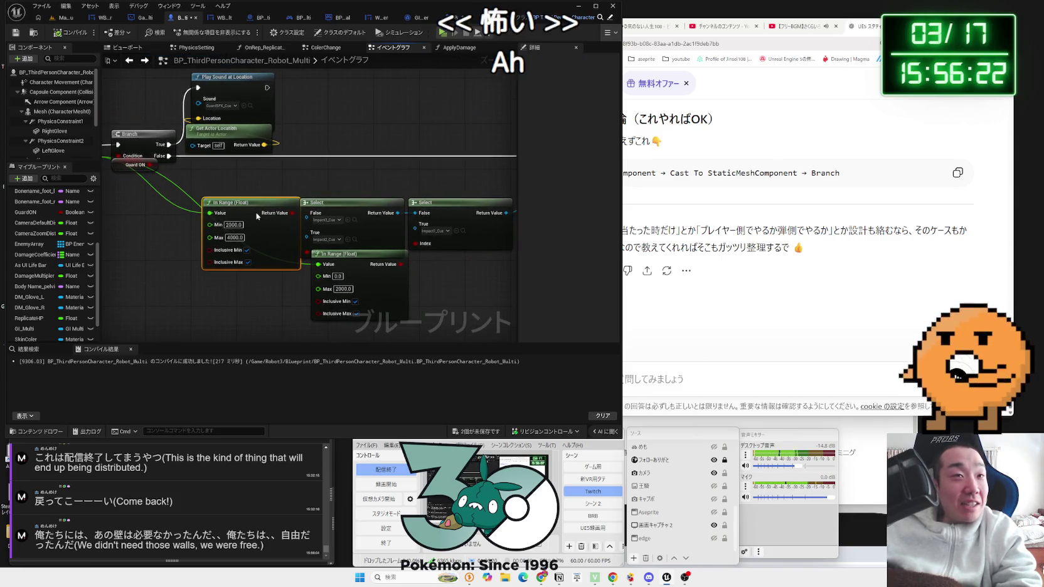
pyautogui.moveTo(264, 209); pyautogui.dragTo(269, 210)
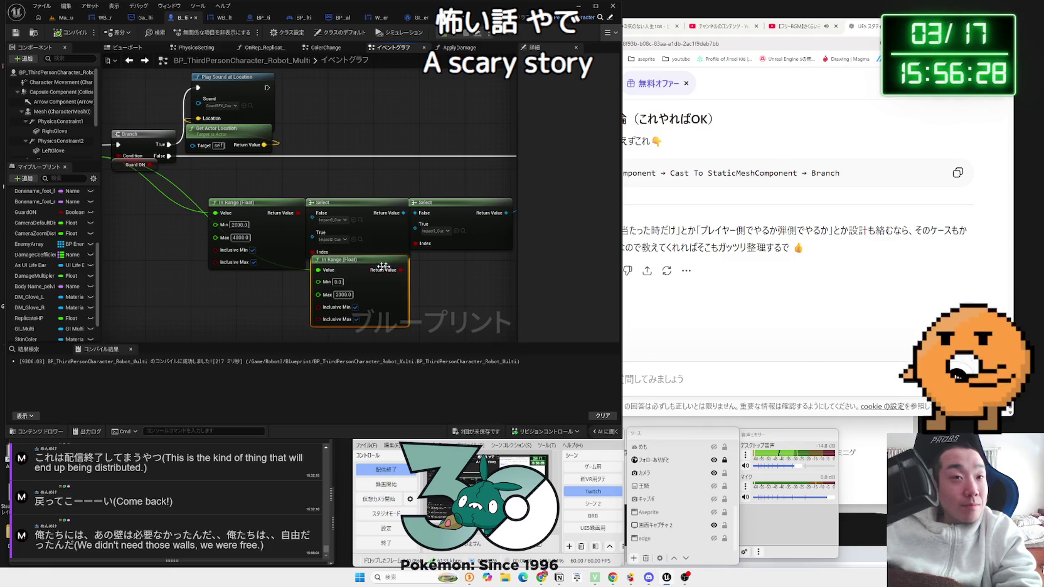
pyautogui.moveTo(440, 268); pyautogui.dragTo(347, 263)
pyautogui.moveTo(363, 205); pyautogui.dragTo(359, 207)
pyautogui.moveTo(361, 278)
pyautogui.mouseDown()
pyautogui.moveTo(126, 207)
pyautogui.moveTo(180, 188)
pyautogui.mouseUp()
pyautogui.moveTo(227, 164); pyautogui.dragTo(362, 279)
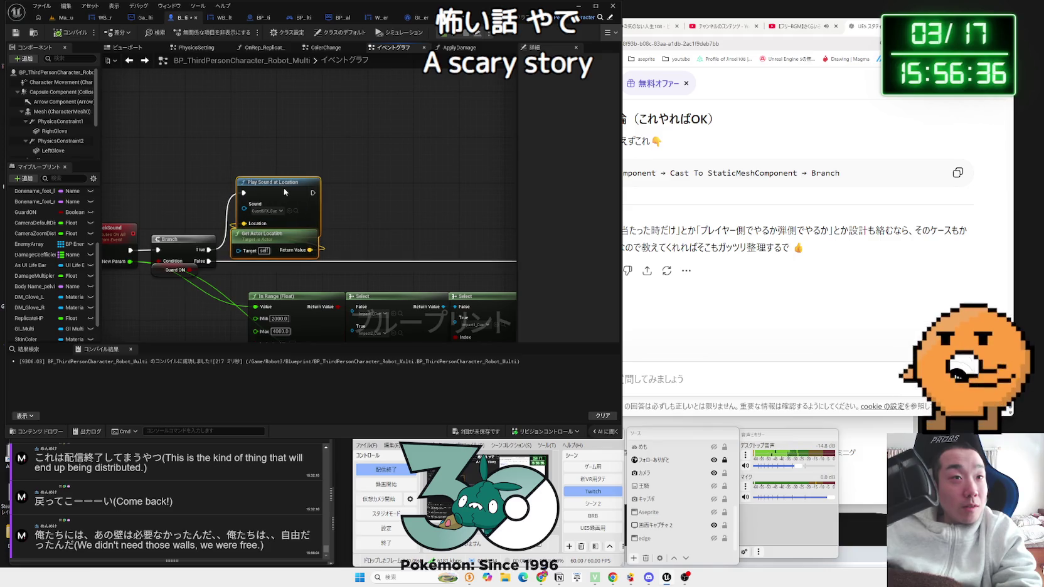
pyautogui.moveTo(396, 220); pyautogui.dragTo(288, 211)
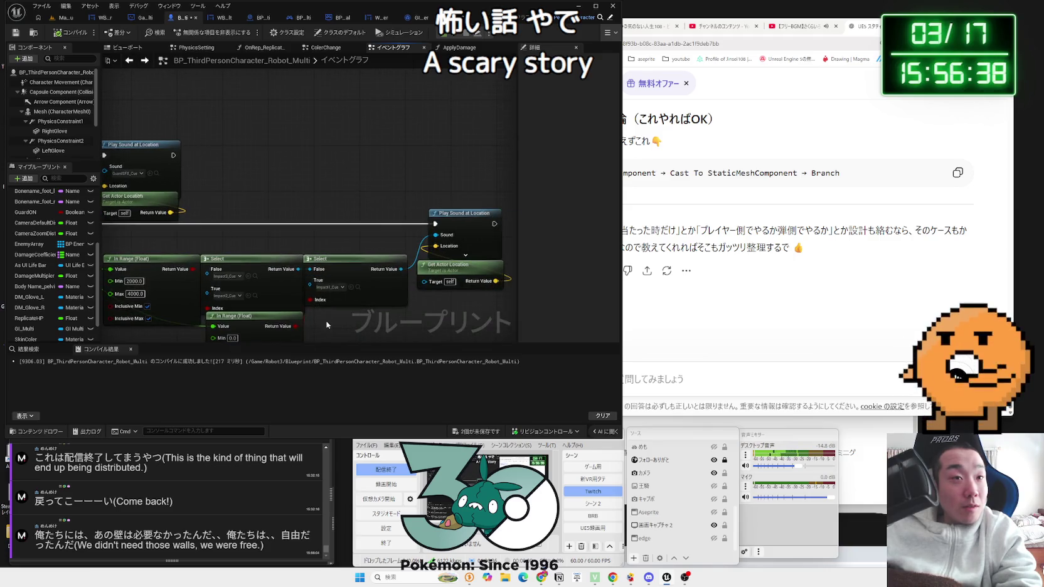
pyautogui.moveTo(326, 324); pyautogui.dragTo(328, 263)
pyautogui.scroll(1, 329, 263)
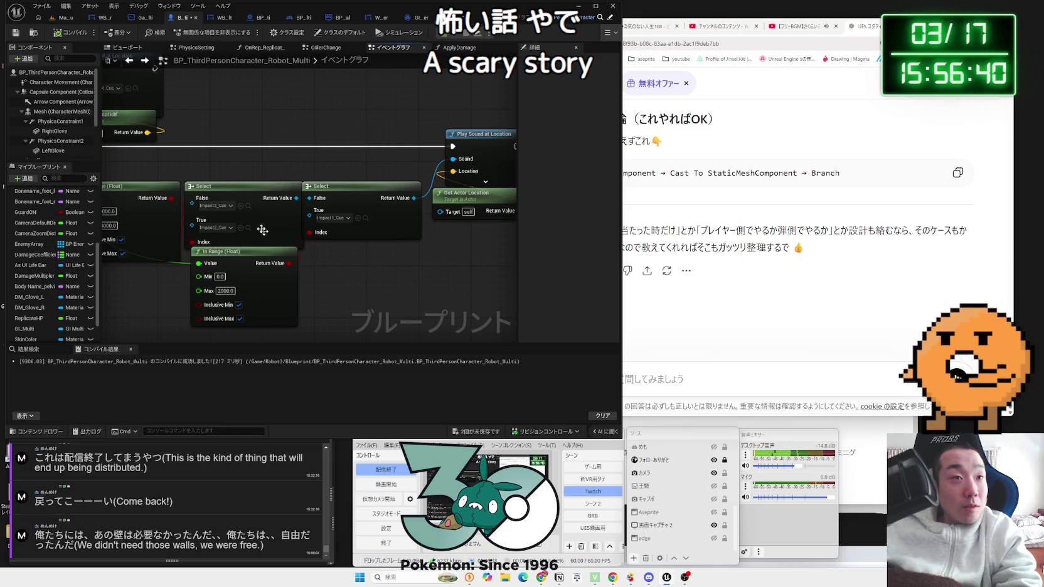
pyautogui.click(239, 196)
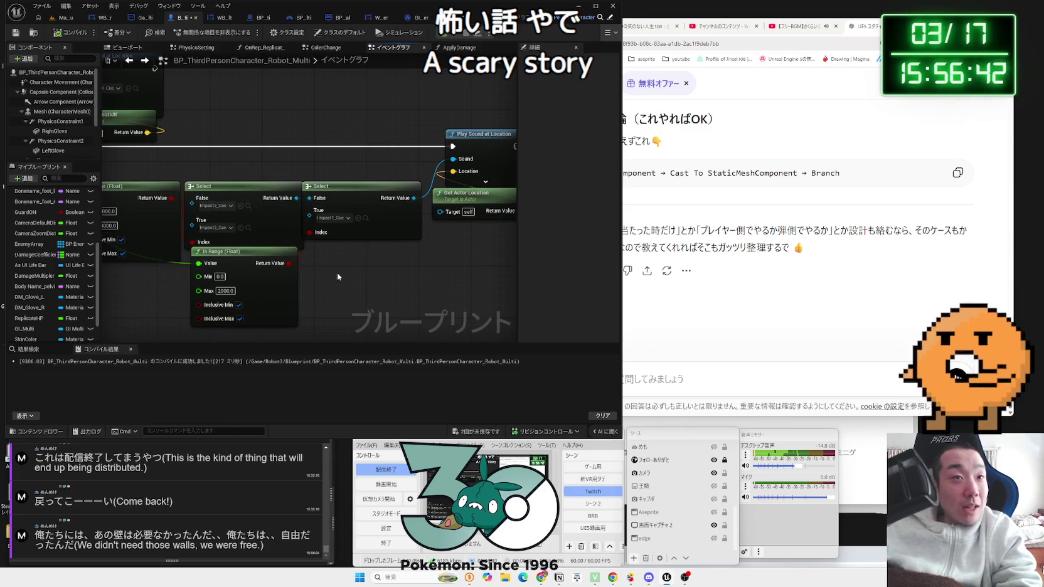
pyautogui.scroll(-2, 337, 277)
pyautogui.moveTo(337, 277); pyautogui.dragTo(465, 277)
pyautogui.scroll(2, 324, 278)
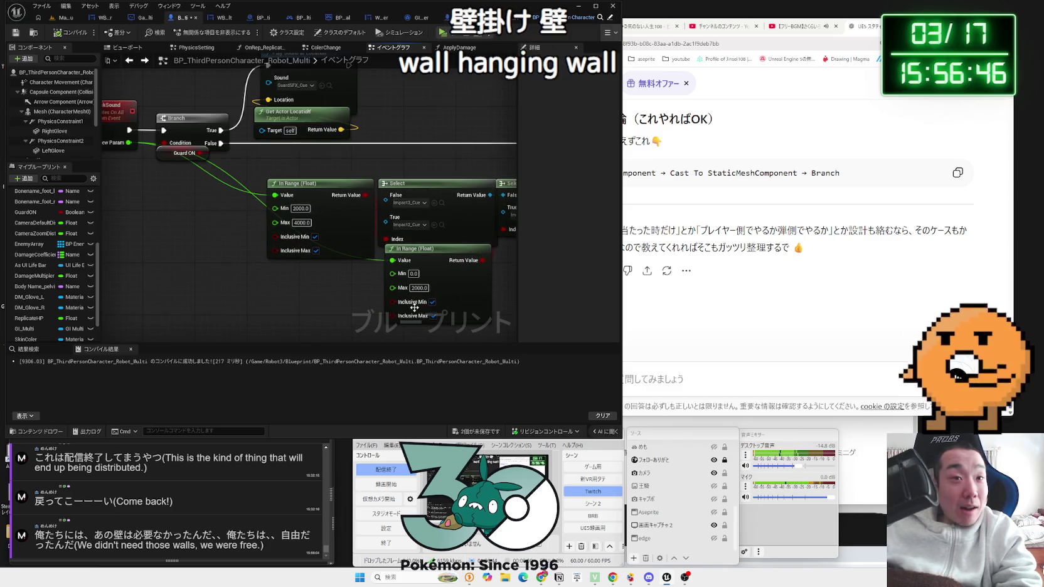
pyautogui.moveTo(405, 277)
pyautogui.mouseDown()
pyautogui.moveTo(180, 275)
pyautogui.moveTo(307, 257)
pyautogui.mouseUp()
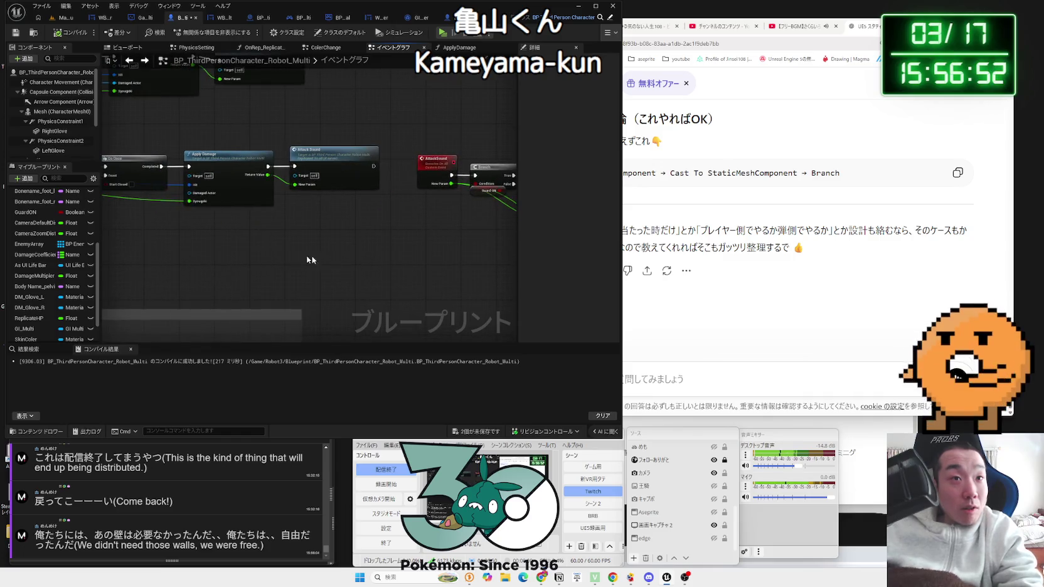
# - Delete the lower hit chain's Kabe Actor Has Tag and NOT nodes
pyautogui.scroll(-5, 307, 255)
pyautogui.scroll(5, 410, 257)
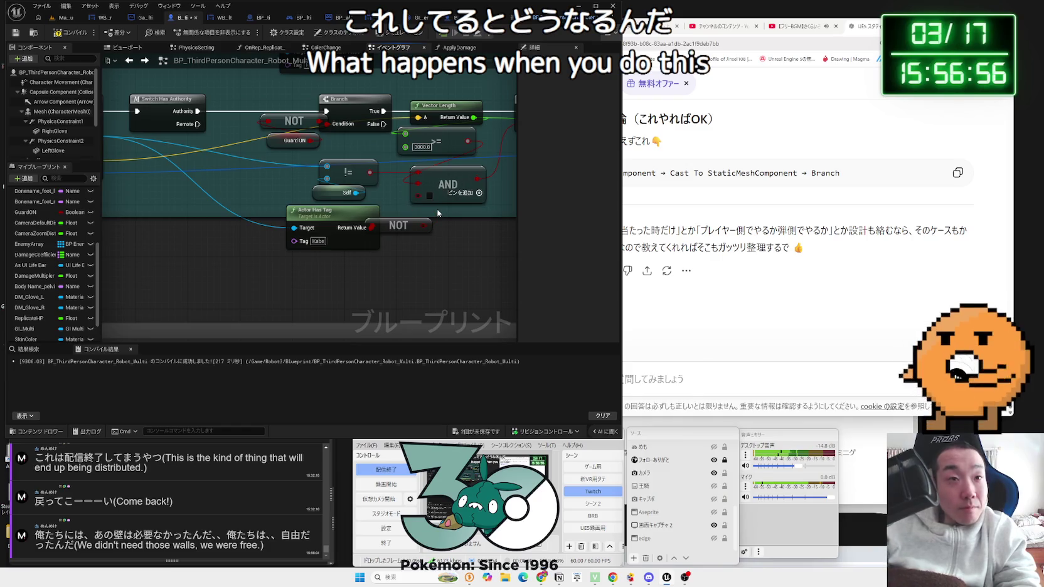
pyautogui.moveTo(414, 261); pyautogui.dragTo(340, 223)
pyautogui.press('Delete')
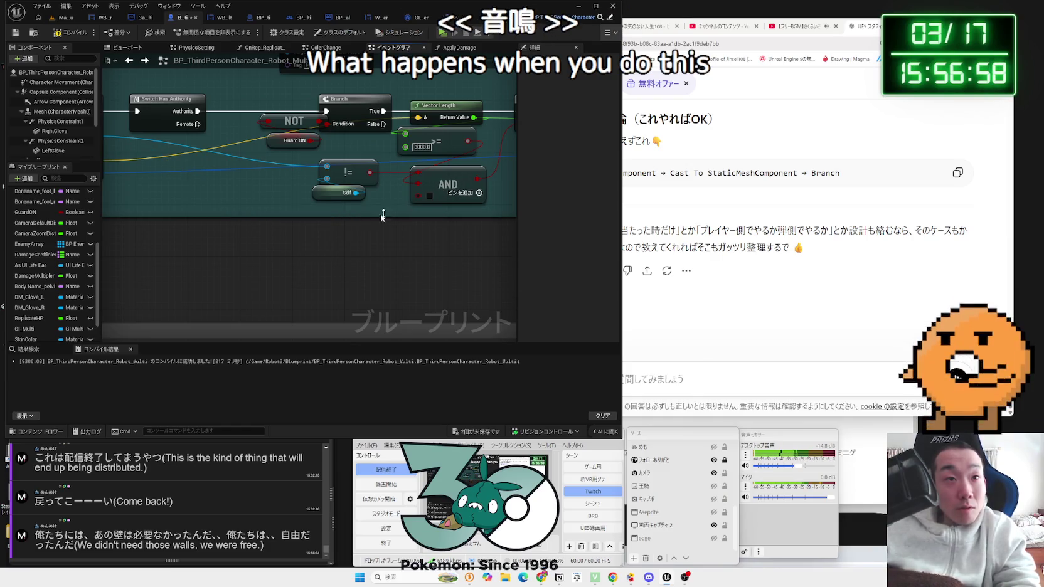
pyautogui.rightClick(441, 197)
pyautogui.press('Escape')
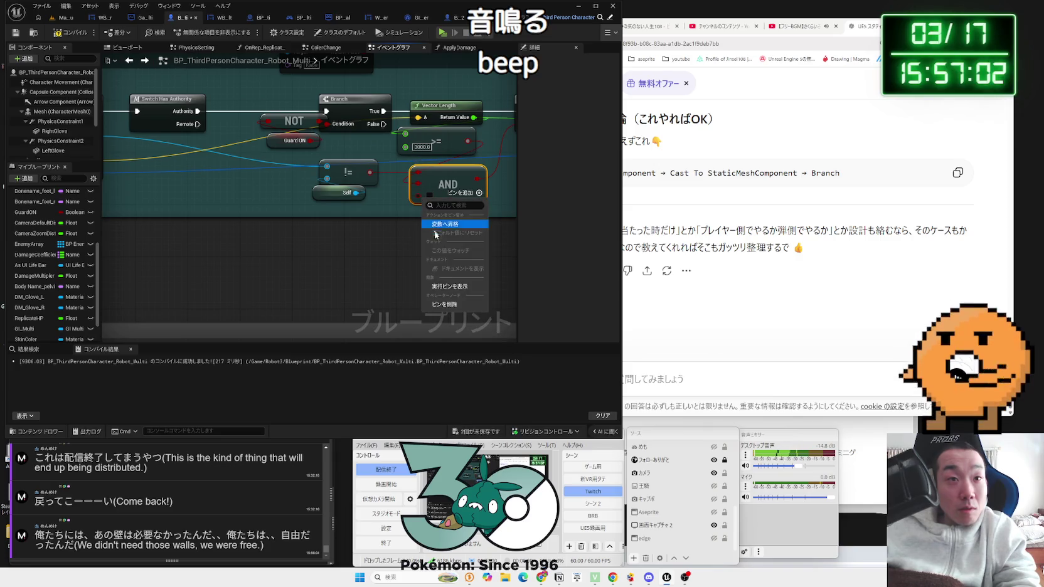
# - Delete the upper chain's Actor Has Tag and NOT nodes and remove the AND's third input
pyautogui.moveTo(443, 308); pyautogui.dragTo(412, 340)
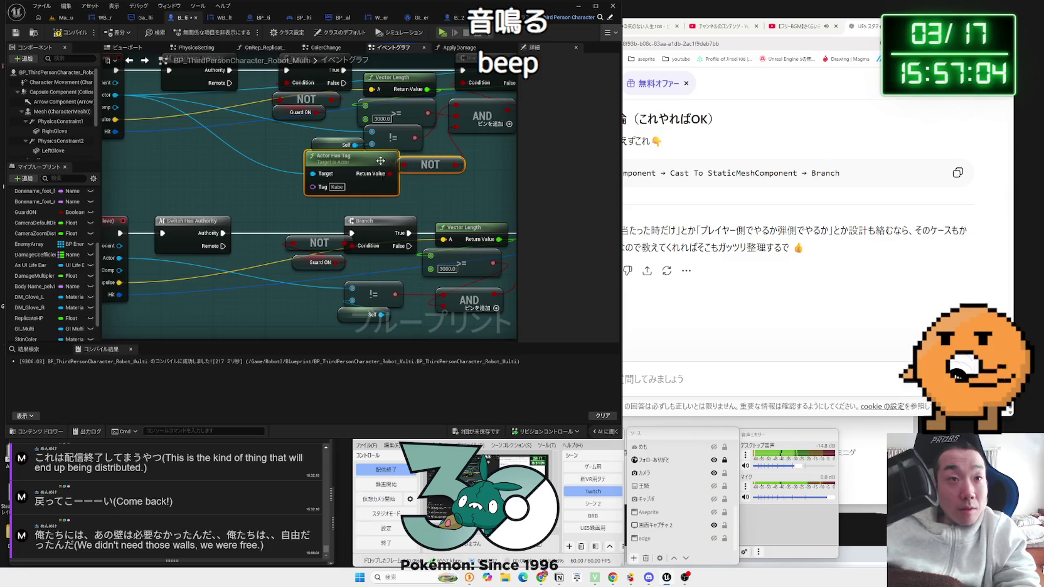
pyautogui.press('Delete')
pyautogui.rightClick(456, 130)
pyautogui.click(490, 151)
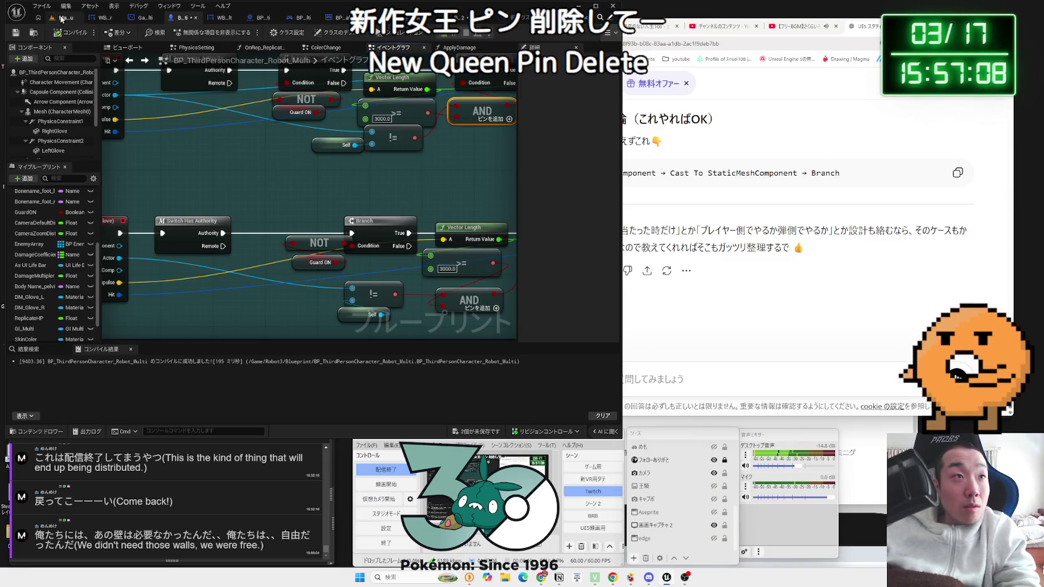
pyautogui.click(65, 17)
# - Start a three-window play session, create a server session, and give the host green skin and gloves
pyautogui.click(194, 33)
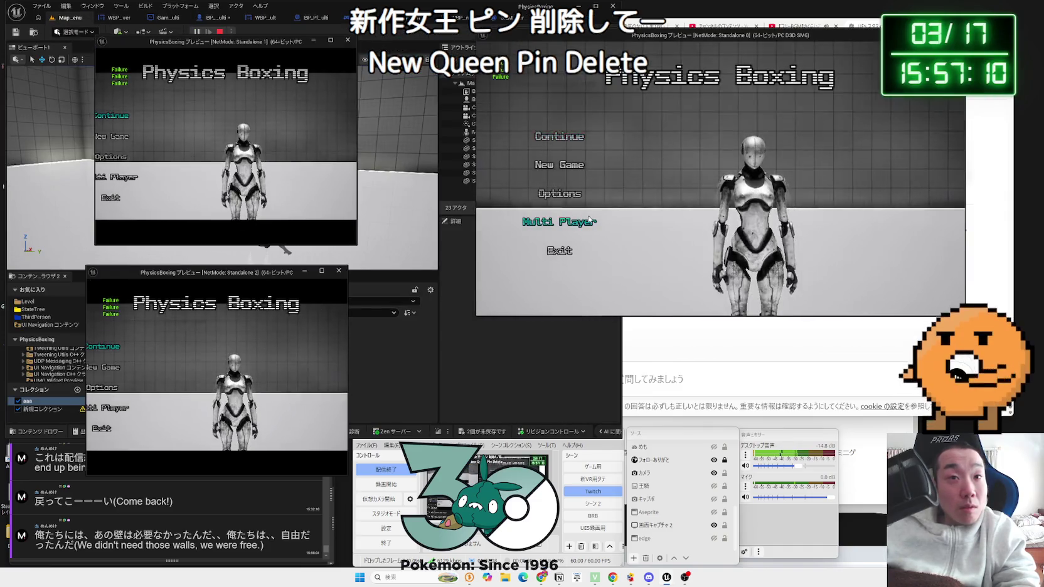
pyautogui.click(124, 176)
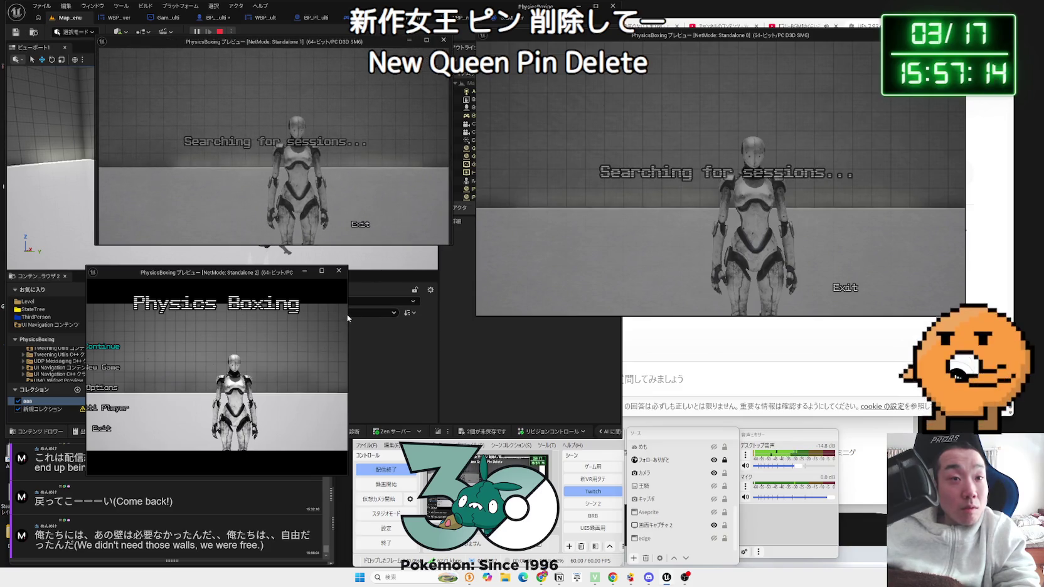
pyautogui.moveTo(348, 314); pyautogui.dragTo(439, 309)
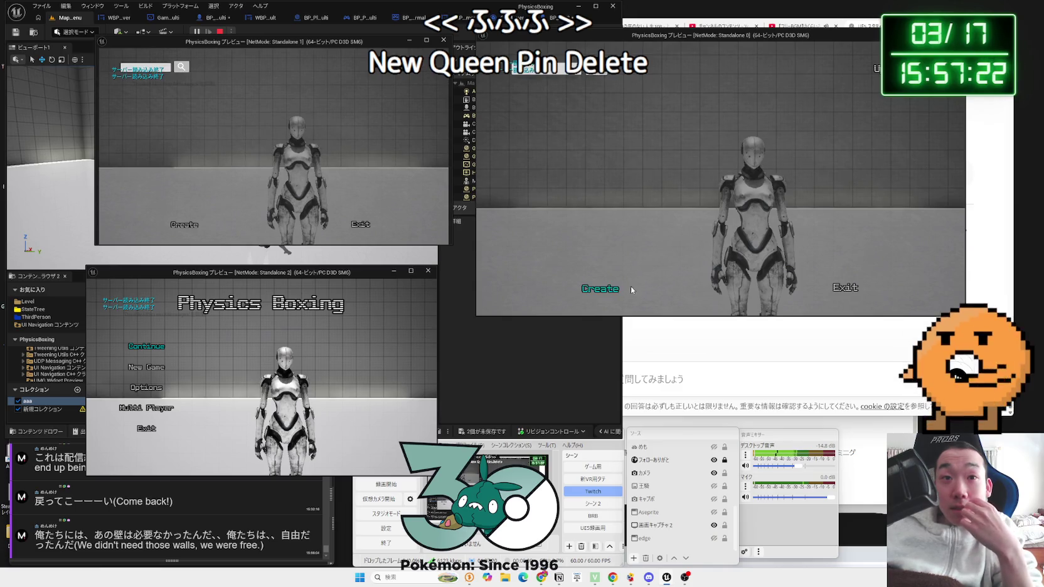
pyautogui.click(607, 288)
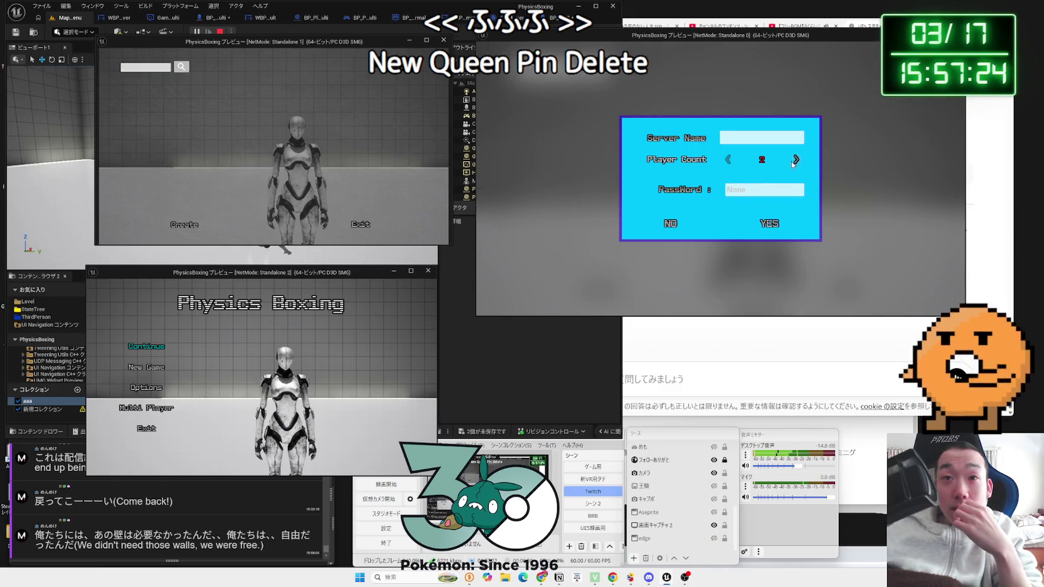
pyautogui.click(770, 226)
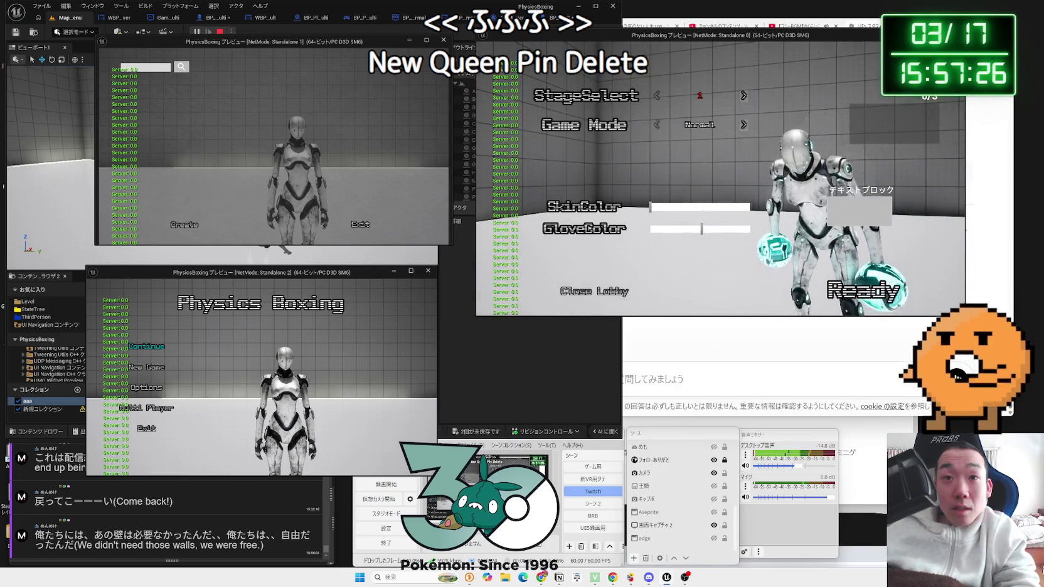
pyautogui.click(683, 209)
pyautogui.click(678, 229)
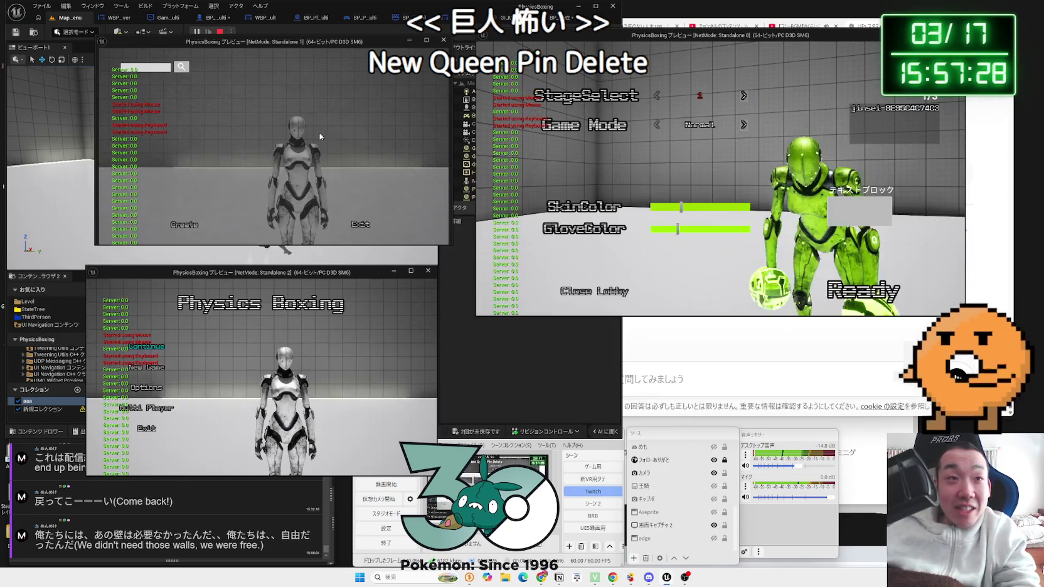
# - Search for sessions from the other windows, recolour the host purple with blue gloves, and join
pyautogui.click(181, 66)
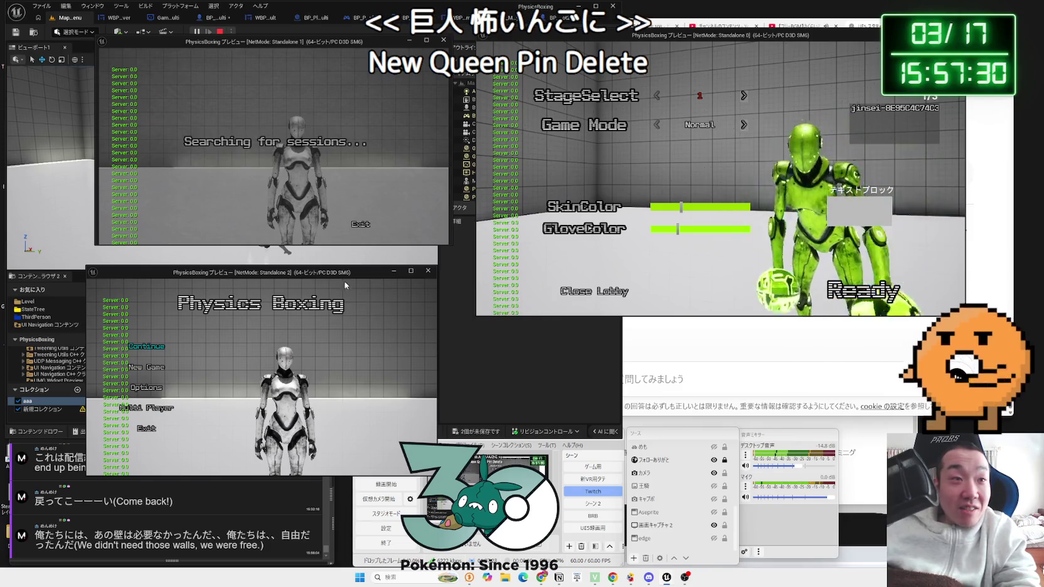
pyautogui.click(143, 409)
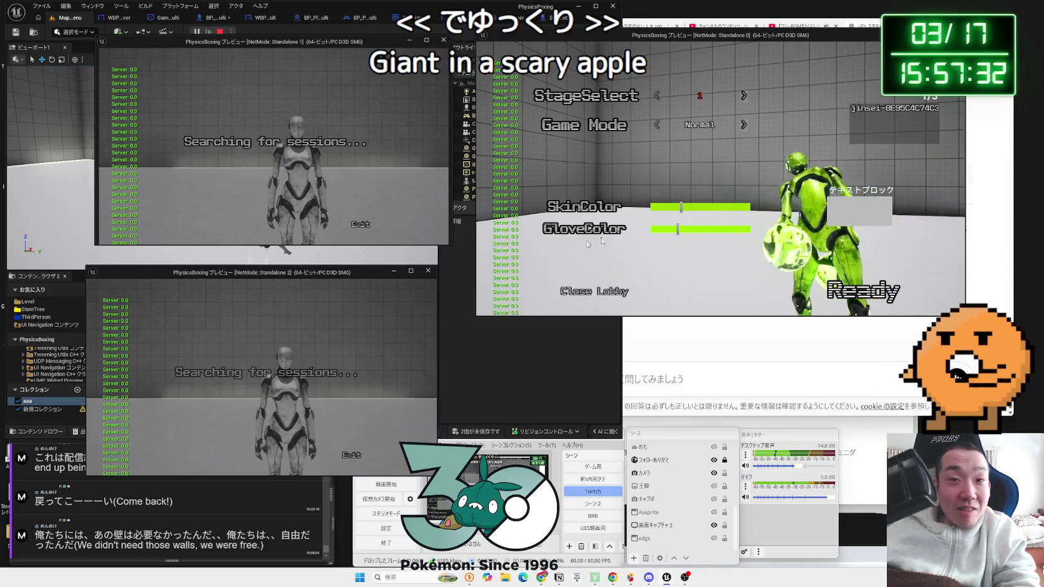
pyautogui.click(722, 208)
pyautogui.click(719, 230)
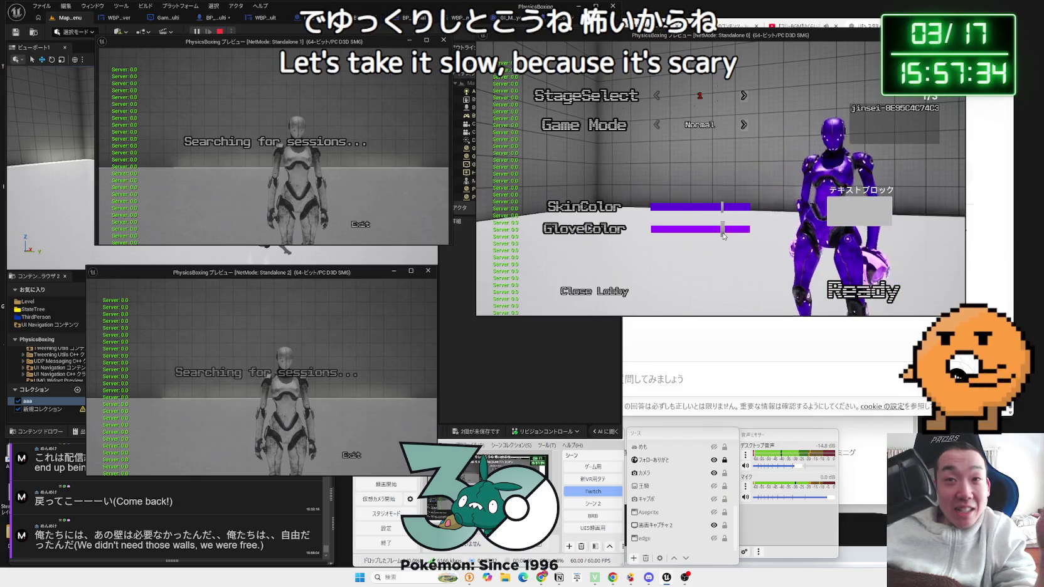
pyautogui.click(720, 230)
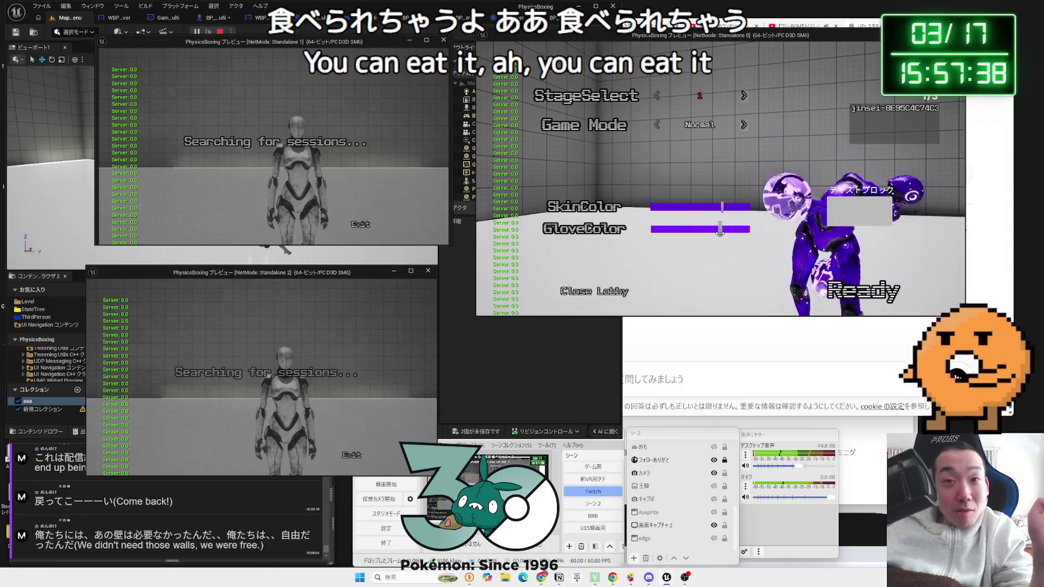
pyautogui.click(859, 205)
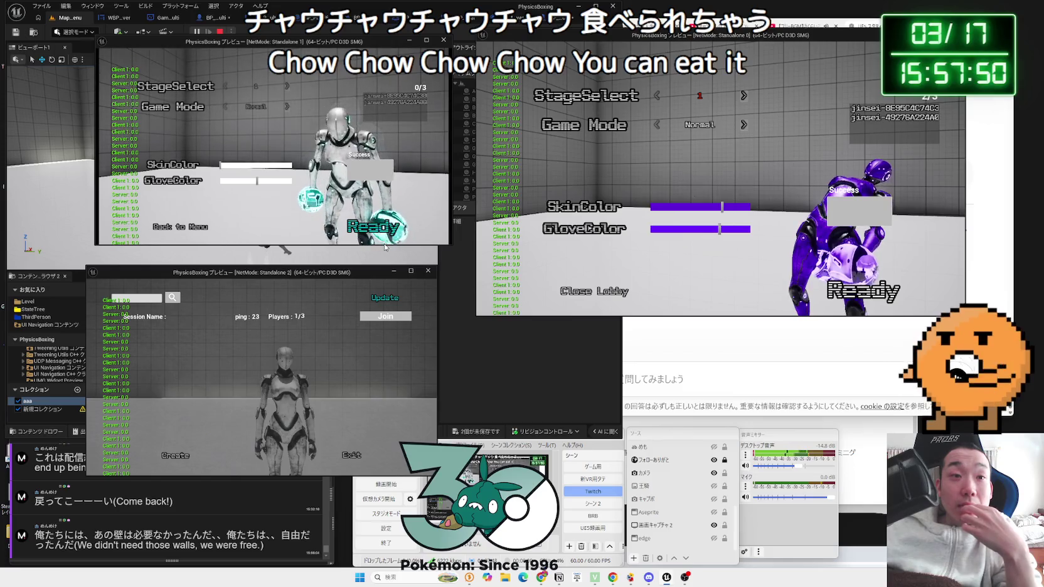
# - Ready the second client (dark skin, yellow gloves) and the host, play, then stop
pyautogui.hotkey('alt', 'Tab')
pyautogui.click(363, 458)
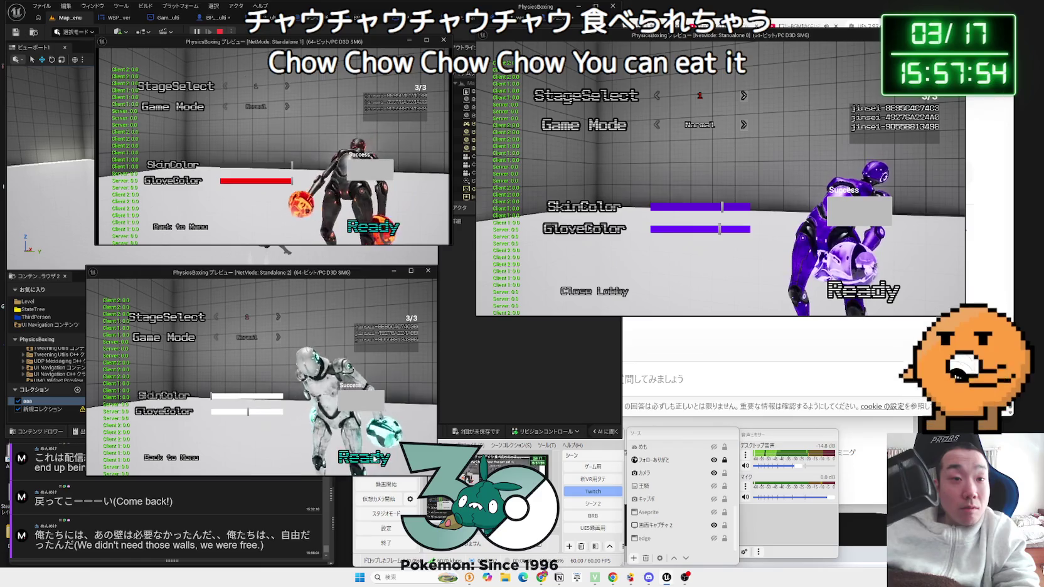
pyautogui.moveTo(273, 401)
pyautogui.mouseDown()
pyautogui.moveTo(284, 396)
pyautogui.moveTo(216, 414)
pyautogui.mouseUp()
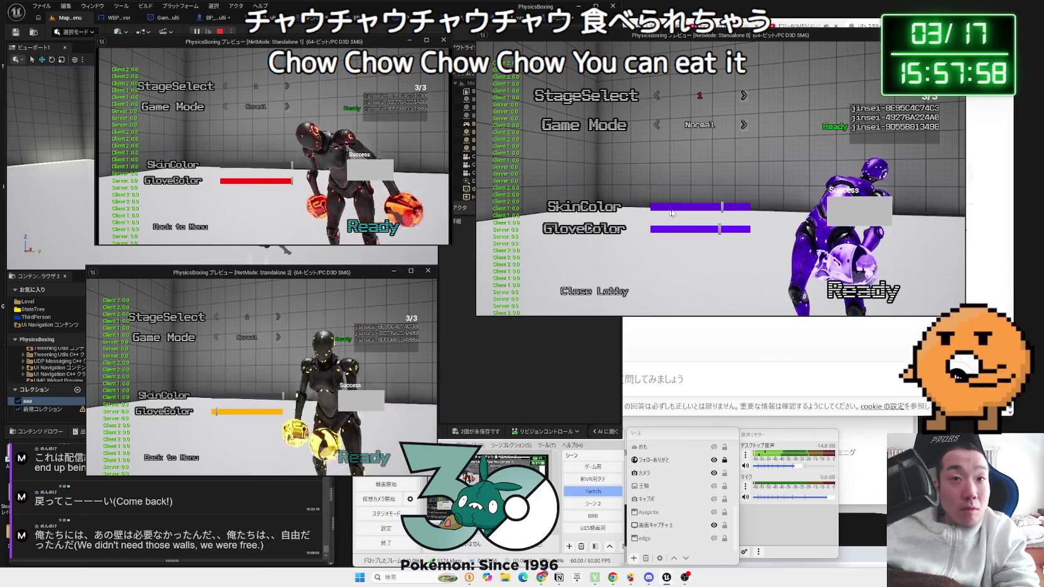
pyautogui.click(869, 303)
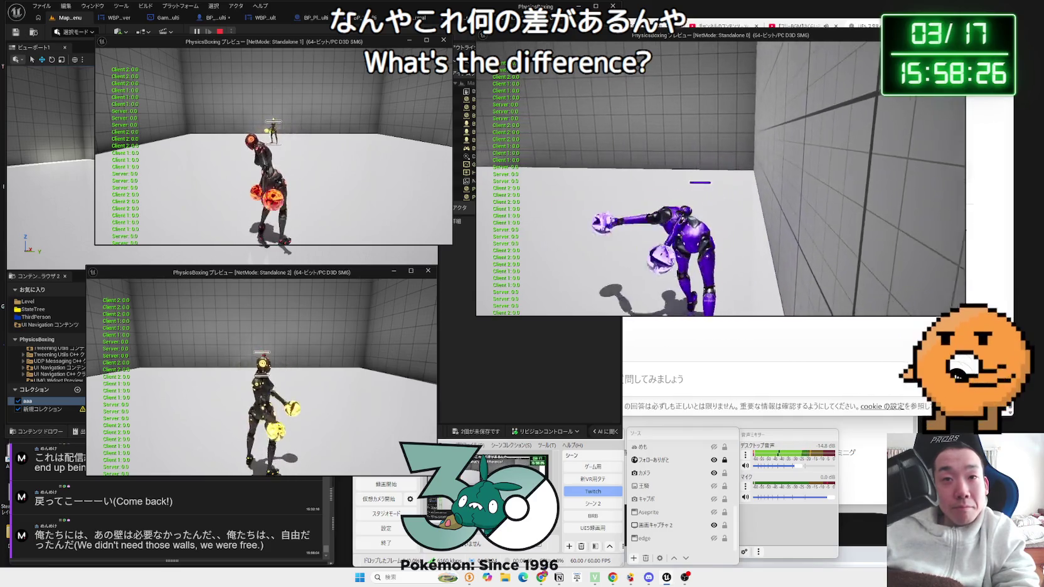
pyautogui.press('Escape')
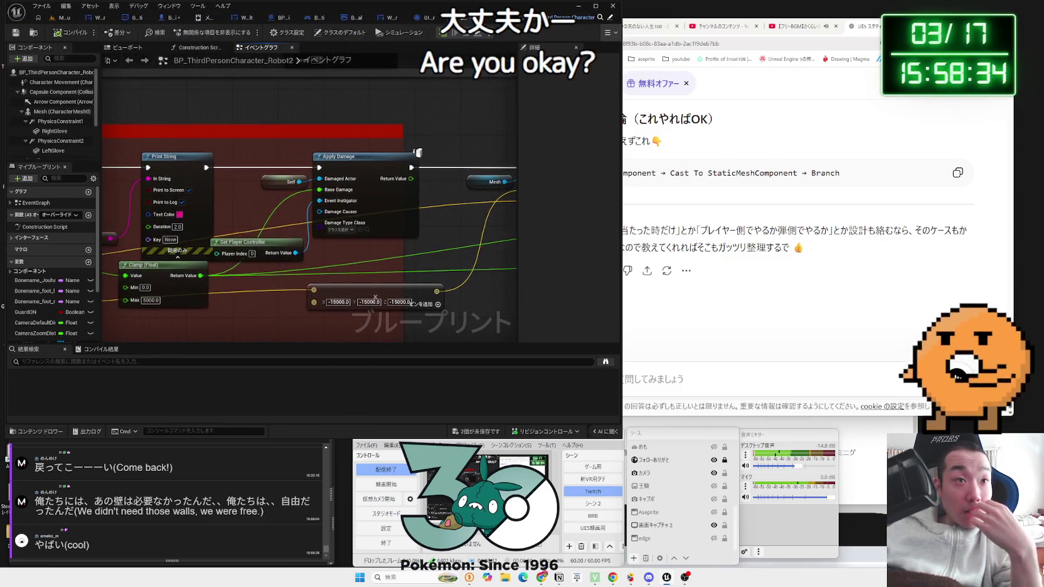
# - Review Robot2's Branch, In Range, Apply Damage and Break Hit Result nodes, then return to Robot_Multi
pyautogui.moveTo(403, 267)
pyautogui.mouseDown()
pyautogui.moveTo(373, 265)
pyautogui.moveTo(347, 187)
pyautogui.mouseUp()
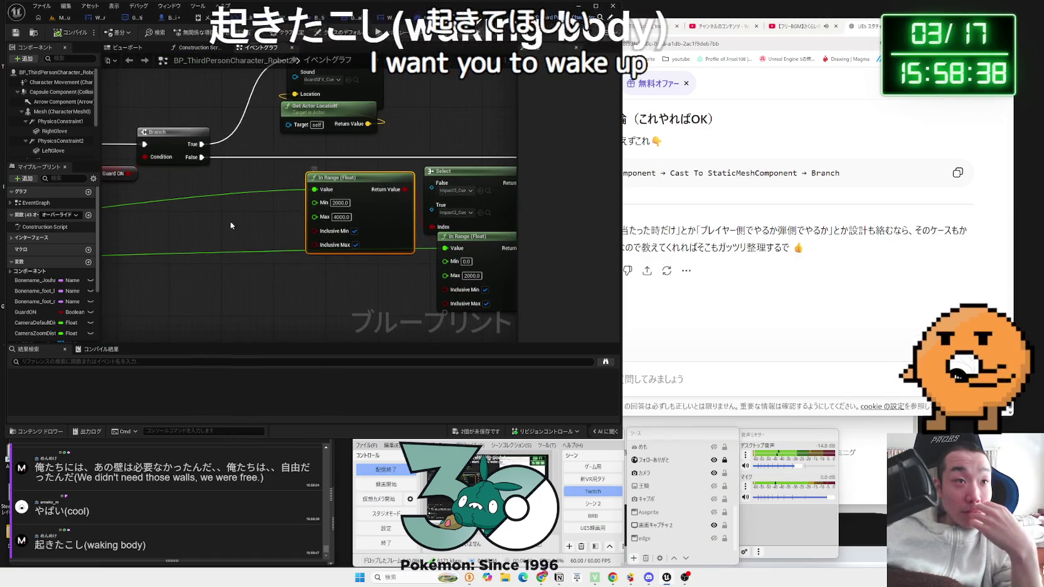
pyautogui.scroll(-3, 403, 229)
pyautogui.moveTo(400, 228); pyautogui.dragTo(422, 238)
pyautogui.moveTo(334, 280)
pyautogui.mouseDown()
pyautogui.moveTo(410, 266)
pyautogui.moveTo(438, 215)
pyautogui.moveTo(289, 227)
pyautogui.moveTo(311, 237)
pyautogui.moveTo(232, 265)
pyautogui.mouseUp()
pyautogui.scroll(1, 290, 227)
pyautogui.scroll(-3, 297, 226)
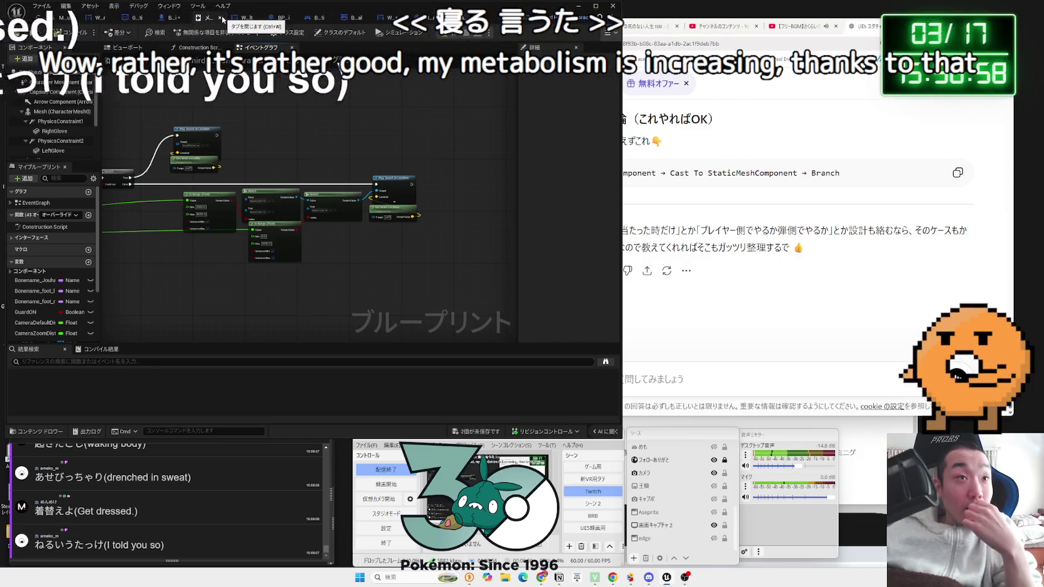
pyautogui.click(186, 19)
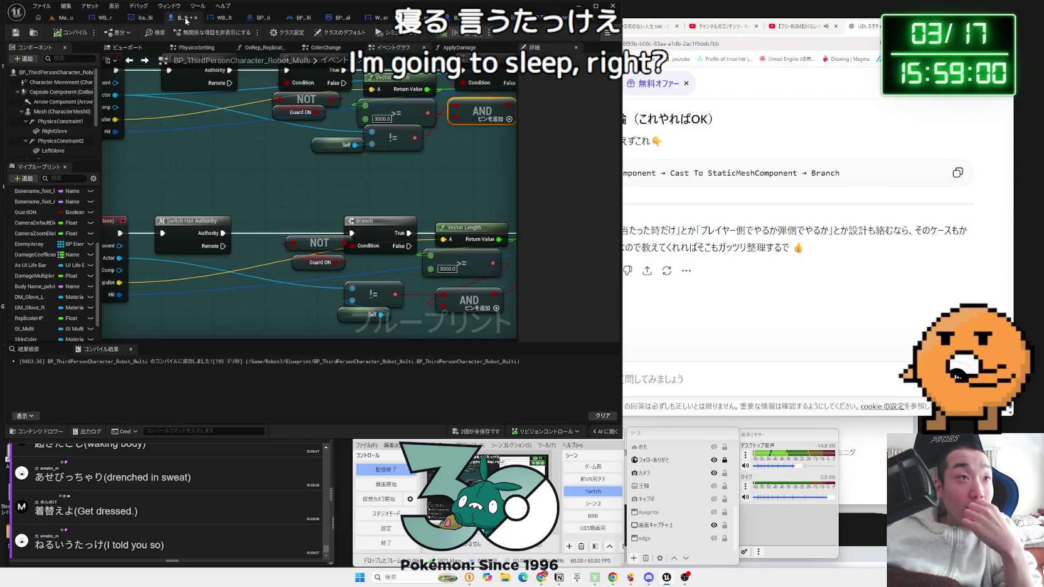
# - Save the unsaved blueprint assets and look over the AND node in the hit check
pyautogui.click(486, 433)
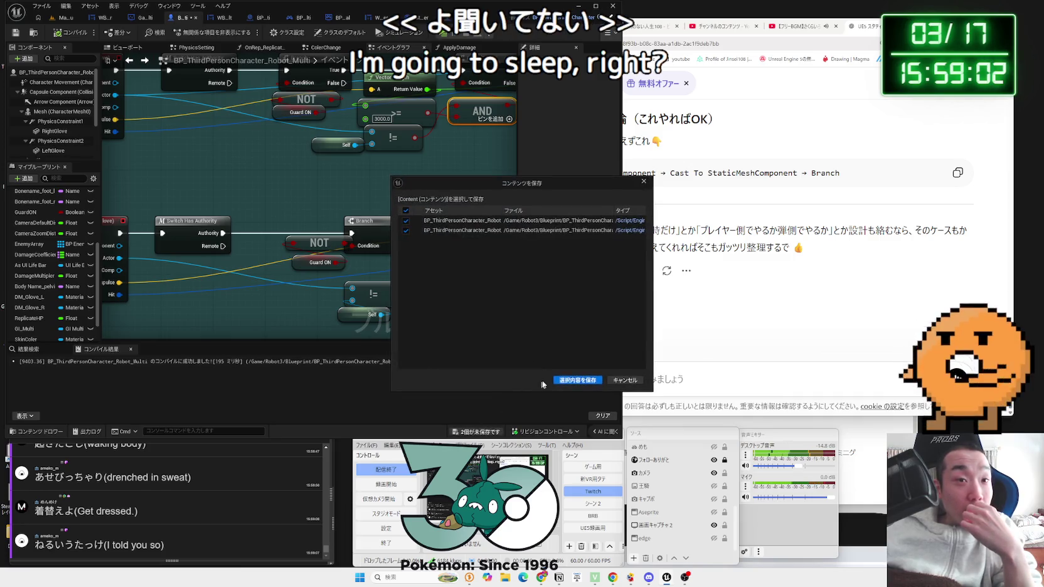
pyautogui.click(531, 369)
pyautogui.moveTo(422, 320); pyautogui.dragTo(224, 269)
pyautogui.click(270, 248)
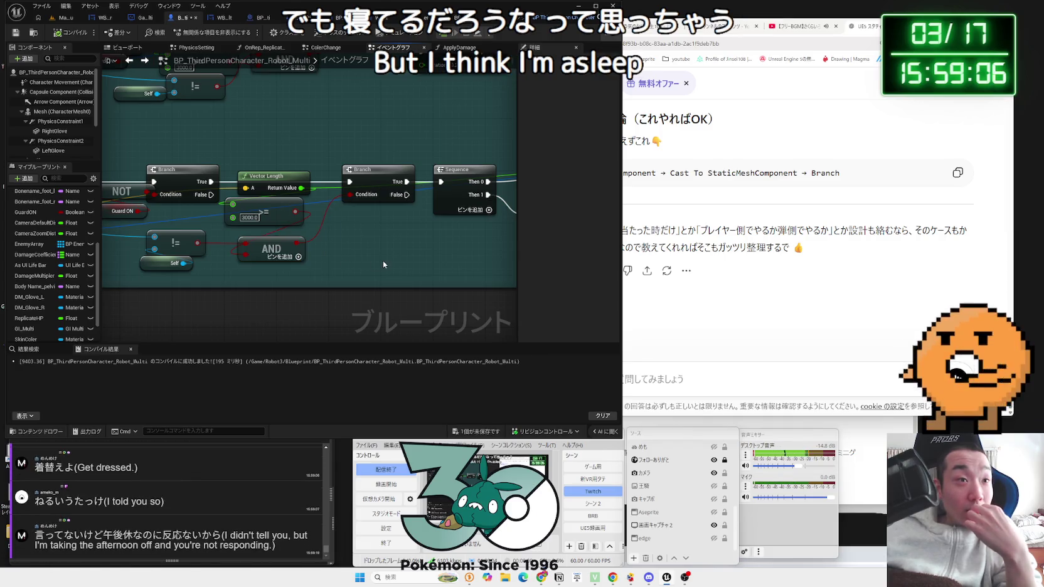
pyautogui.scroll(-2, 383, 260)
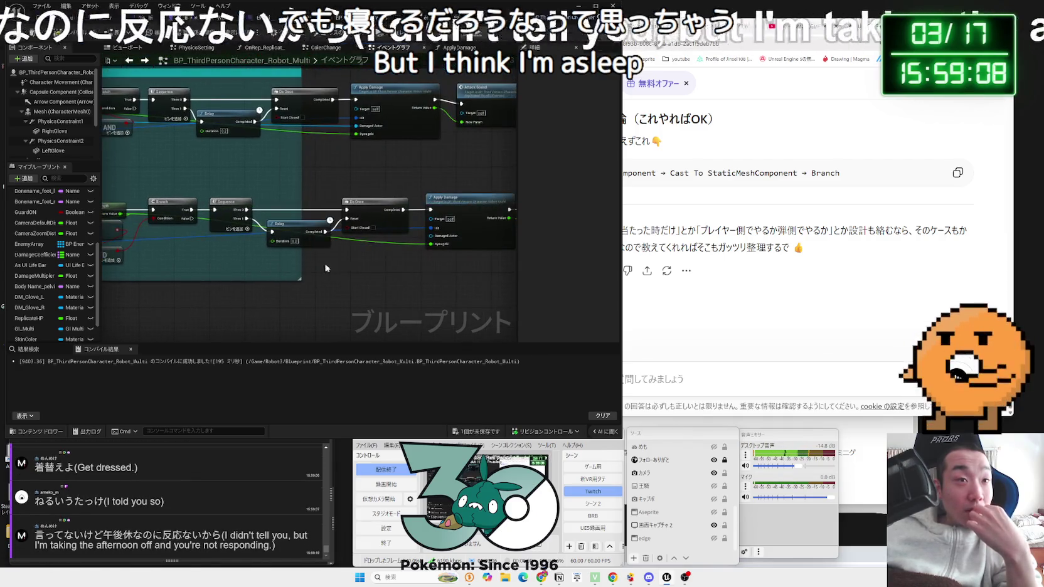
pyautogui.scroll(3, 307, 268)
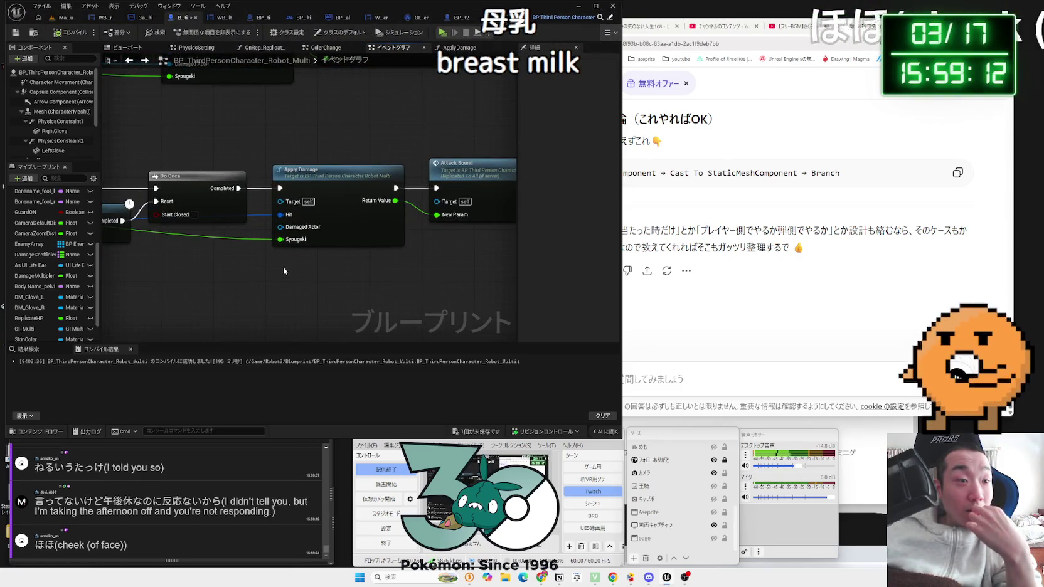
pyautogui.scroll(-2, 284, 271)
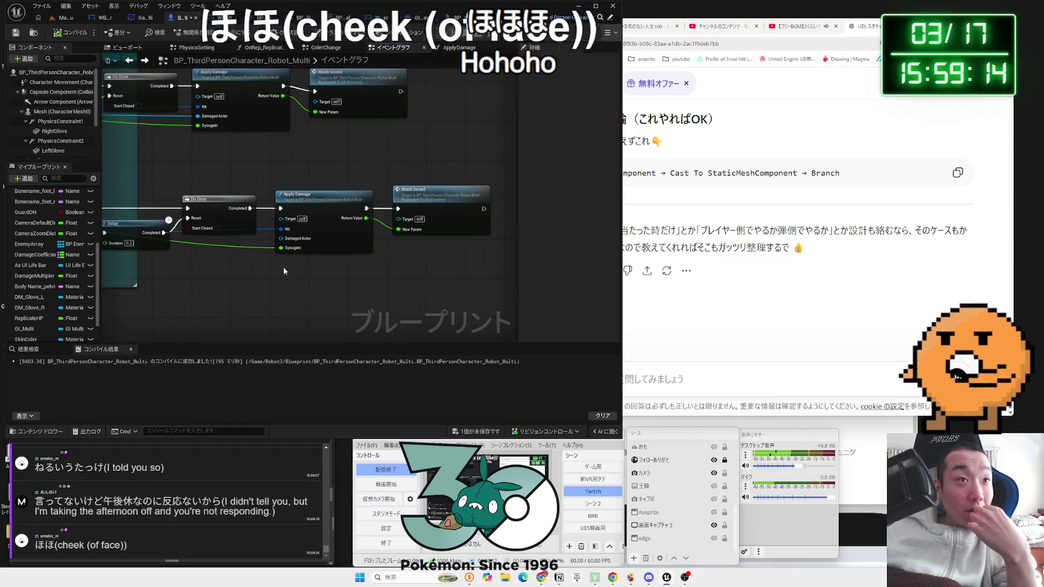
# - Follow the glove hit chains to Apply Damage and open its function showing Add Total Damage
pyautogui.moveTo(280, 247); pyautogui.dragTo(123, 257)
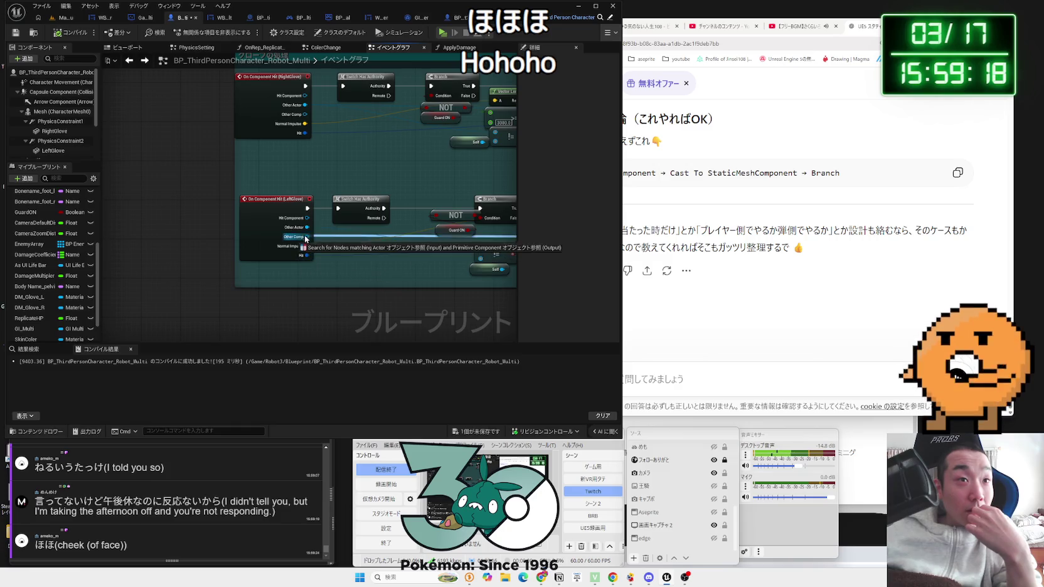
pyautogui.moveTo(315, 235); pyautogui.dragTo(347, 266)
pyautogui.moveTo(313, 234); pyautogui.dragTo(314, 236)
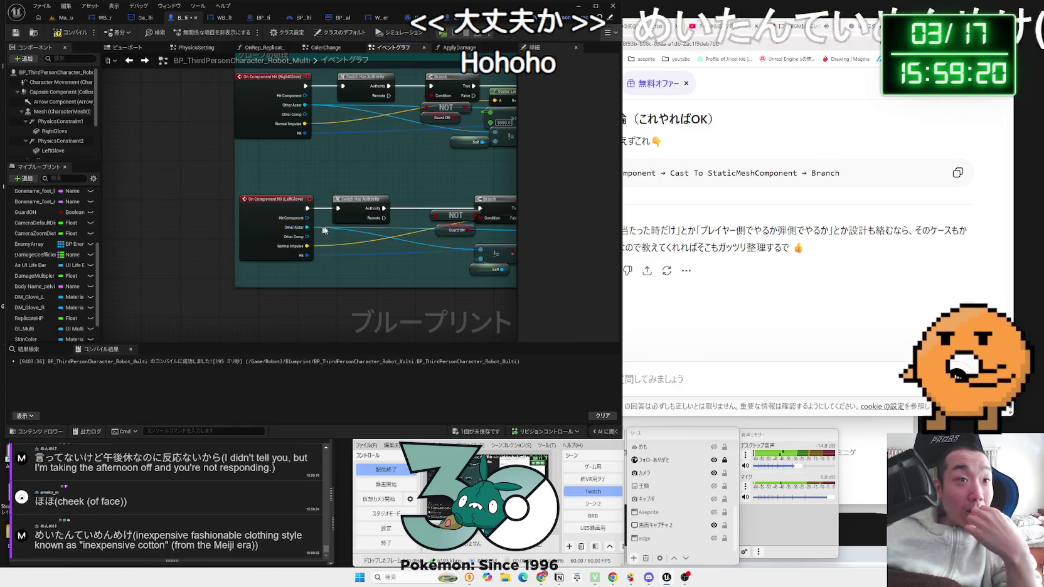
pyautogui.moveTo(427, 177)
pyautogui.mouseDown()
pyautogui.moveTo(316, 223)
pyautogui.moveTo(346, 215)
pyautogui.moveTo(251, 216)
pyautogui.mouseUp()
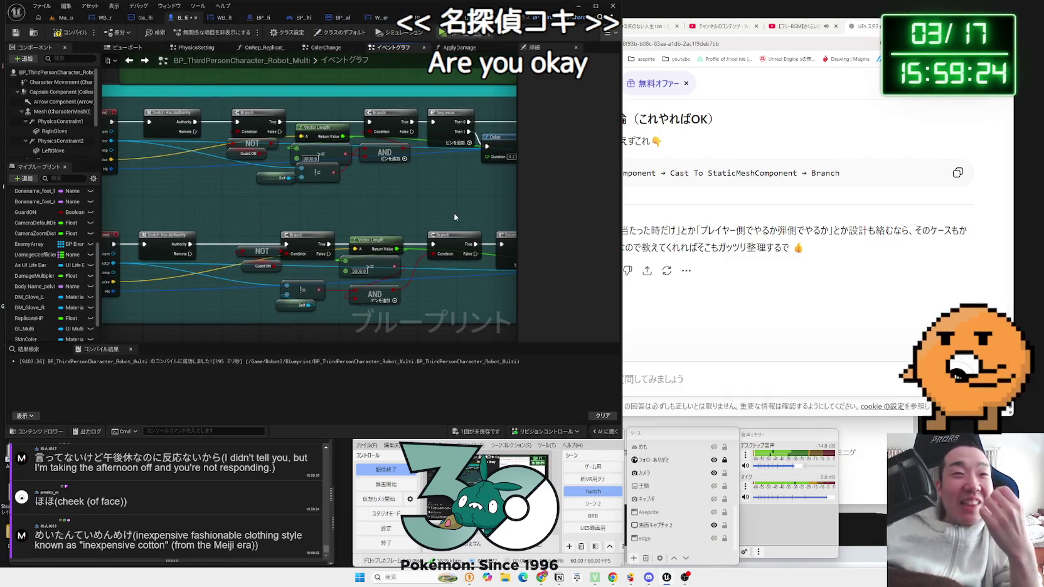
pyautogui.moveTo(345, 216); pyautogui.dragTo(216, 218)
pyautogui.moveTo(399, 322); pyautogui.dragTo(314, 312)
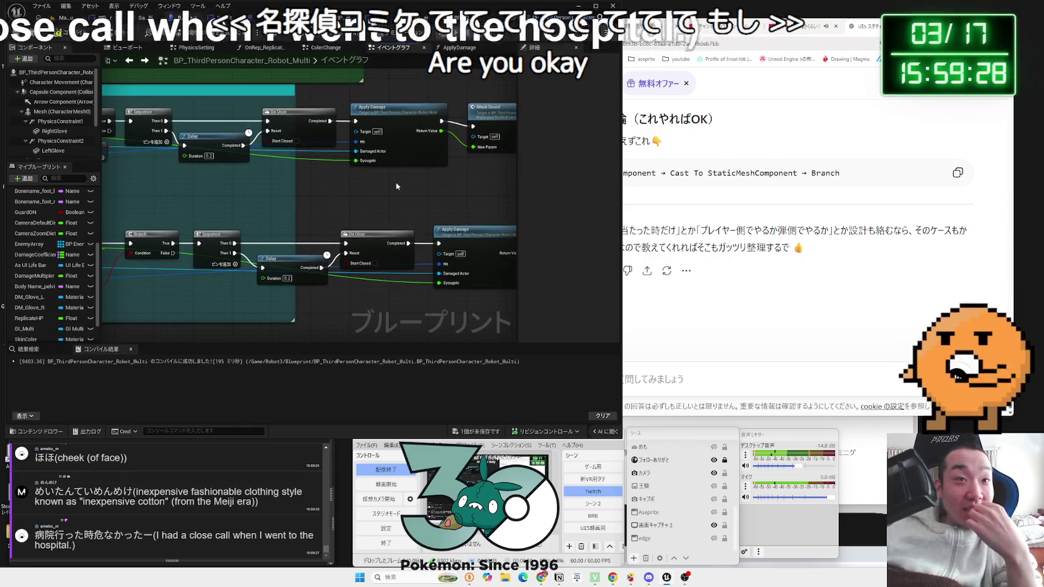
pyautogui.doubleClick(402, 121)
pyautogui.moveTo(464, 254); pyautogui.dragTo(248, 252)
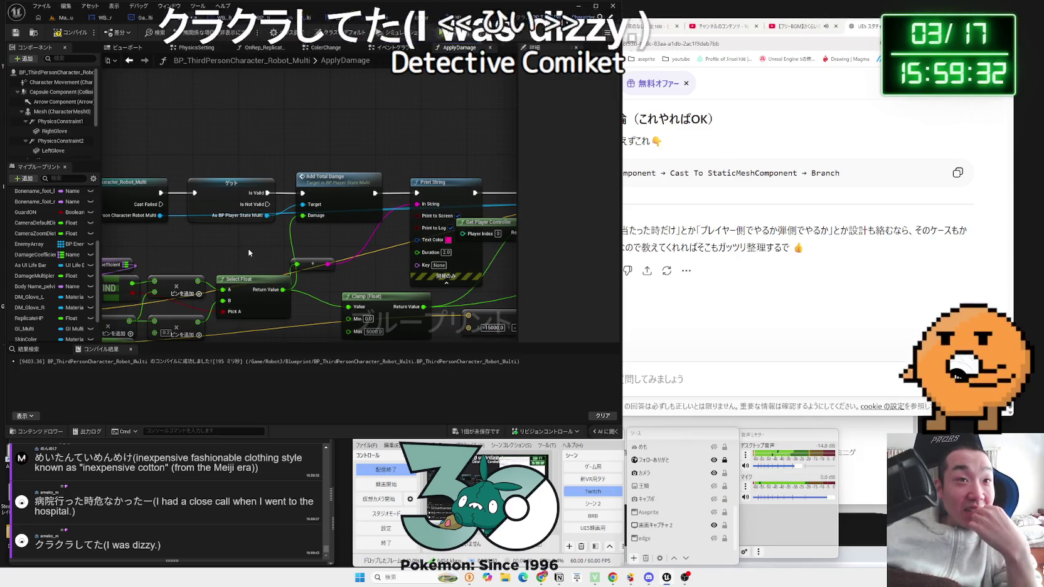
# - Leave the ApplyDamage function and return to the two Apply Damage chains in the event graph
pyautogui.moveTo(315, 294)
pyautogui.mouseDown()
pyautogui.moveTo(209, 256)
pyautogui.moveTo(415, 269)
pyautogui.mouseUp()
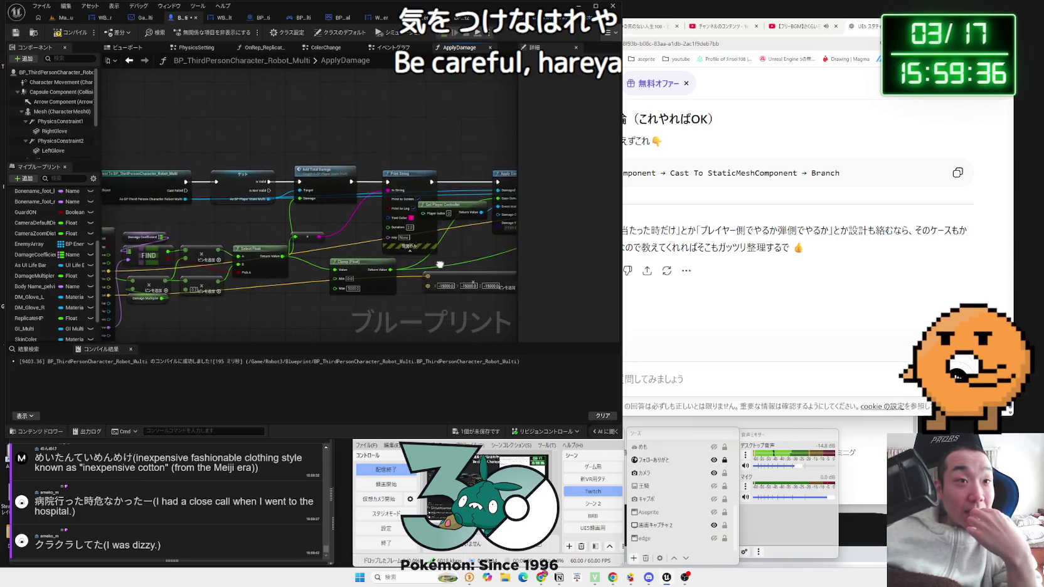
pyautogui.hotkey('alt', 'Left')
pyautogui.moveTo(447, 268); pyautogui.dragTo(188, 295)
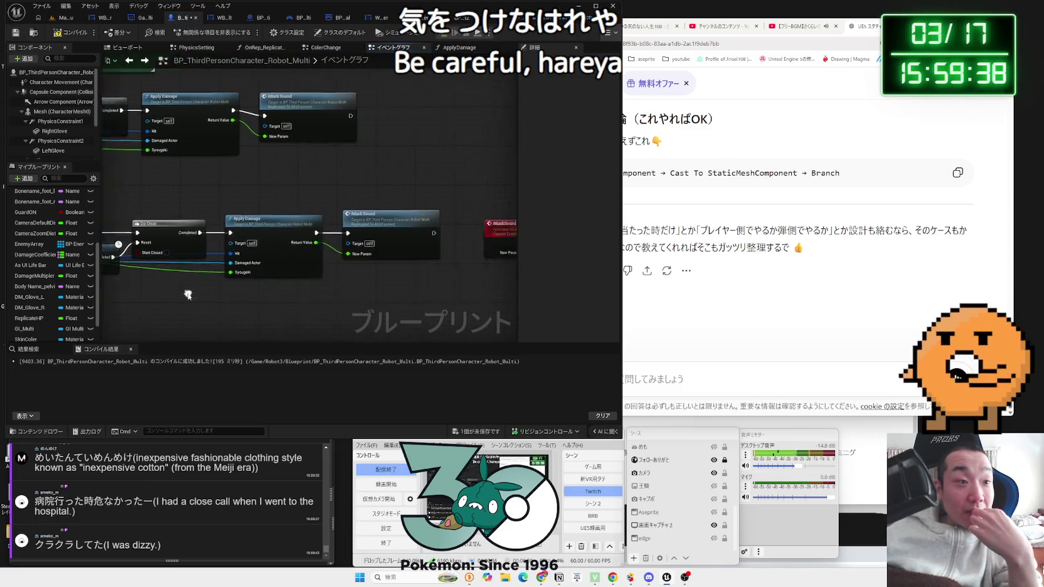
pyautogui.scroll(-5, 367, 285)
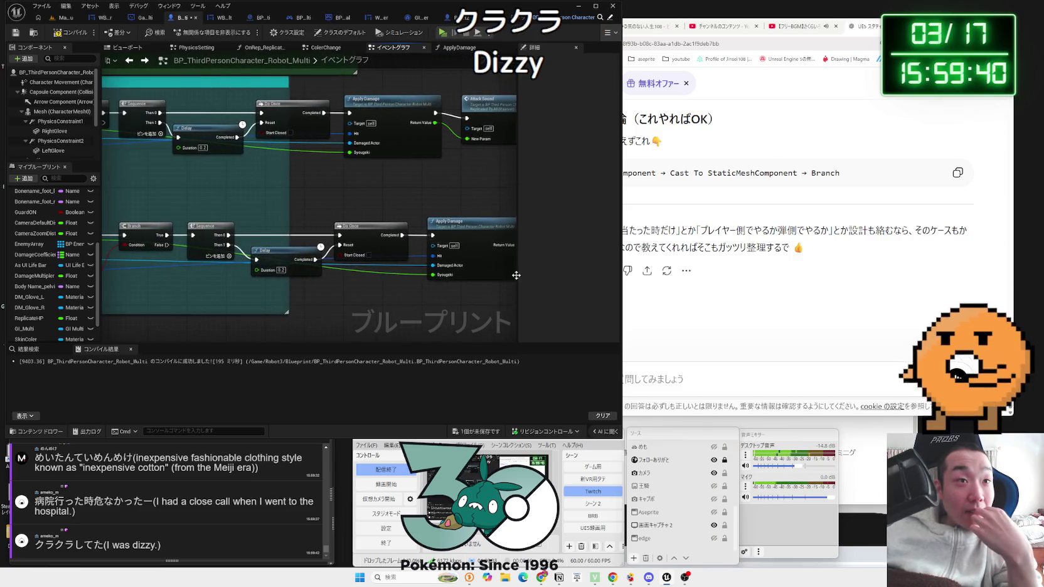
pyautogui.scroll(4, 359, 277)
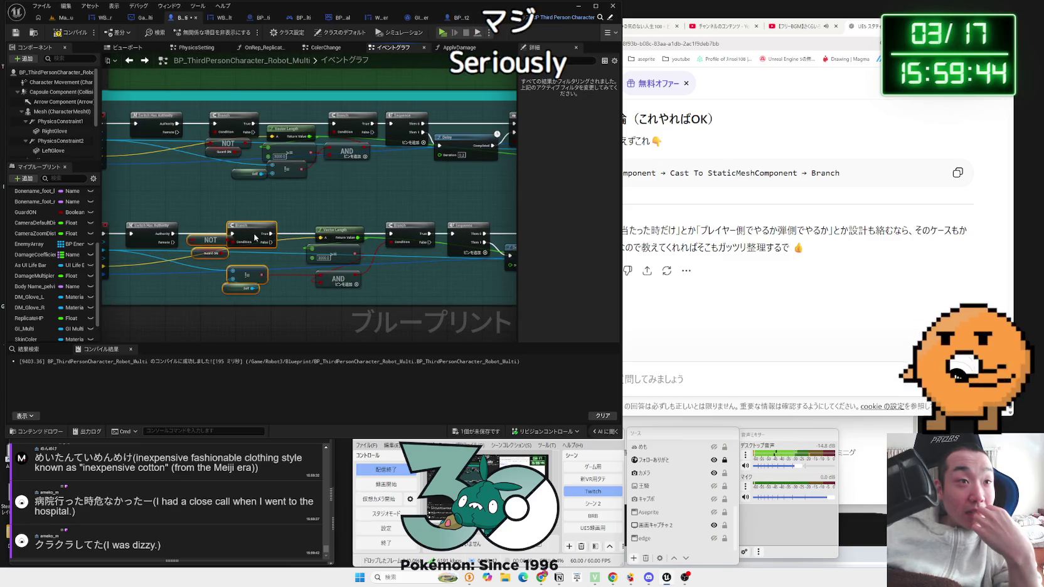
pyautogui.click(231, 224)
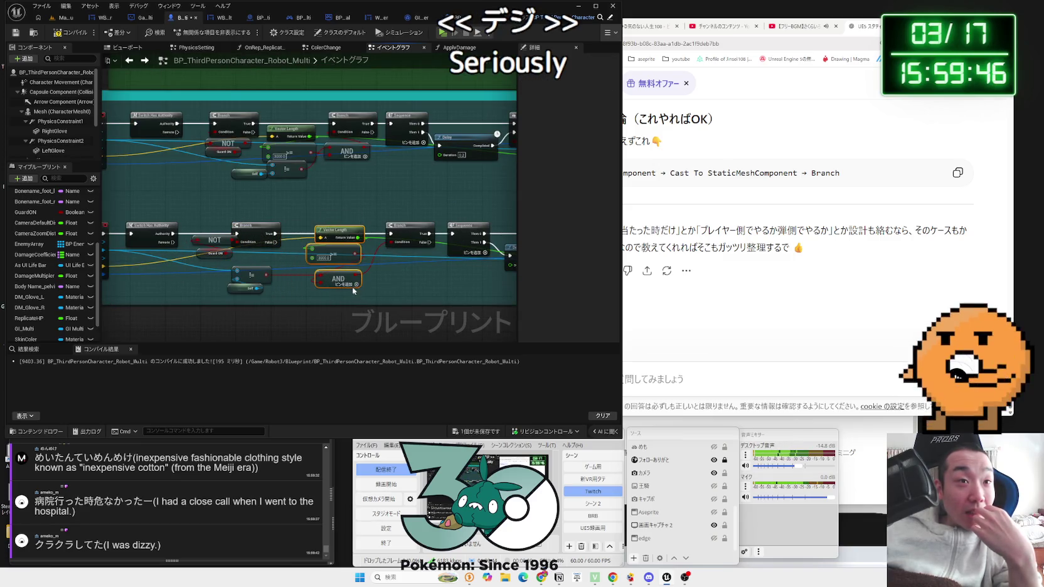
# - Shift the Vector Length, compare and AND nodes left, review Apply Damage and Attack Sound, then go to Robot2
pyautogui.moveTo(354, 290); pyautogui.dragTo(334, 284)
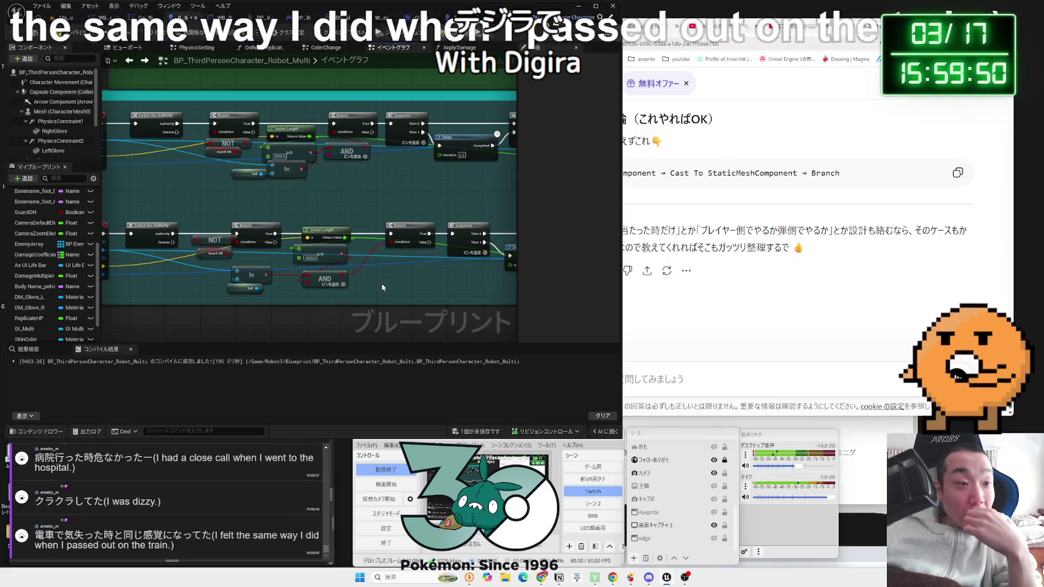
pyautogui.moveTo(381, 281)
pyautogui.mouseDown()
pyautogui.moveTo(322, 262)
pyautogui.moveTo(316, 228)
pyautogui.moveTo(306, 228)
pyautogui.mouseUp()
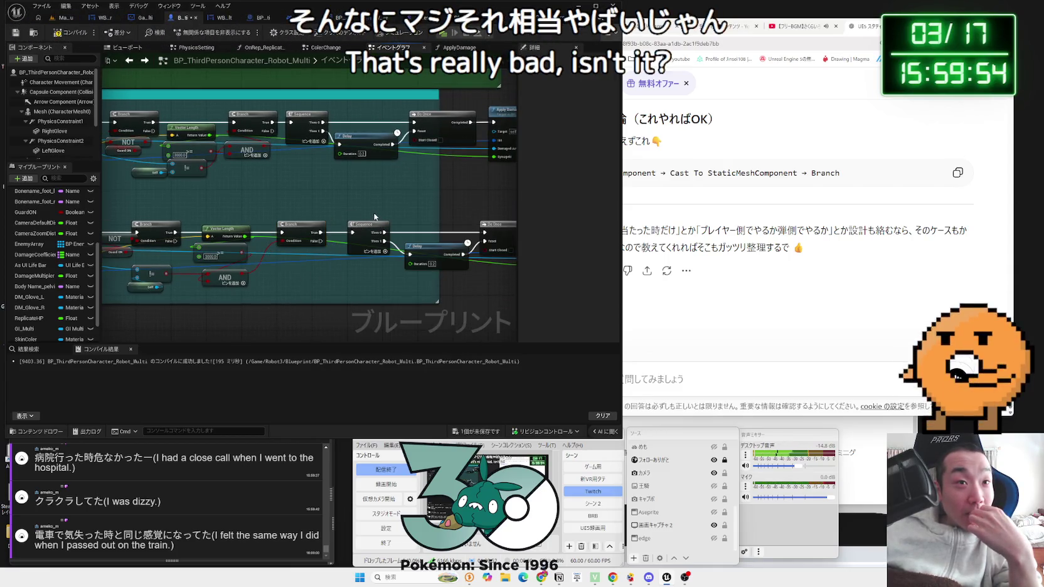
pyautogui.moveTo(375, 216); pyautogui.dragTo(194, 222)
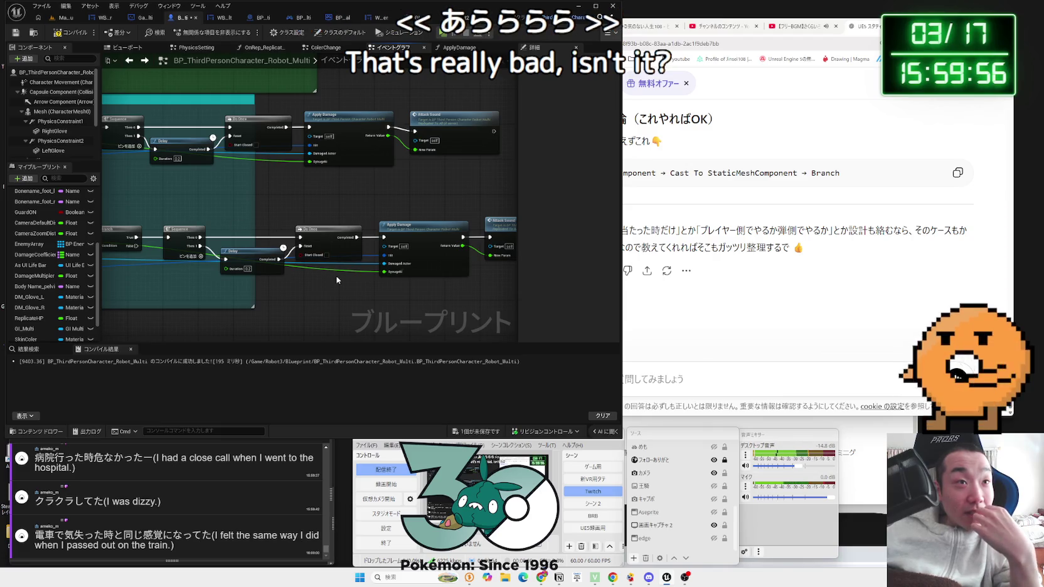
pyautogui.moveTo(337, 280); pyautogui.dragTo(194, 275)
pyautogui.moveTo(420, 274); pyautogui.dragTo(283, 219)
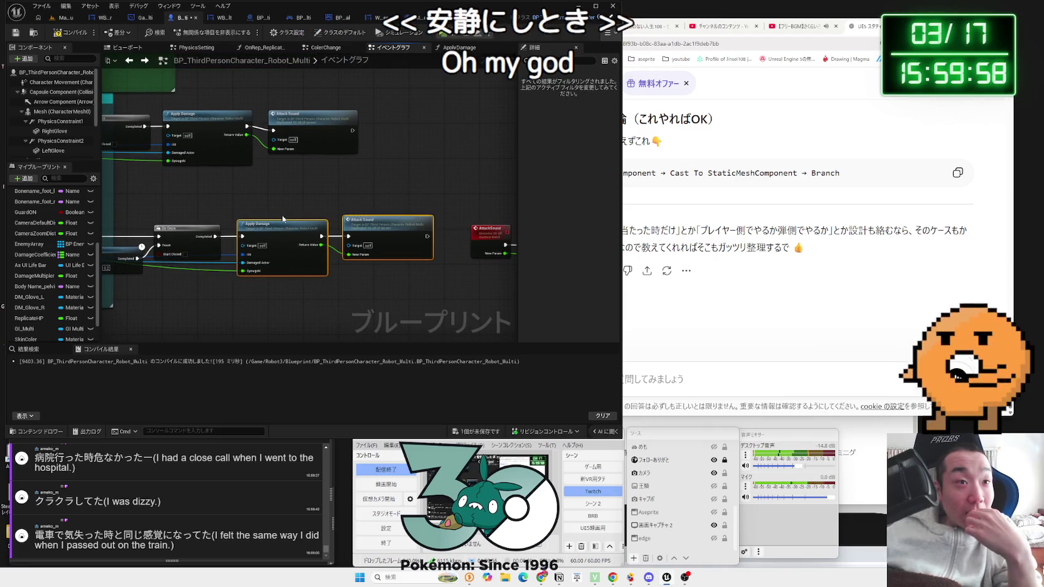
pyautogui.click(377, 272)
pyautogui.moveTo(377, 272)
pyautogui.mouseDown()
pyautogui.moveTo(185, 263)
pyautogui.moveTo(128, 247)
pyautogui.moveTo(388, 255)
pyautogui.mouseUp()
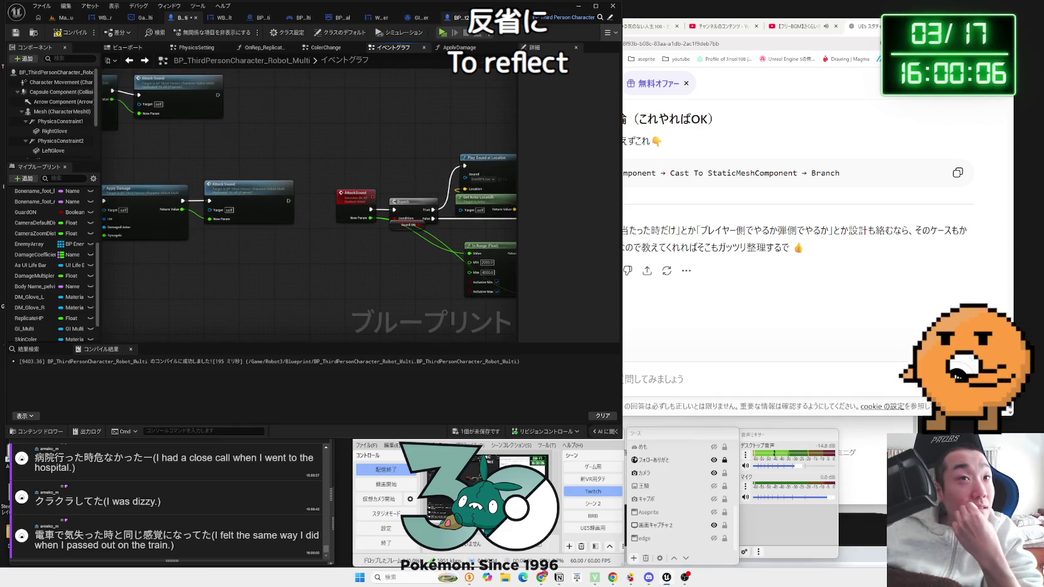
pyautogui.click(466, 19)
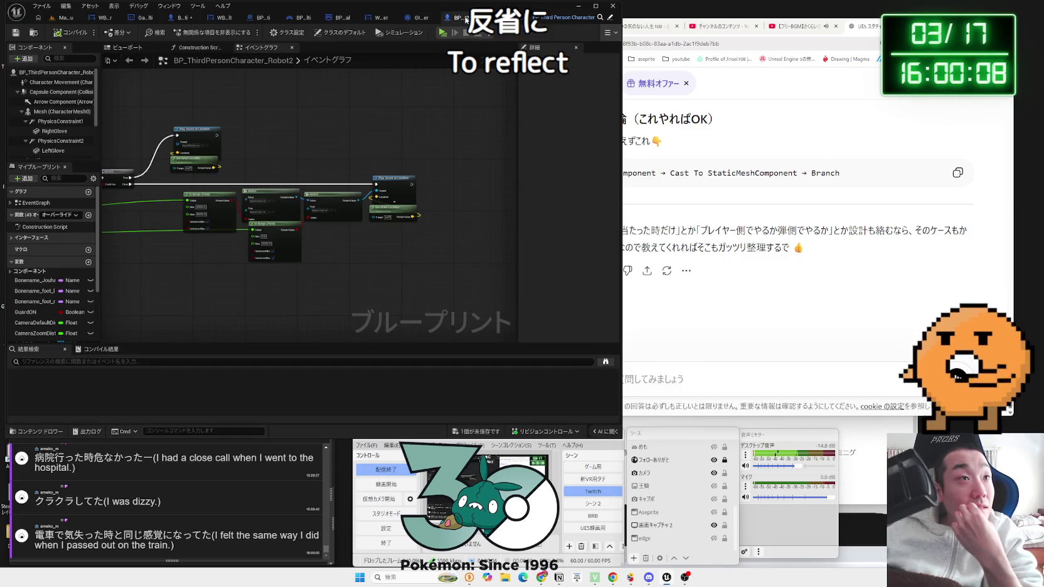
# - Move the multiply, Damage Multiplier and Select Float nodes lower inside the 受けたダメージ comment block
pyautogui.moveTo(266, 235); pyautogui.dragTo(389, 288)
pyautogui.scroll(4, 424, 251)
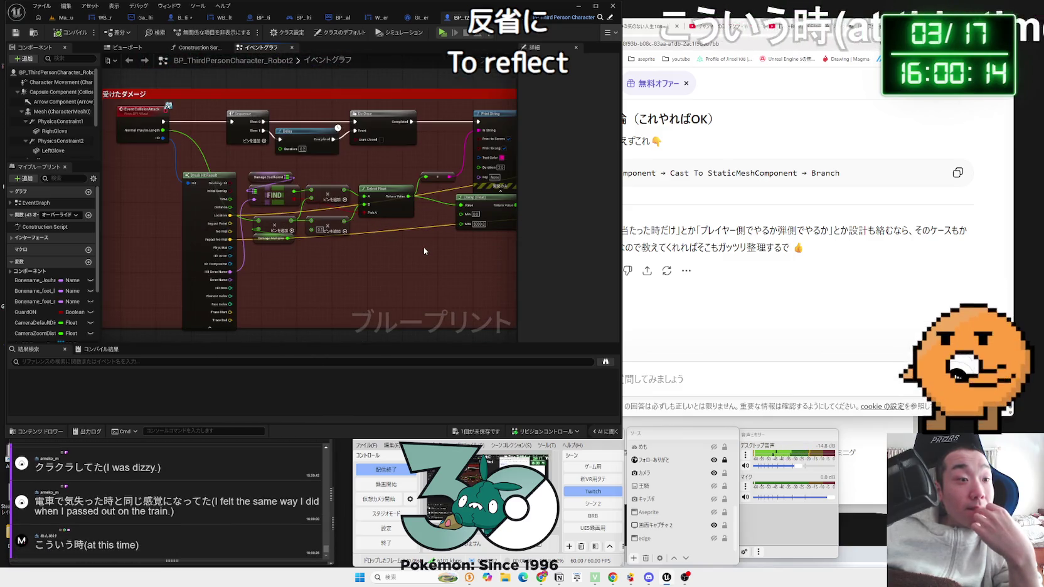
pyautogui.moveTo(451, 253); pyautogui.dragTo(465, 253)
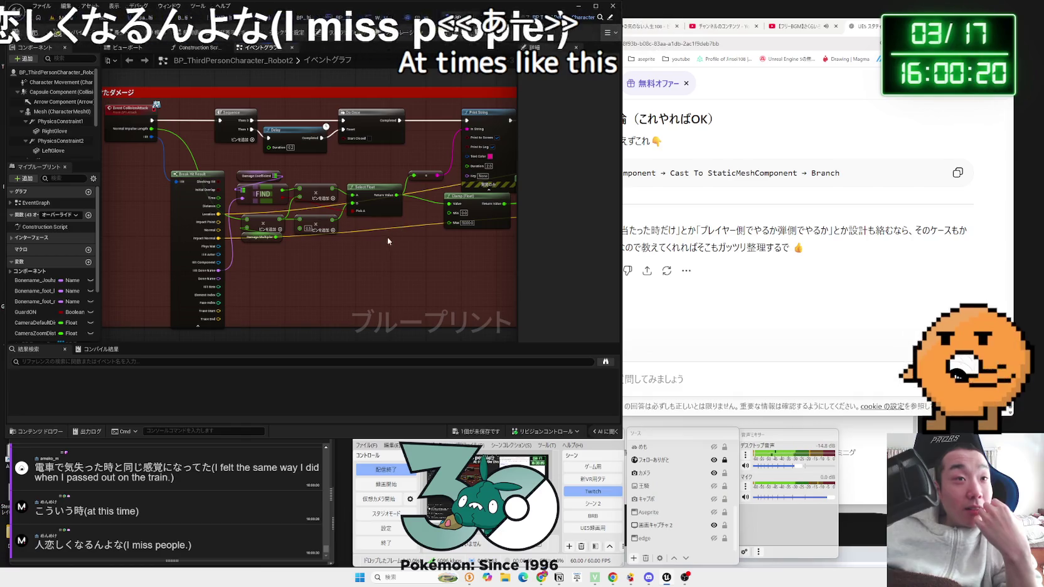
pyautogui.moveTo(369, 253); pyautogui.dragTo(264, 232)
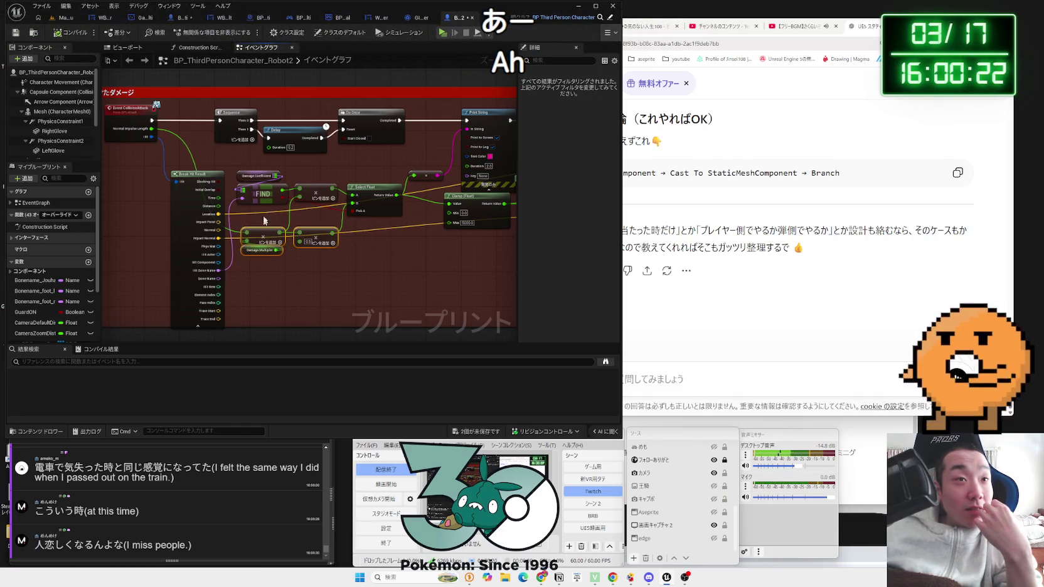
pyautogui.moveTo(313, 193); pyautogui.dragTo(313, 215)
pyautogui.moveTo(369, 198); pyautogui.dragTo(364, 205)
pyautogui.moveTo(405, 254); pyautogui.dragTo(232, 188)
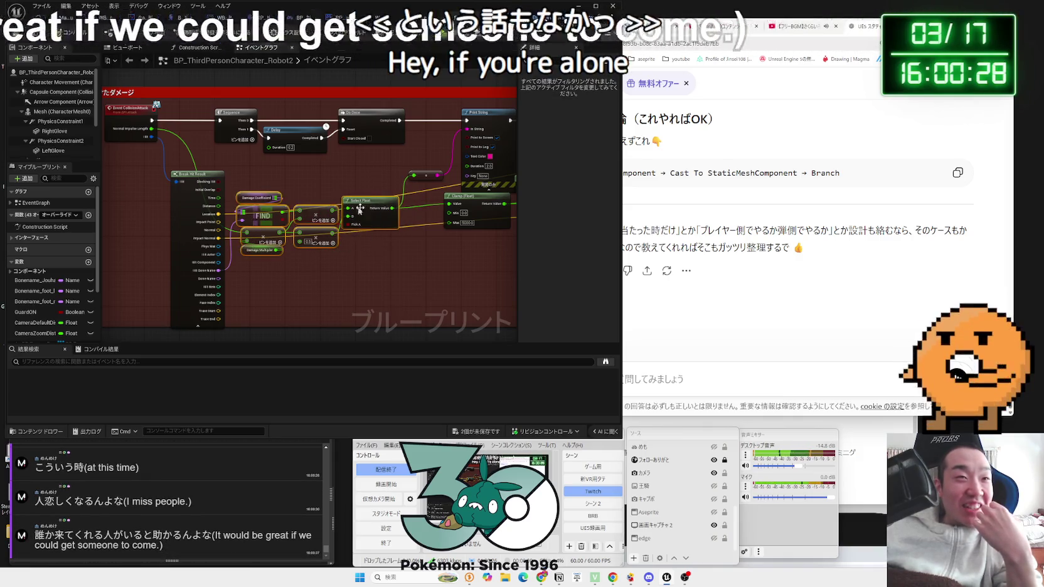
pyautogui.moveTo(369, 206); pyautogui.dragTo(370, 202)
pyautogui.click(381, 243)
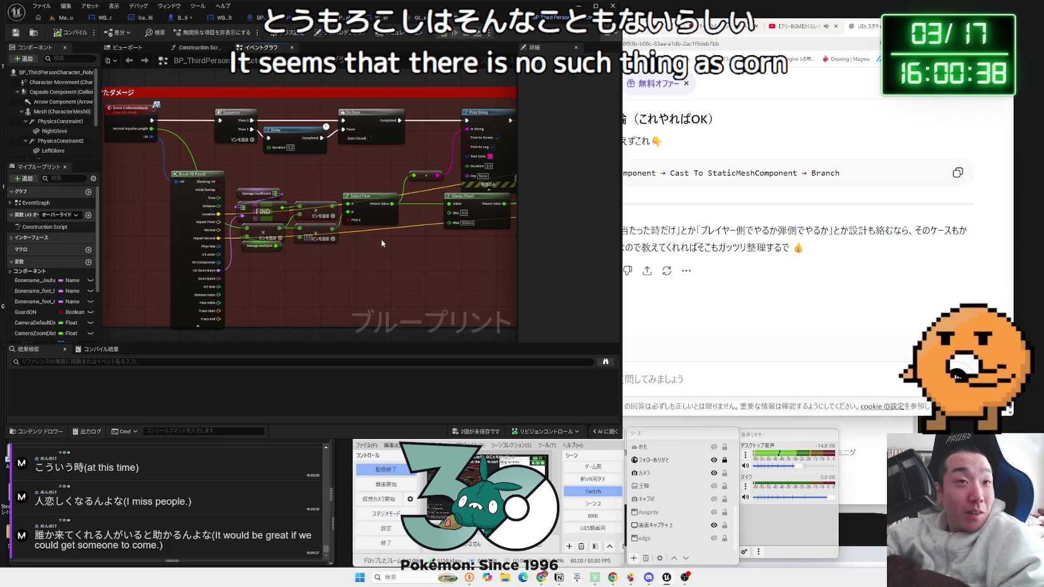
# - Inspect the Damage Coefficient and Damage Multiplier values, then adjust the Clamp (Float) and Print String nodes
pyautogui.click(258, 196)
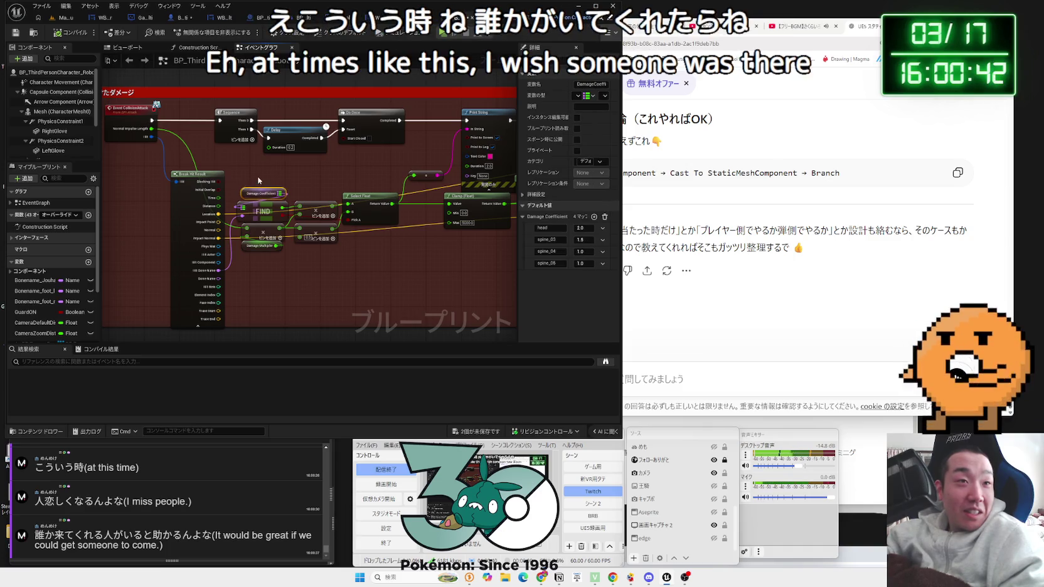
pyautogui.click(258, 249)
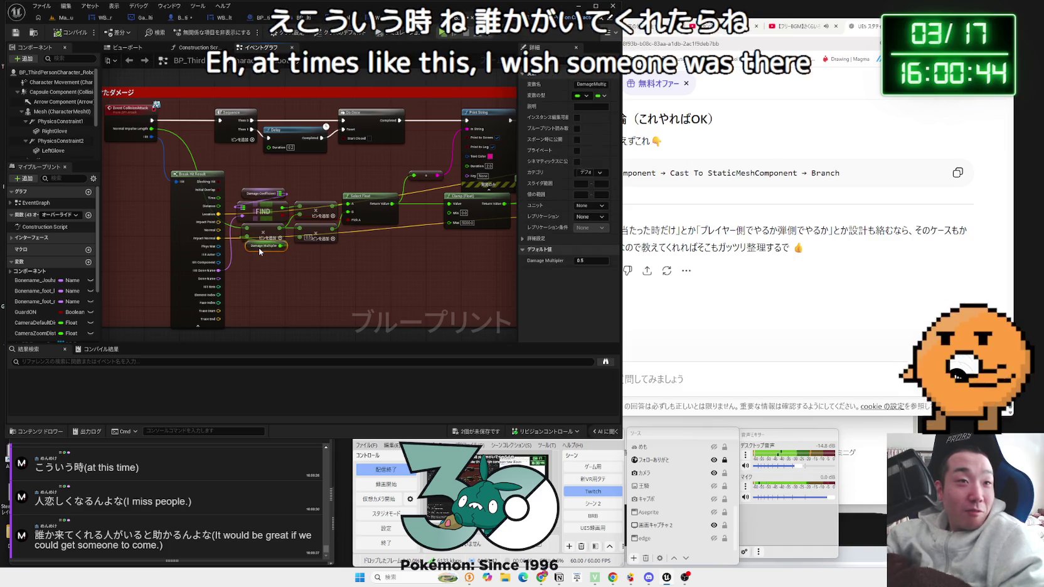
pyautogui.click(297, 264)
pyautogui.click(323, 229)
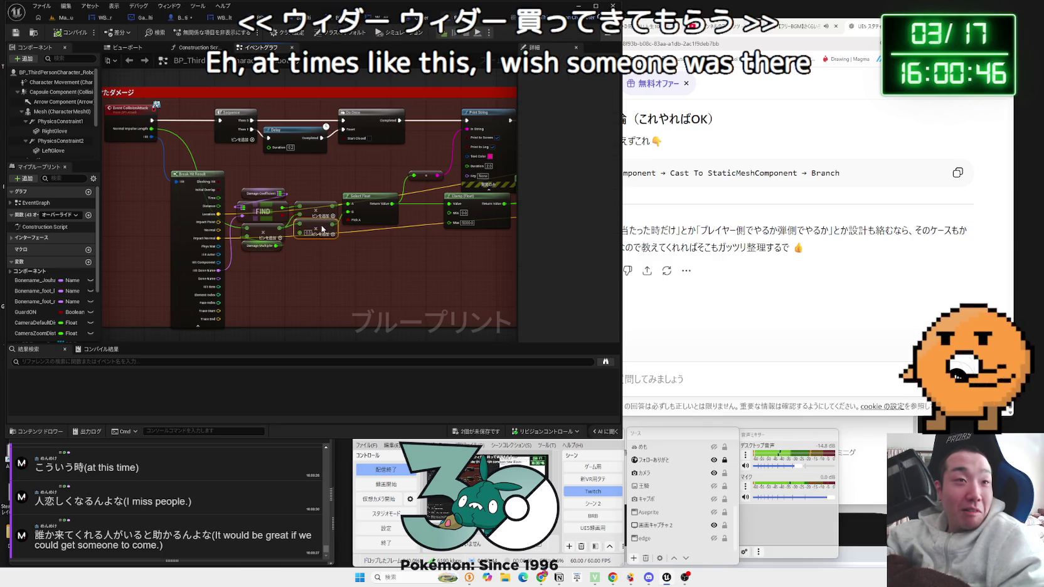
pyautogui.moveTo(383, 256); pyautogui.dragTo(271, 256)
pyautogui.moveTo(370, 198); pyautogui.dragTo(294, 200)
pyautogui.click(368, 229)
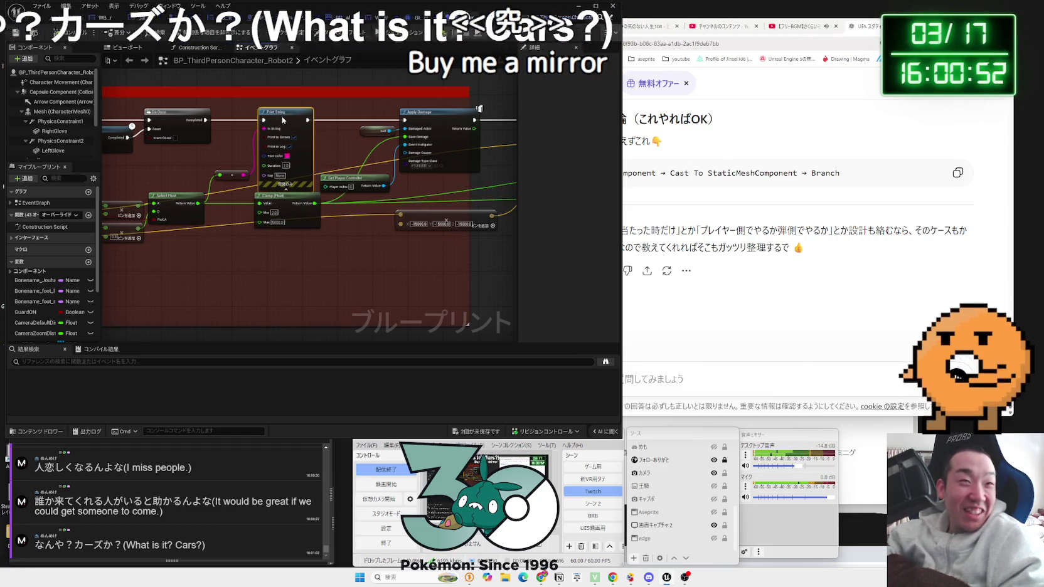
pyautogui.moveTo(315, 180); pyautogui.dragTo(350, 162)
# - Shift the middle node group slightly left and select the Mesh, Bonename and Add Impulse nodes
pyautogui.scroll(-3, 373, 191)
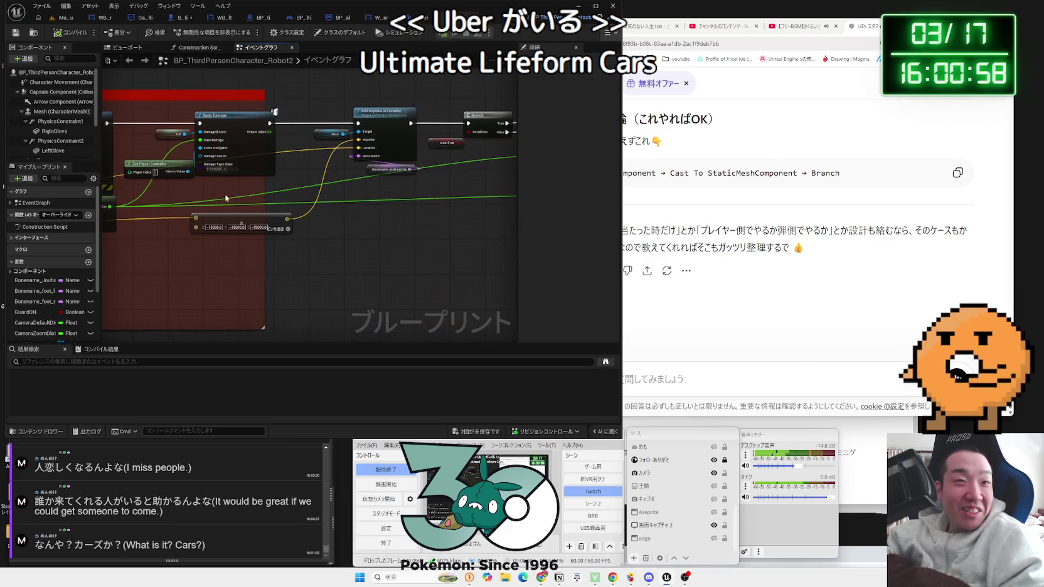
pyautogui.moveTo(445, 231); pyautogui.dragTo(289, 187)
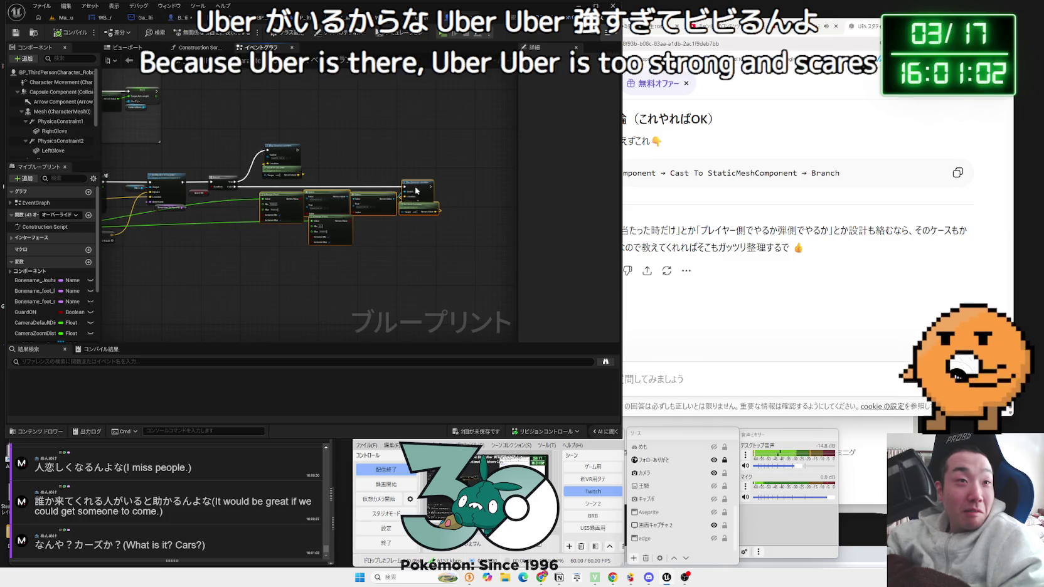
pyautogui.moveTo(426, 186); pyautogui.dragTo(400, 187)
pyautogui.scroll(4, 196, 243)
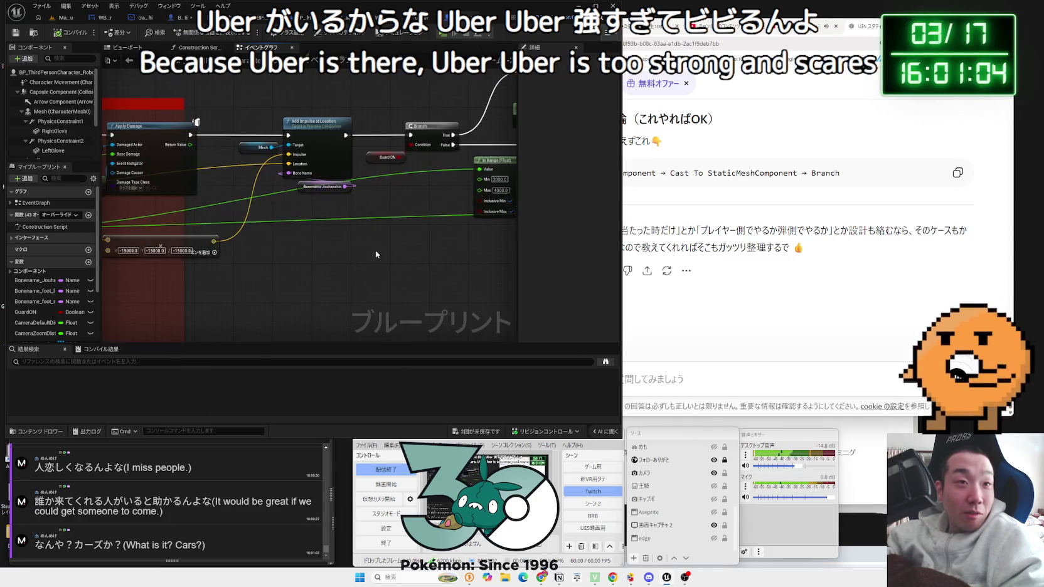
pyautogui.click(288, 188)
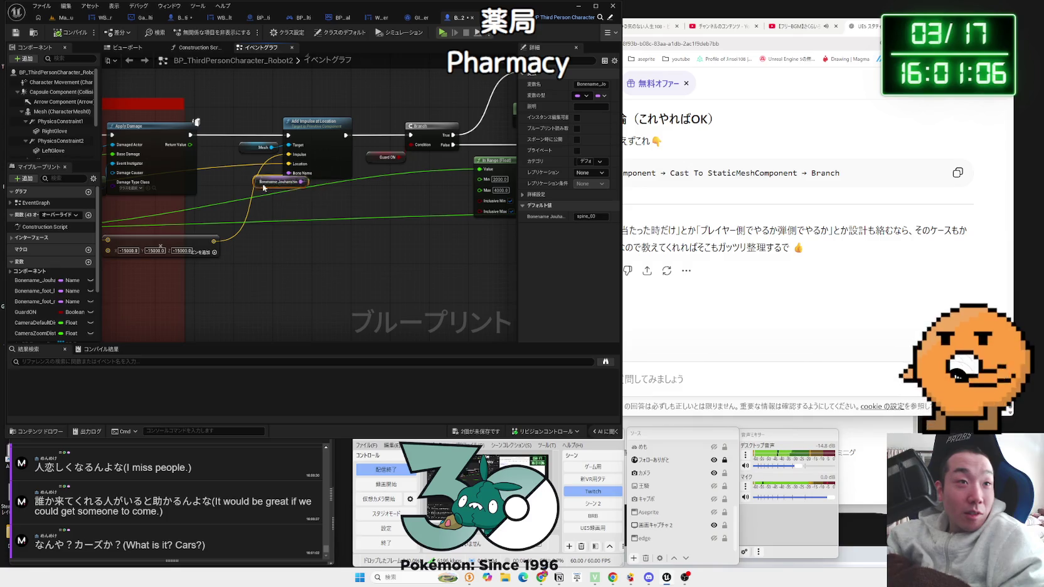
pyautogui.moveTo(263, 185); pyautogui.dragTo(352, 116)
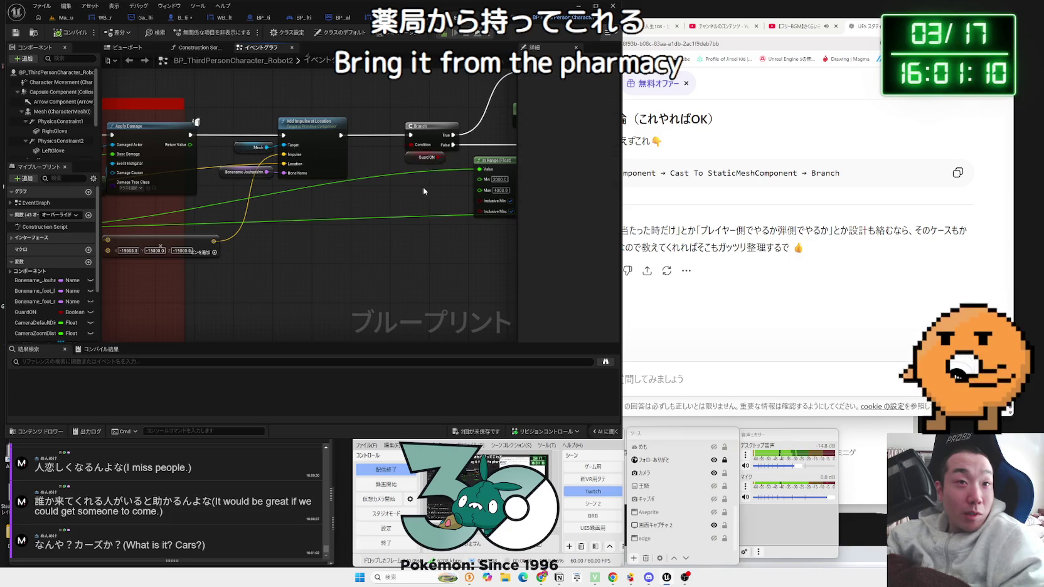
# - Examine the In Range, Select sound options, Branch and Play Sound at Location nodes
pyautogui.moveTo(424, 192); pyautogui.dragTo(241, 187)
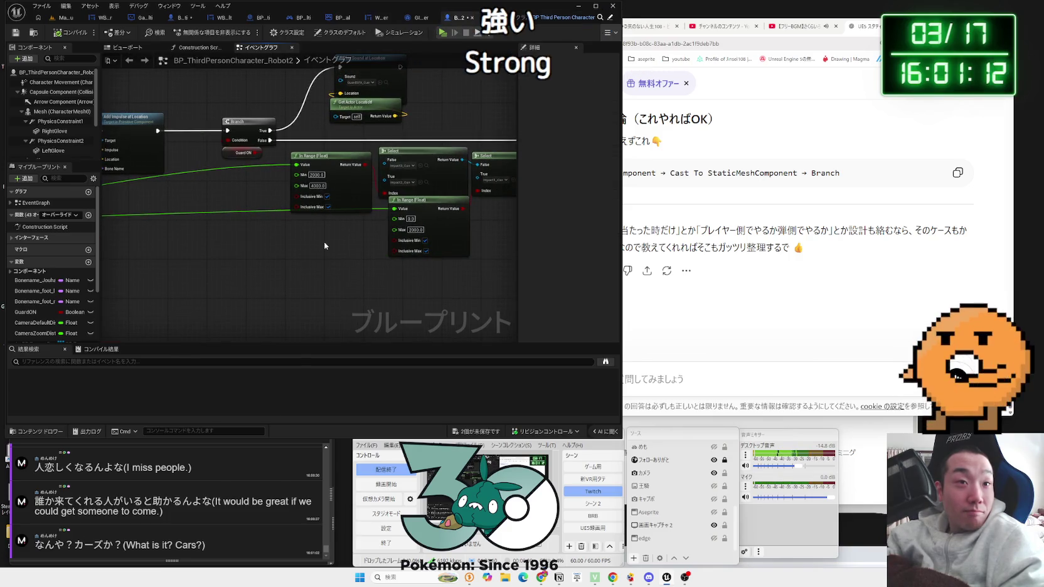
pyautogui.scroll(2, 324, 246)
pyautogui.moveTo(327, 241); pyautogui.dragTo(259, 212)
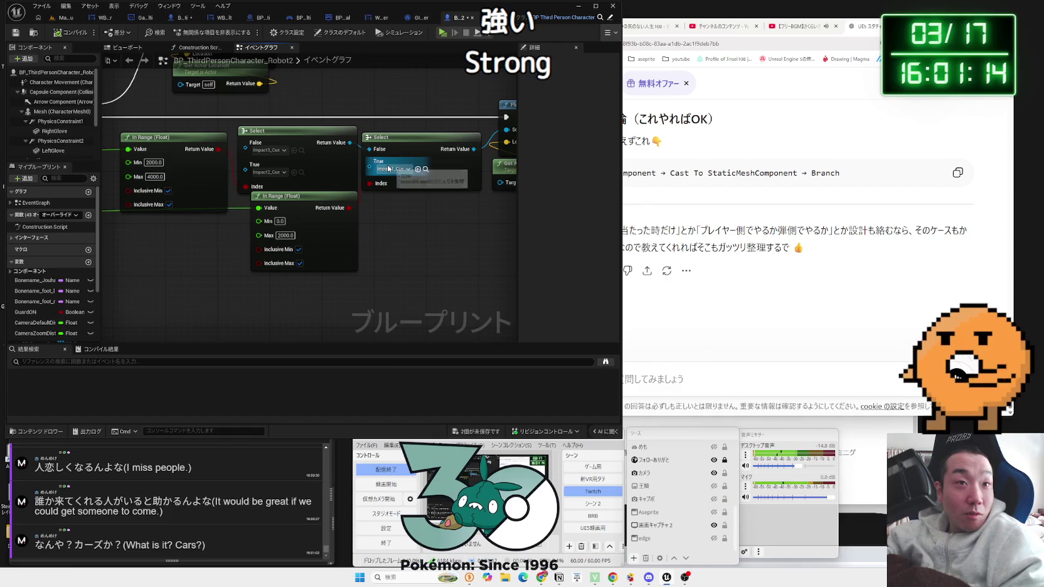
pyautogui.scroll(-2, 284, 275)
pyautogui.moveTo(284, 275); pyautogui.dragTo(295, 245)
# - Save all unsaved assets from the Robot_Multi blueprint
pyautogui.click(152, 17)
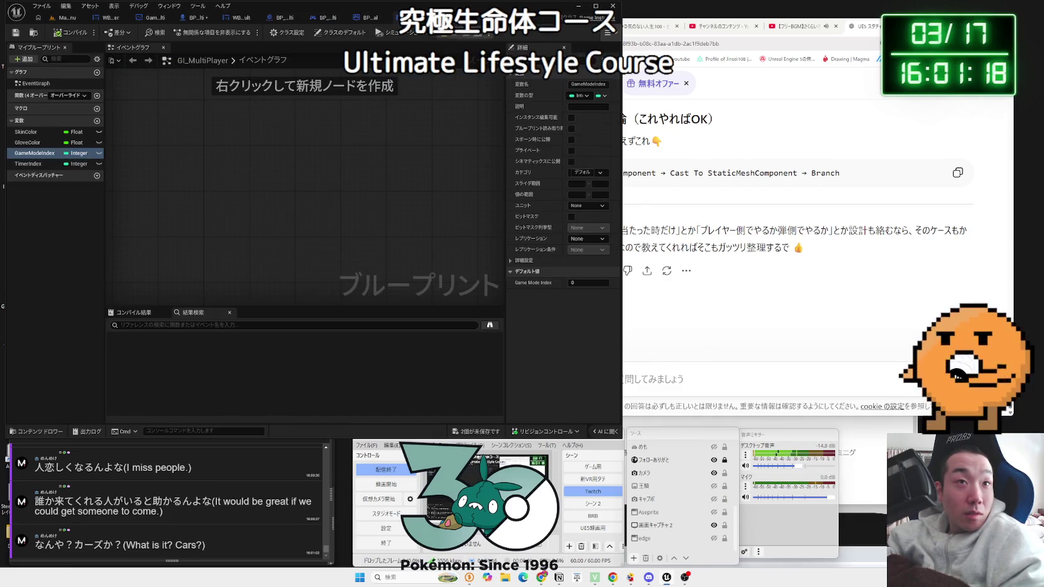
pyautogui.click(194, 19)
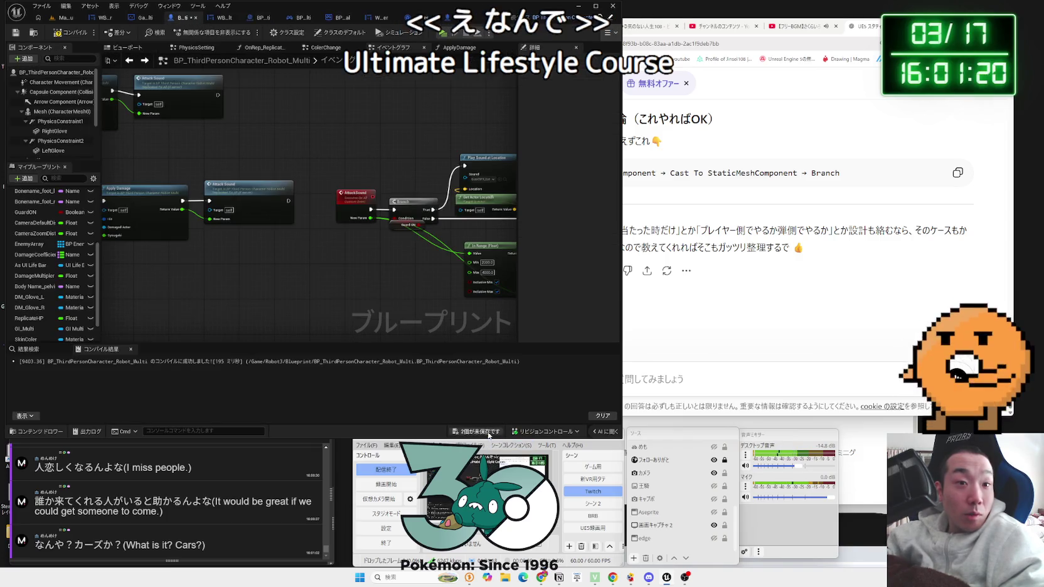
pyautogui.click(488, 433)
pyautogui.click(562, 375)
# - Inspect the AttackSound event and review the Do Once, Apply Damage and Switch Has Authority nodes
pyautogui.click(362, 201)
pyautogui.moveTo(279, 235); pyautogui.dragTo(410, 237)
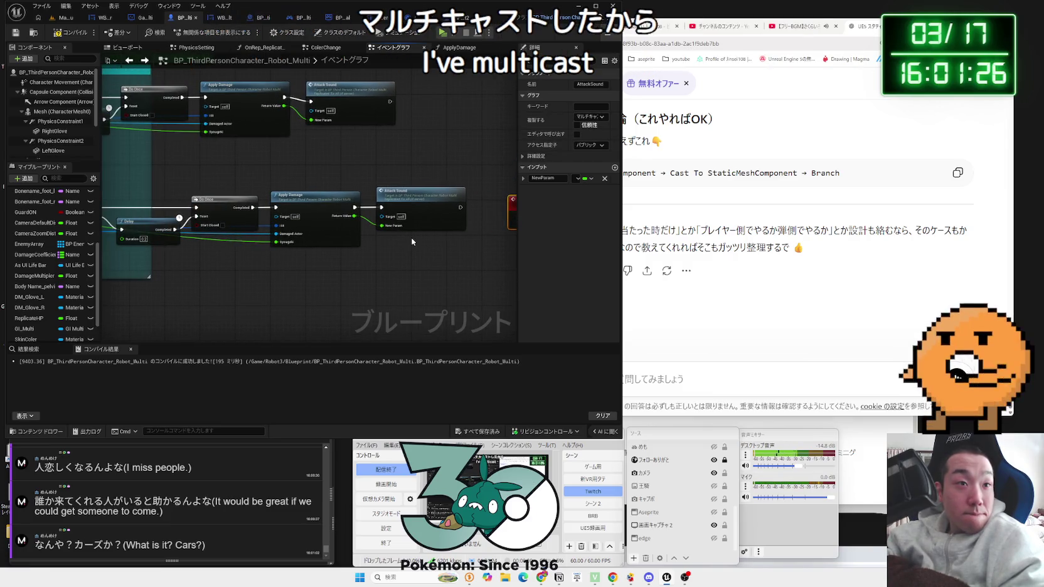
pyautogui.moveTo(353, 91); pyautogui.dragTo(352, 87)
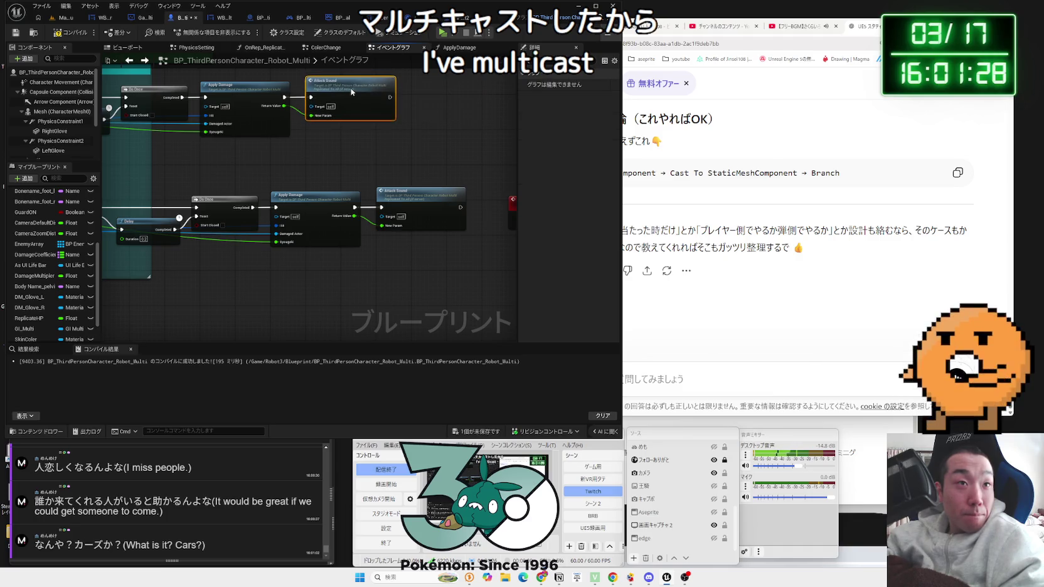
pyautogui.moveTo(312, 142); pyautogui.dragTo(426, 170)
pyautogui.moveTo(272, 204); pyautogui.dragTo(387, 212)
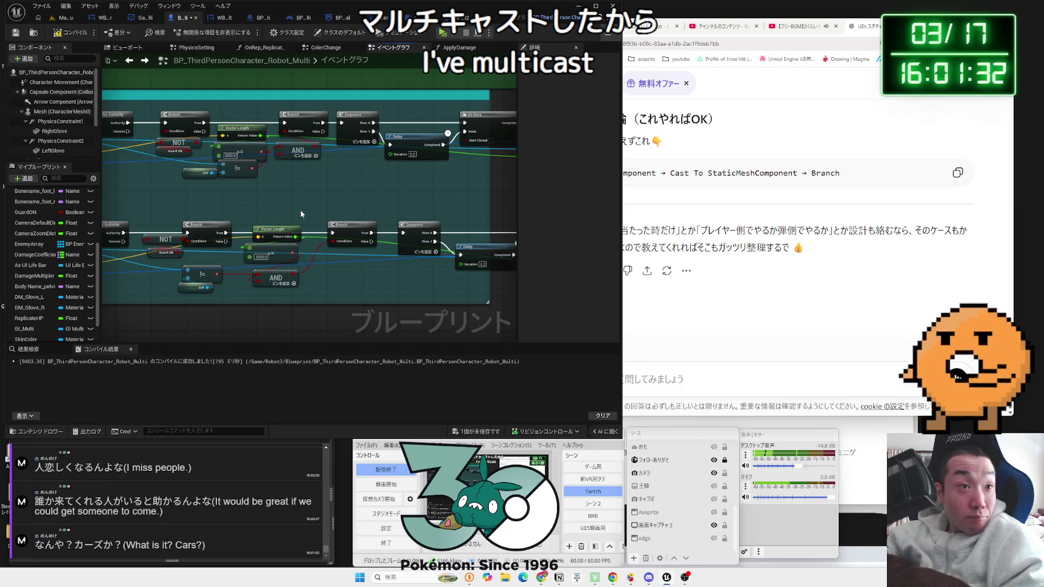
pyautogui.moveTo(299, 210); pyautogui.dragTo(388, 204)
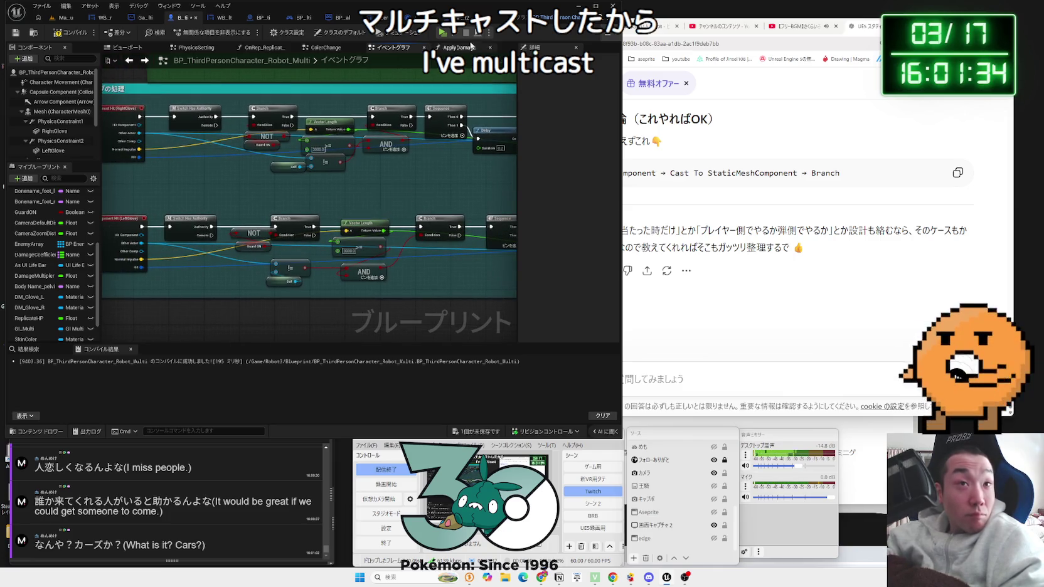
# - In Robot2's graph, move past the camera zoom nodes to the glove hit Branch and AND checks
pyautogui.click(464, 17)
pyautogui.moveTo(512, 232); pyautogui.dragTo(221, 318)
pyautogui.moveTo(239, 106); pyautogui.dragTo(264, 233)
pyautogui.moveTo(270, 106)
pyautogui.mouseDown()
pyautogui.moveTo(307, 236)
pyautogui.moveTo(311, 184)
pyautogui.moveTo(301, 233)
pyautogui.mouseUp()
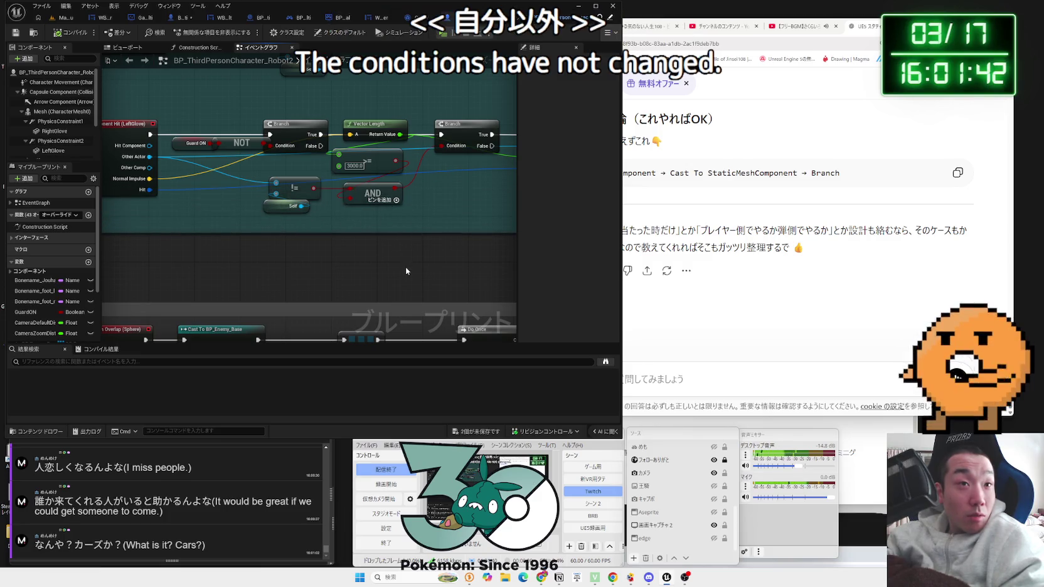
# - Review Robot2's Collision Attack, Apply Damage, In Range, Select and both Play Sound at Location nodes, then return to Robot_Multi
pyautogui.scroll(-1, 406, 267)
pyautogui.moveTo(405, 266)
pyautogui.mouseDown()
pyautogui.moveTo(267, 279)
pyautogui.moveTo(377, 269)
pyautogui.moveTo(421, 168)
pyautogui.moveTo(388, 179)
pyautogui.mouseUp()
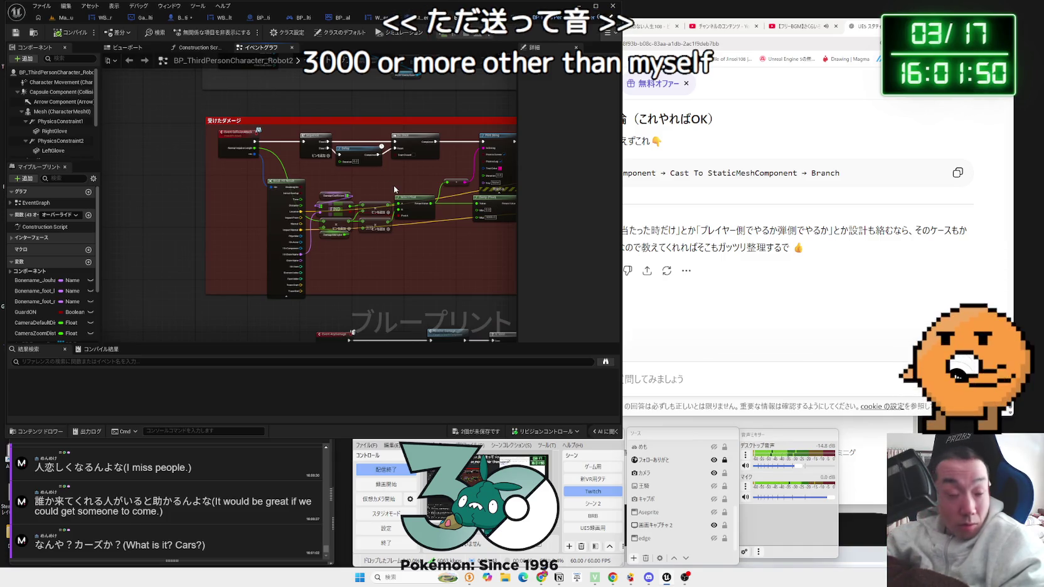
pyautogui.scroll(3, 377, 246)
pyautogui.scroll(-1, 377, 250)
pyautogui.moveTo(377, 250); pyautogui.dragTo(230, 288)
pyautogui.moveTo(381, 281); pyautogui.dragTo(261, 280)
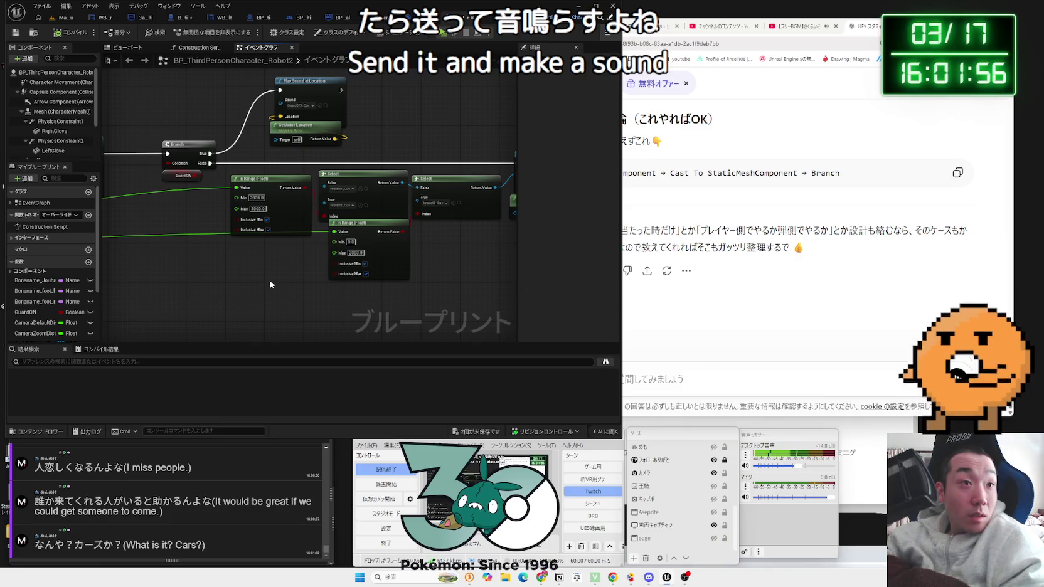
pyautogui.moveTo(270, 281); pyautogui.dragTo(174, 278)
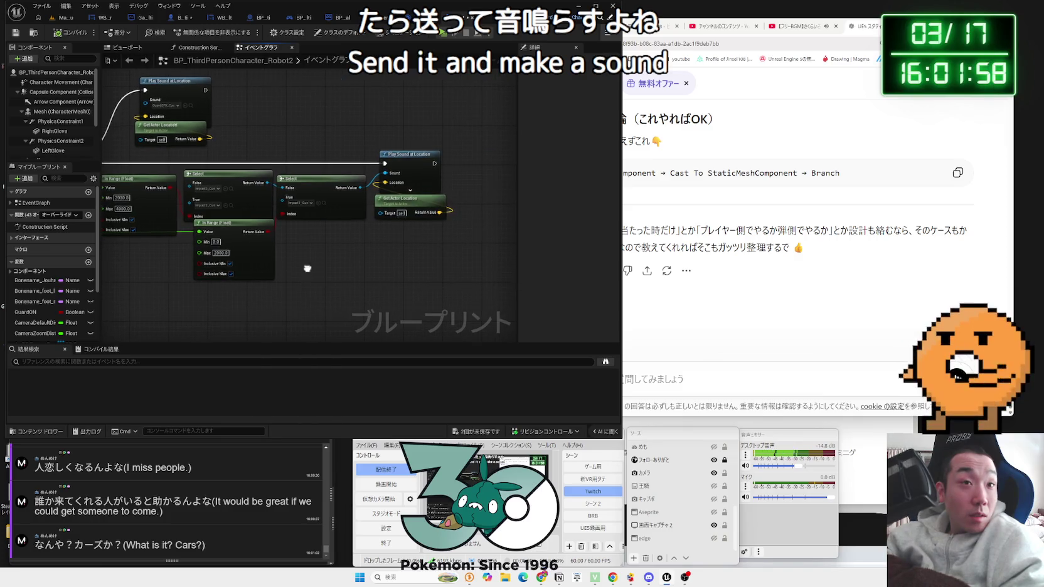
pyautogui.moveTo(308, 269); pyautogui.dragTo(397, 270)
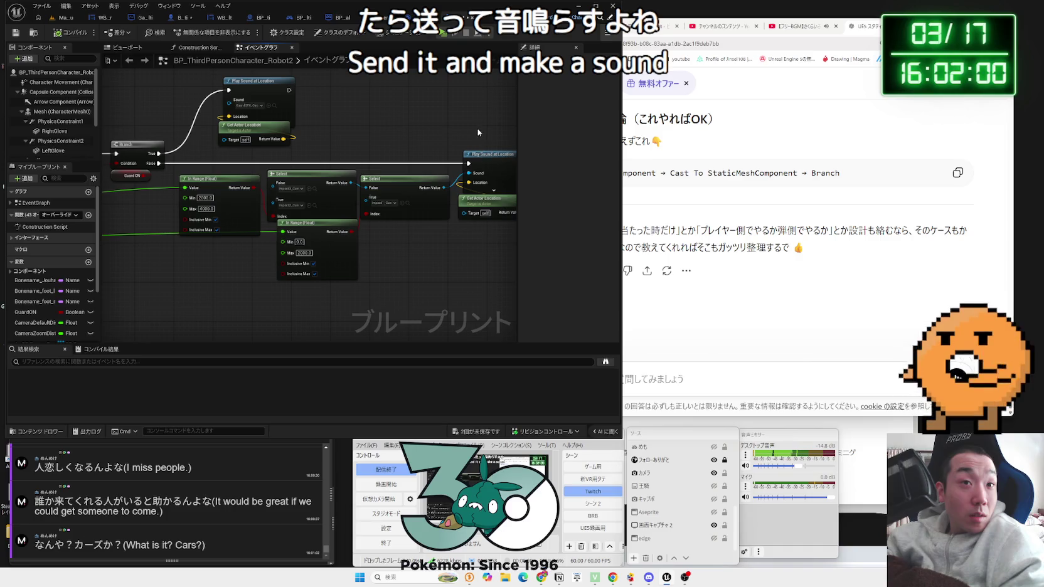
pyautogui.moveTo(477, 132); pyautogui.dragTo(387, 130)
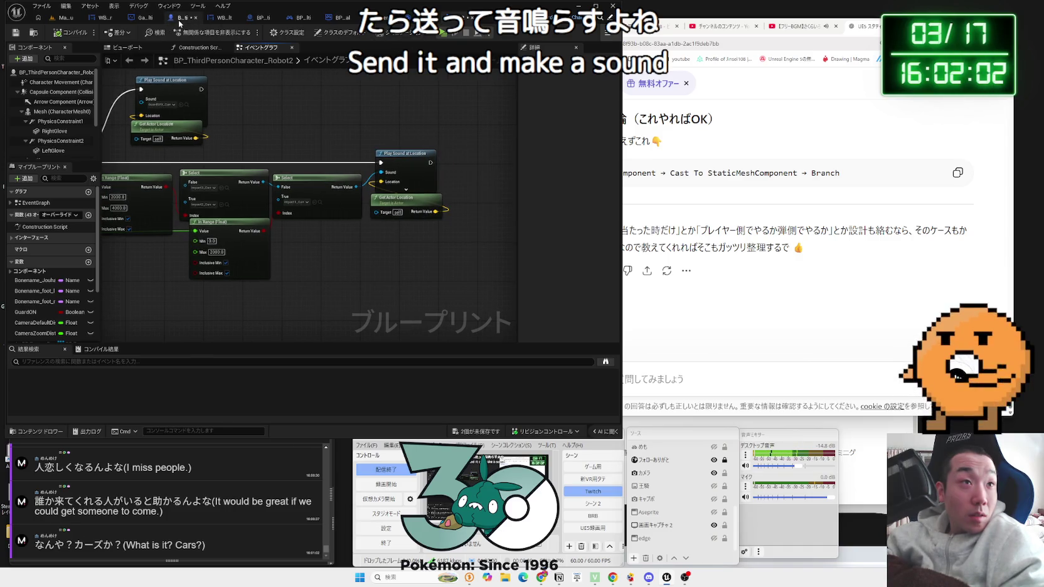
pyautogui.click(178, 19)
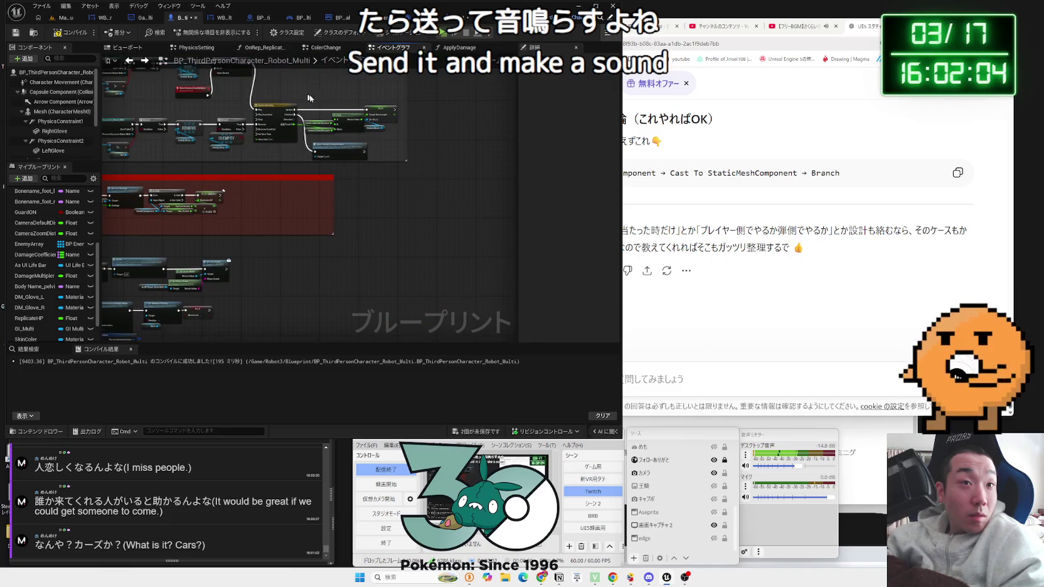
# - Look over the camera comment section and the second Play Sound at Location node, then the AttackSound event
pyautogui.scroll(3, 308, 98)
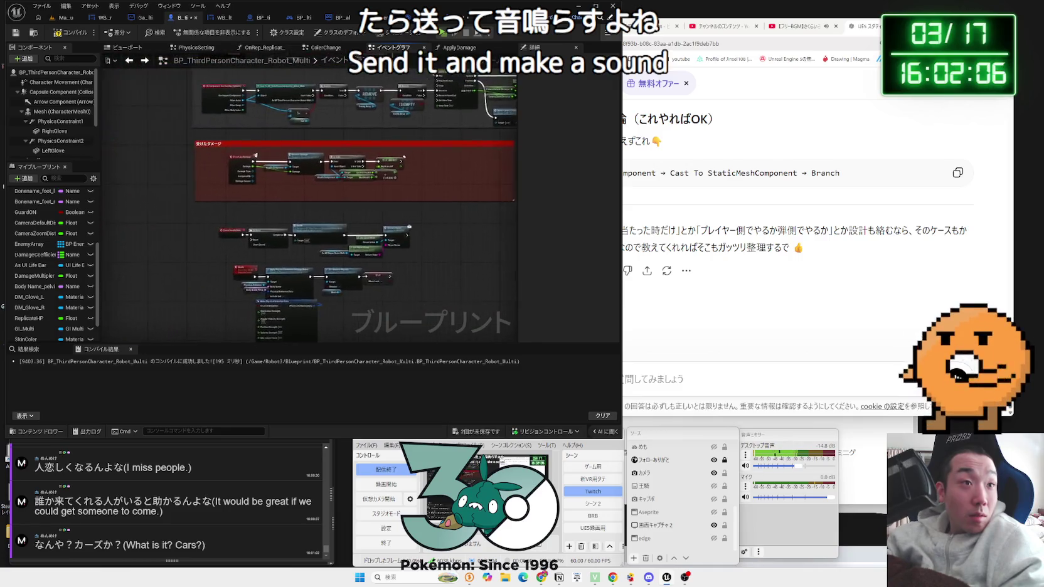
pyautogui.moveTo(502, 76); pyautogui.dragTo(449, 182)
pyautogui.scroll(3, 258, 206)
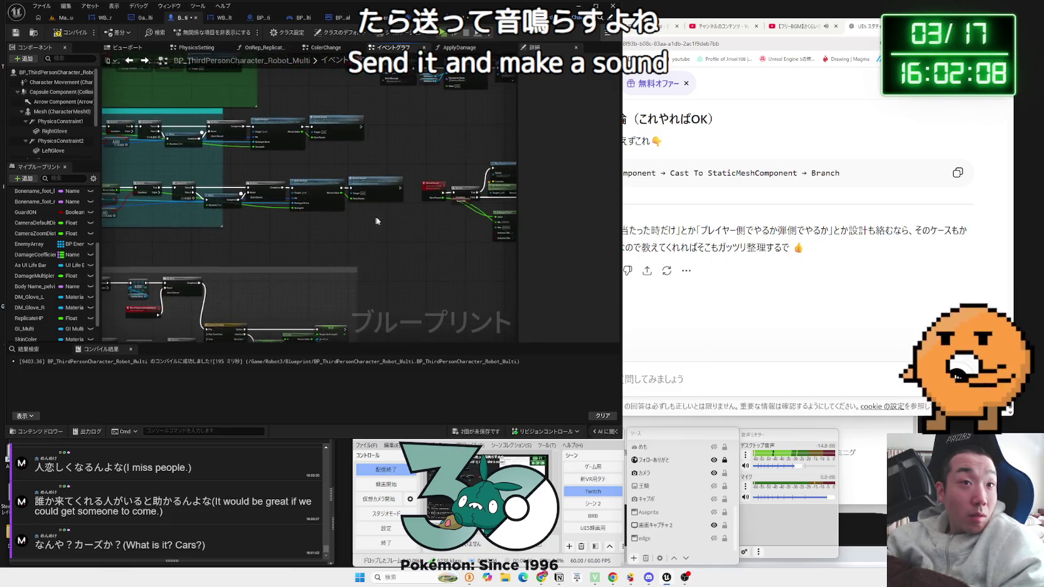
pyautogui.moveTo(391, 183); pyautogui.dragTo(282, 191)
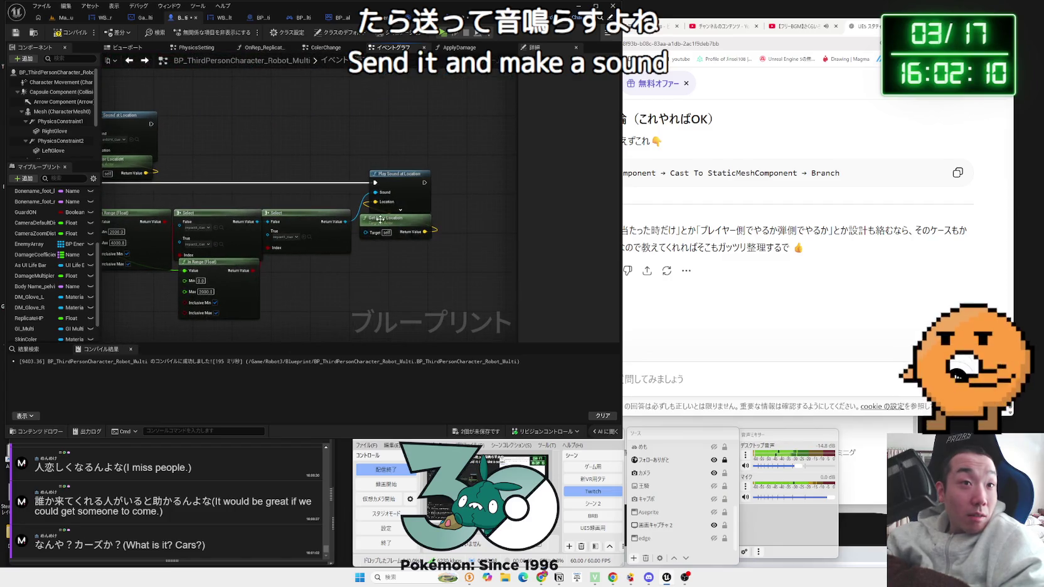
pyautogui.moveTo(416, 261); pyautogui.dragTo(598, 283)
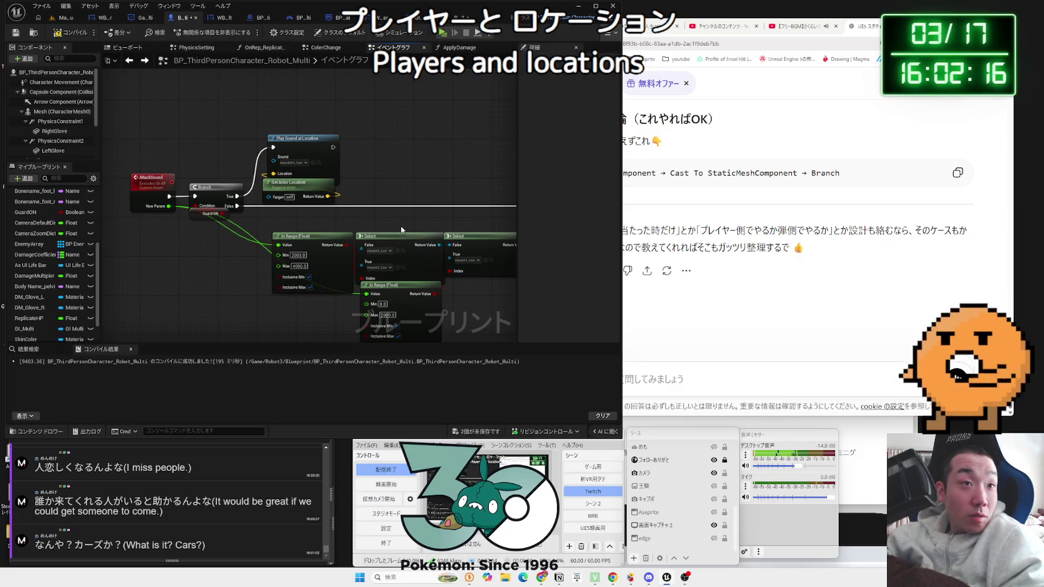
# - Move the lower In Range node down-right, inspect the AttackSound event, and locate the authority-checked hit logic
pyautogui.moveTo(391, 291); pyautogui.dragTo(408, 328)
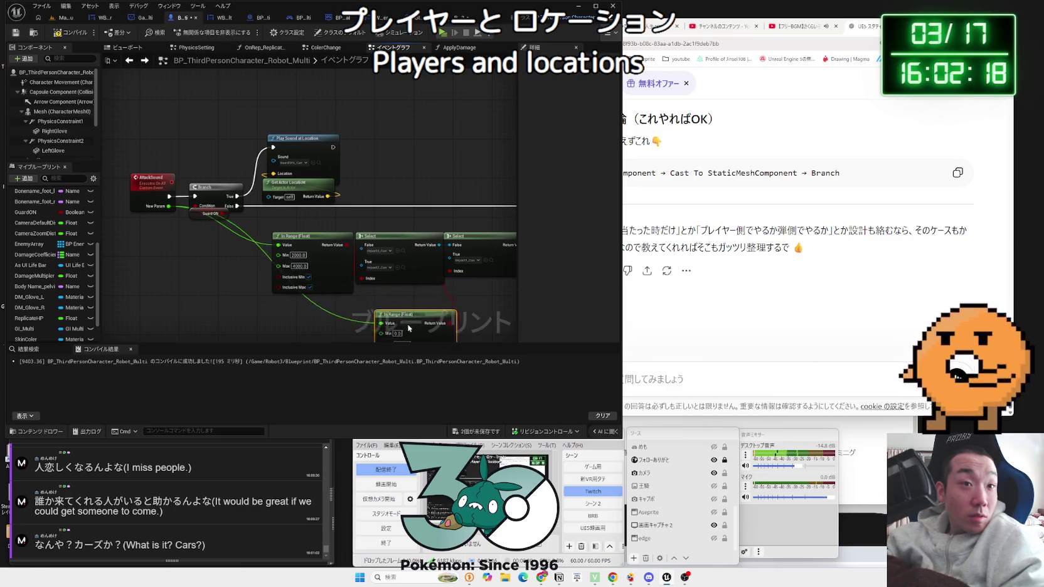
pyautogui.moveTo(216, 284); pyautogui.dragTo(413, 298)
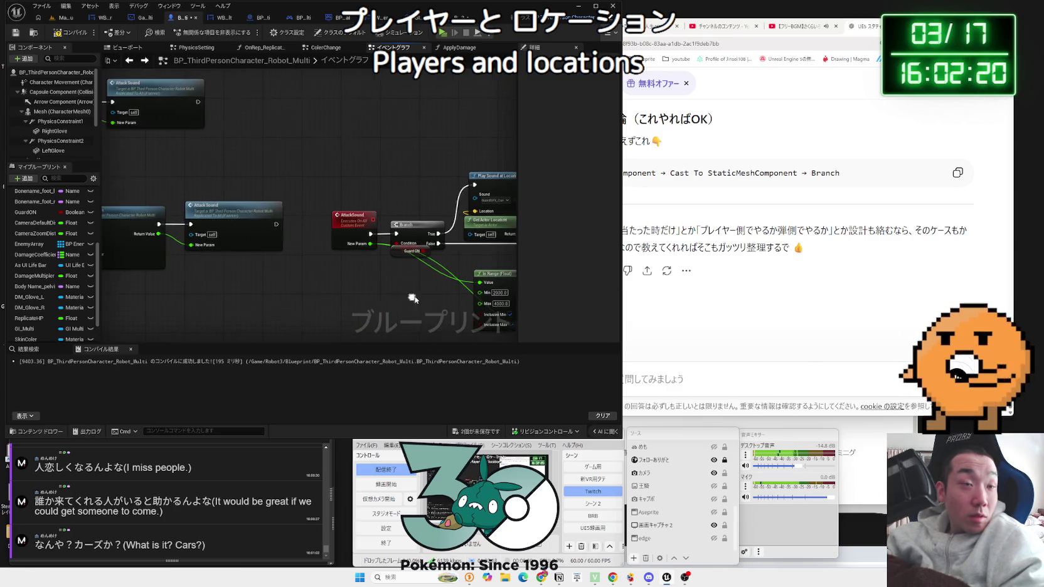
pyautogui.click(356, 223)
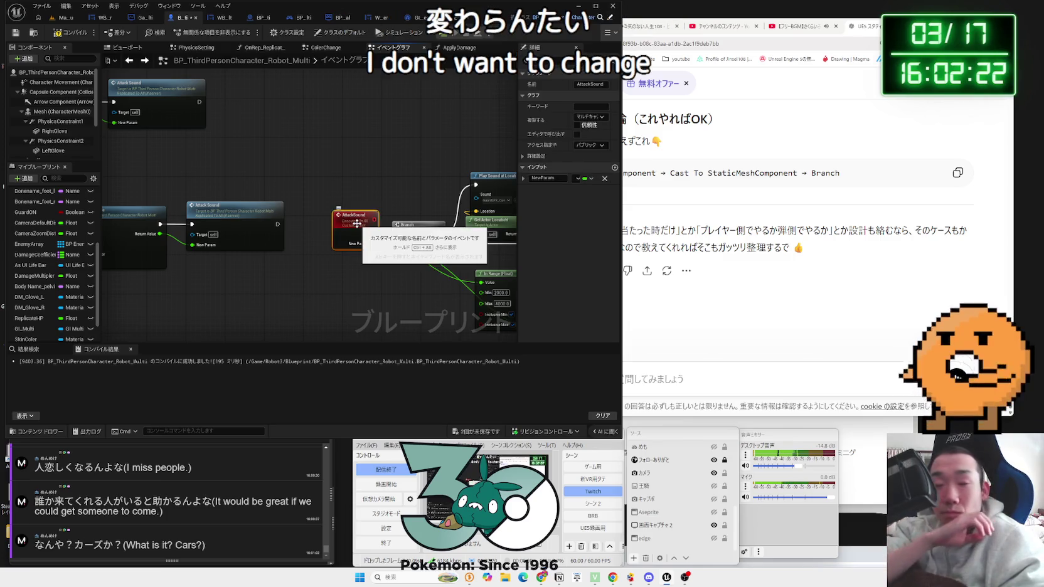
pyautogui.moveTo(356, 223)
pyautogui.mouseDown()
pyautogui.moveTo(233, 163)
pyautogui.moveTo(311, 168)
pyautogui.mouseUp()
pyautogui.scroll(2, 297, 242)
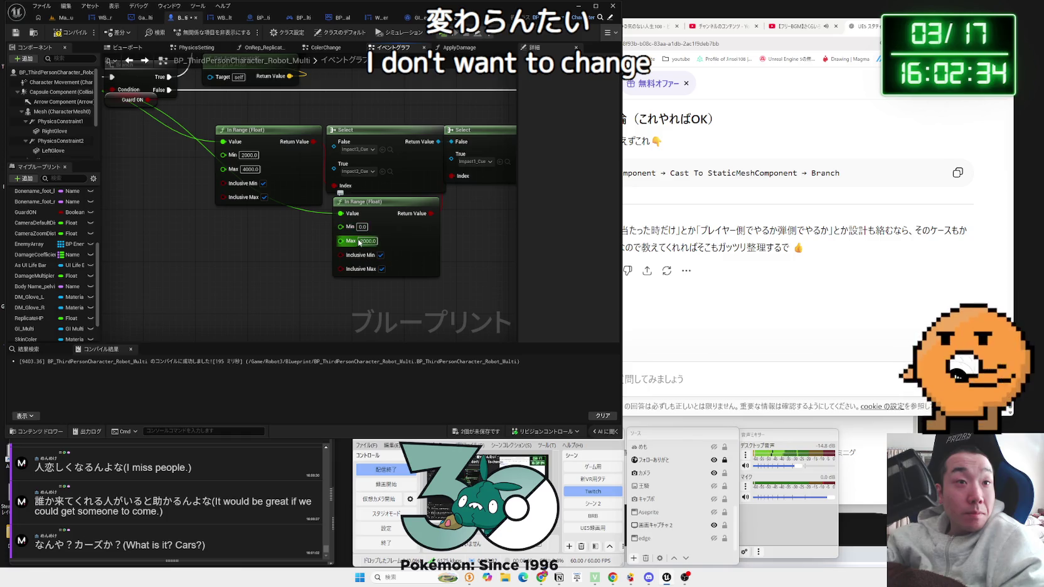
pyautogui.scroll(-2, 171, 185)
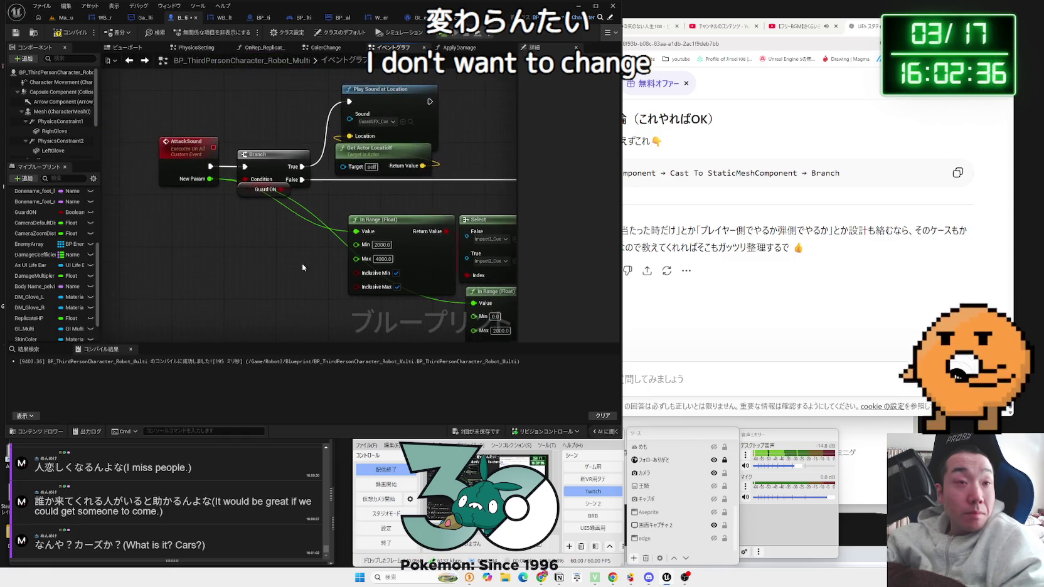
pyautogui.moveTo(205, 244)
pyautogui.mouseDown()
pyautogui.moveTo(461, 255)
pyautogui.moveTo(358, 276)
pyautogui.mouseUp()
pyautogui.moveTo(277, 274); pyautogui.dragTo(508, 286)
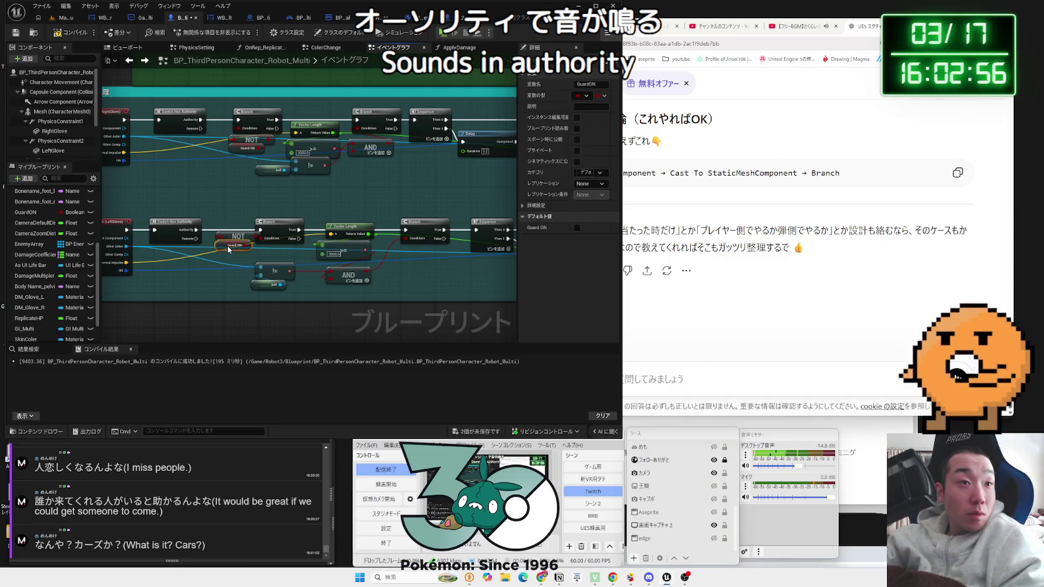
# - Inspect the Guard ON and NOT nodes feeding the authority Branch and AttackSound's sound nodes
pyautogui.moveTo(236, 254); pyautogui.dragTo(220, 237)
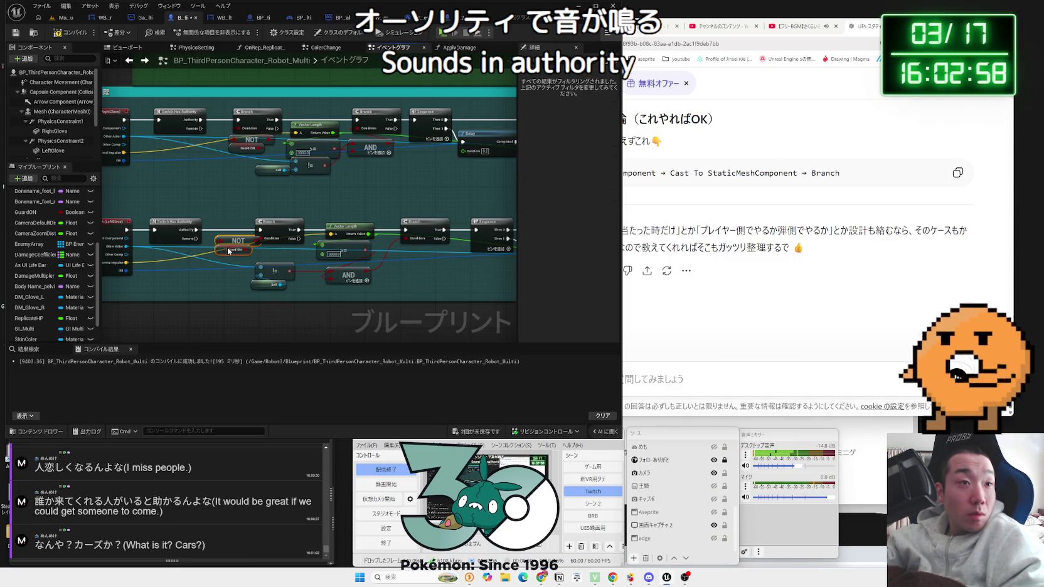
pyautogui.click(266, 257)
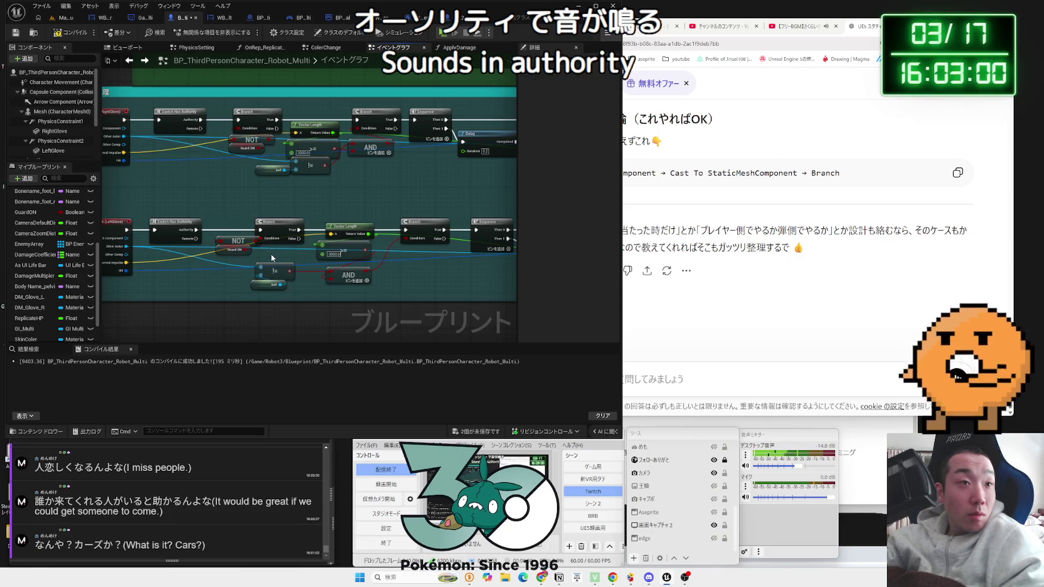
pyautogui.moveTo(403, 272); pyautogui.dragTo(173, 273)
pyautogui.moveTo(303, 271); pyautogui.dragTo(207, 271)
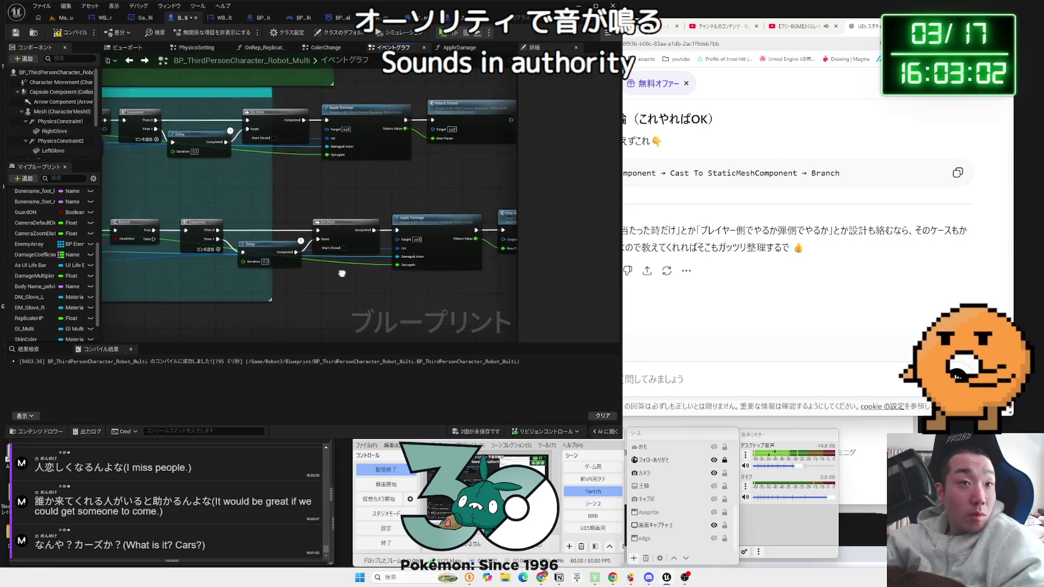
pyautogui.moveTo(313, 276); pyautogui.dragTo(219, 268)
pyautogui.scroll(3, 222, 266)
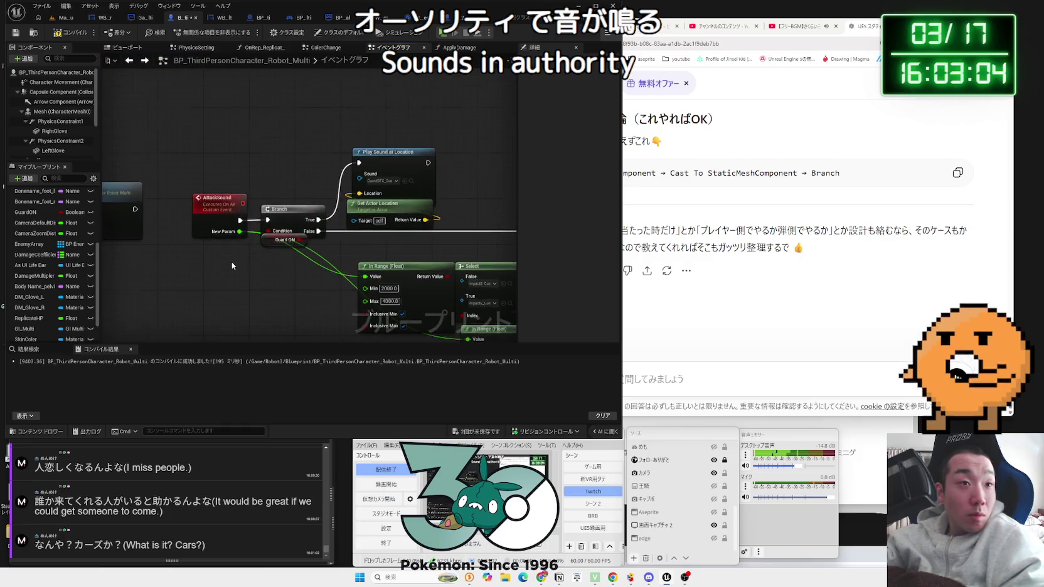
pyautogui.click(275, 240)
pyautogui.moveTo(226, 256)
pyautogui.mouseDown()
pyautogui.moveTo(268, 264)
pyautogui.moveTo(345, 232)
pyautogui.mouseUp()
pyautogui.click(288, 220)
pyautogui.moveTo(407, 239)
pyautogui.mouseDown()
pyautogui.moveTo(226, 225)
pyautogui.moveTo(317, 231)
pyautogui.mouseUp()
pyautogui.scroll(-2, 226, 225)
pyautogui.scroll(2, 317, 230)
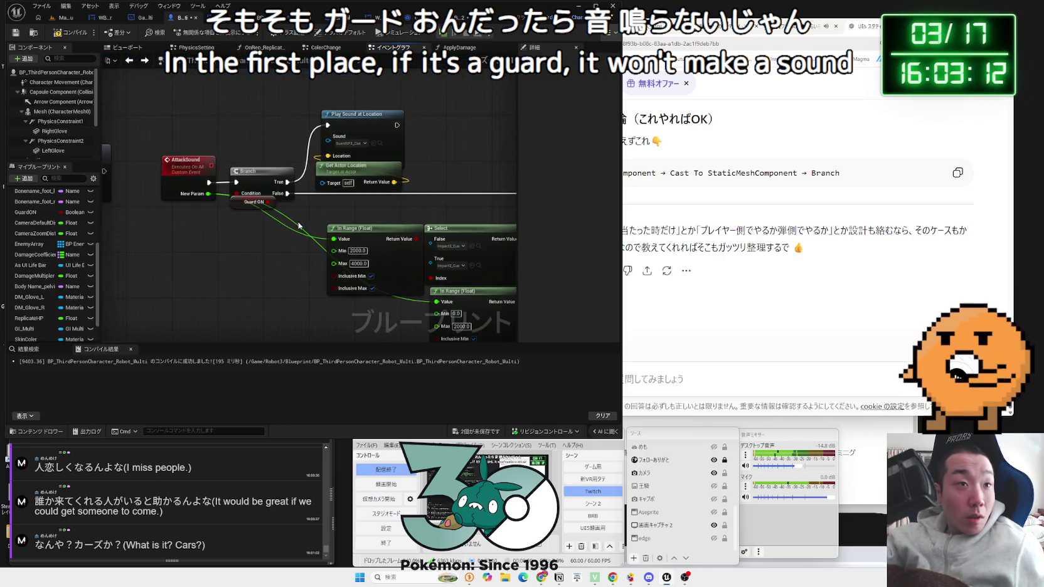
# - Delete the Branch with Guard ON after AttackSound and move the sound and range nodes left
pyautogui.click(258, 188)
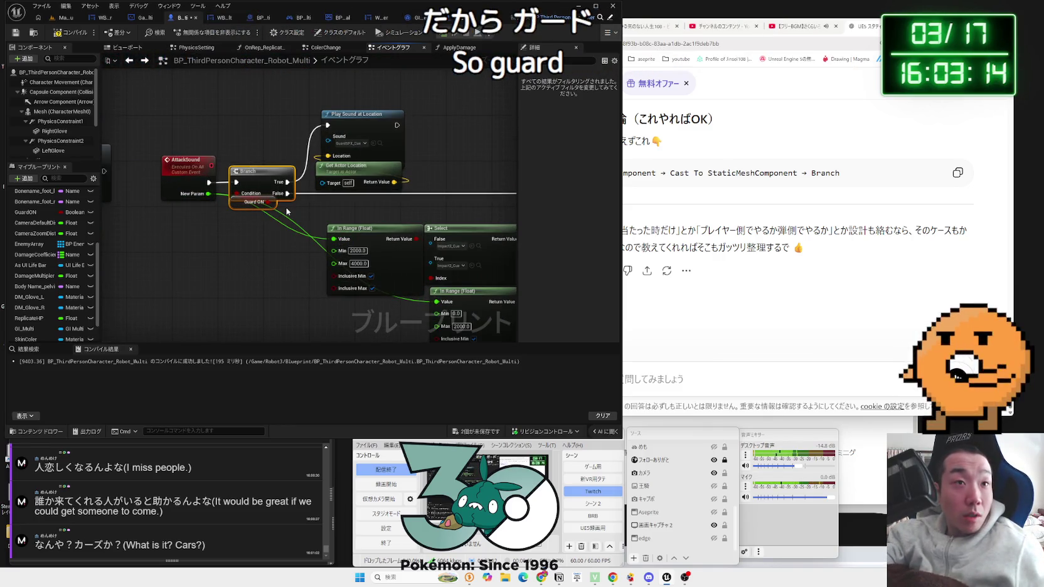
pyautogui.press('Delete')
pyautogui.moveTo(209, 182)
pyautogui.mouseDown()
pyautogui.moveTo(492, 203)
pyautogui.moveTo(396, 198)
pyautogui.mouseUp()
pyautogui.scroll(-2, 378, 268)
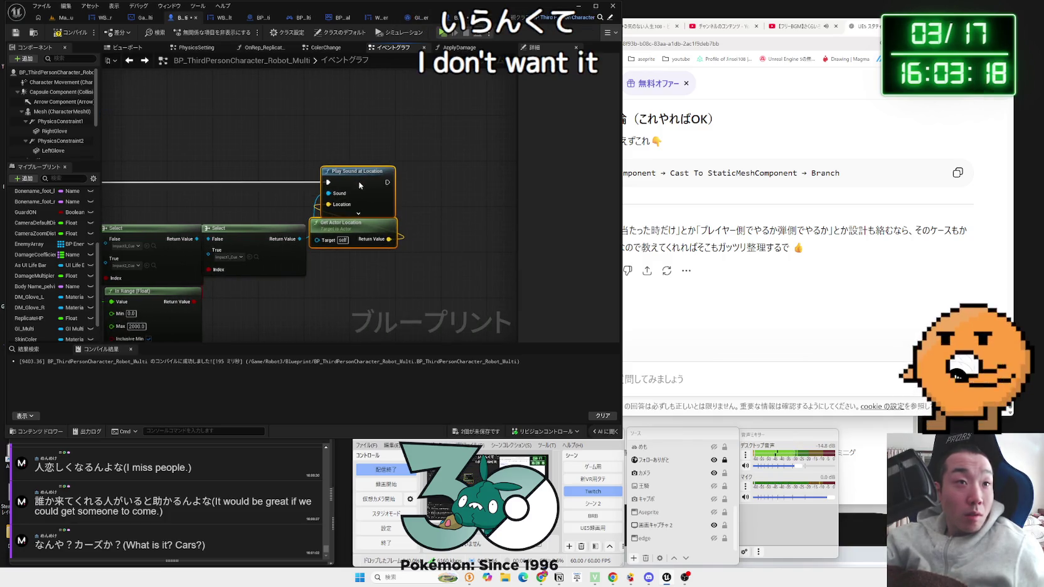
pyautogui.moveTo(502, 295); pyautogui.dragTo(213, 201)
pyautogui.moveTo(485, 192)
pyautogui.mouseDown()
pyautogui.moveTo(60, 193)
pyautogui.moveTo(231, 226)
pyautogui.moveTo(351, 224)
pyautogui.mouseUp()
# - Wire the authority Branch's False output to Play Sound at Location and compile
pyautogui.moveTo(232, 189); pyautogui.dragTo(253, 213)
pyautogui.moveTo(320, 230); pyautogui.dragTo(322, 227)
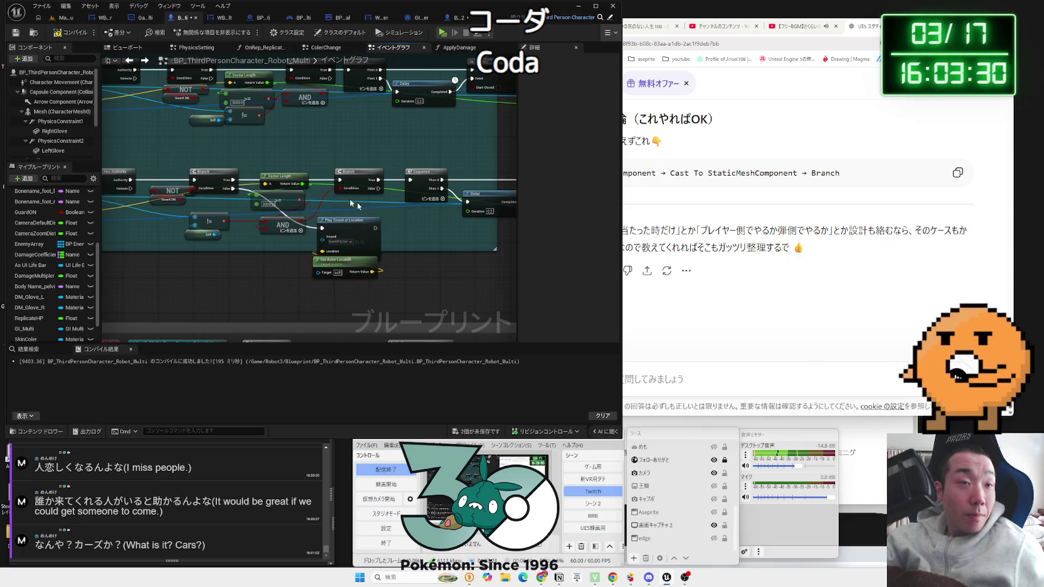
pyautogui.press('F7')
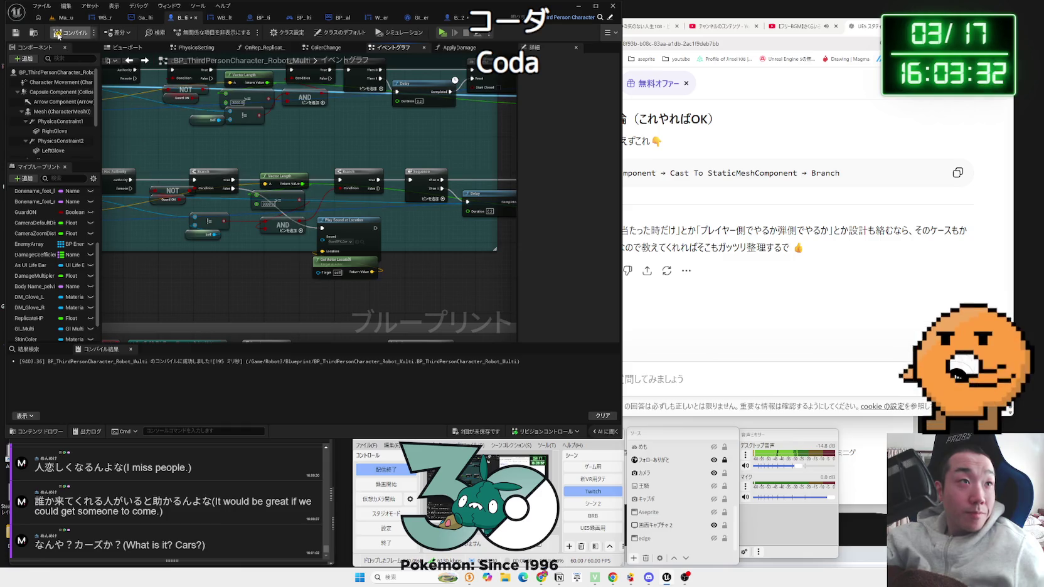
# - Save both changed assets and bring the Component Hit (LeftGlove) node into view
pyautogui.click(474, 431)
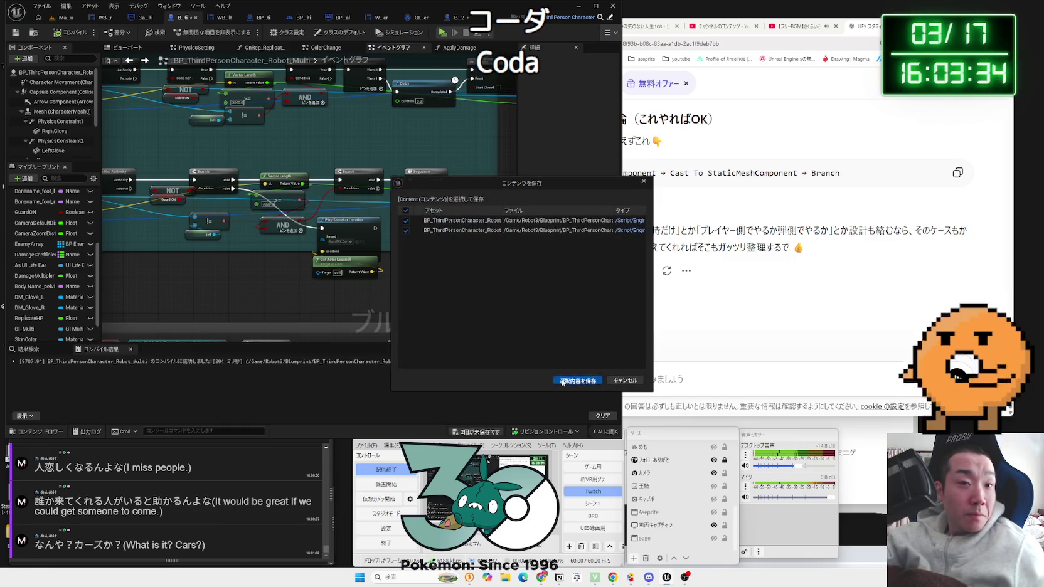
pyautogui.click(563, 381)
pyautogui.scroll(2, 399, 227)
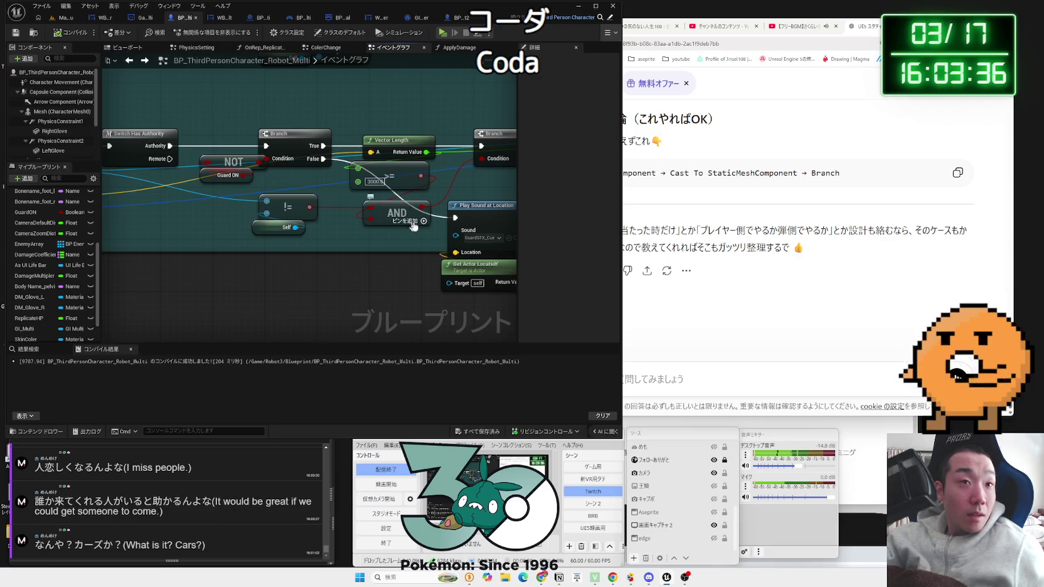
pyautogui.moveTo(156, 188); pyautogui.dragTo(258, 182)
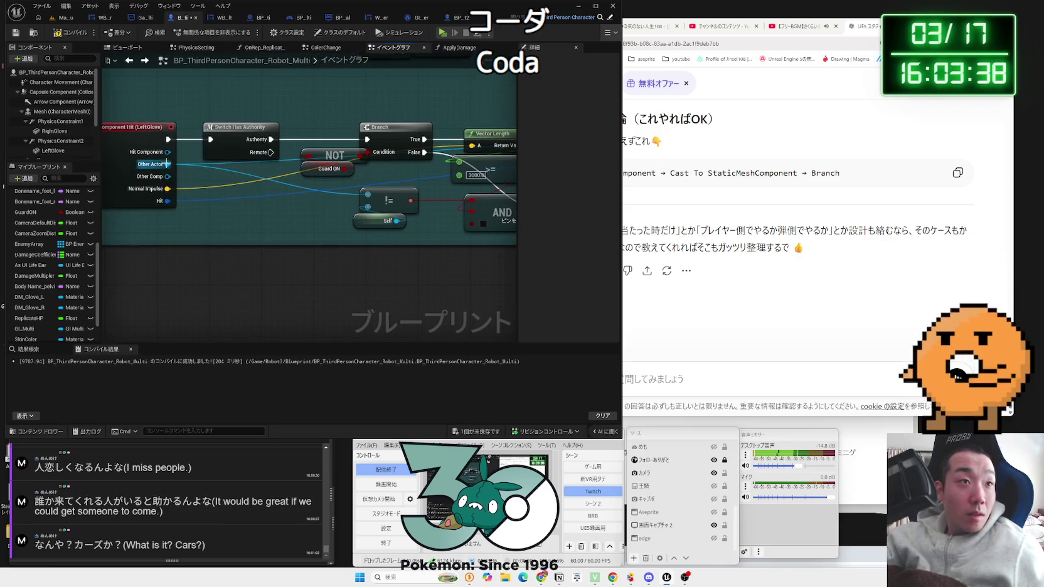
# - Add an Actor Has Tag node on Other Actor with the tag Kabe
pyautogui.moveTo(290, 248); pyautogui.dragTo(290, 248)
pyautogui.write('has tag')
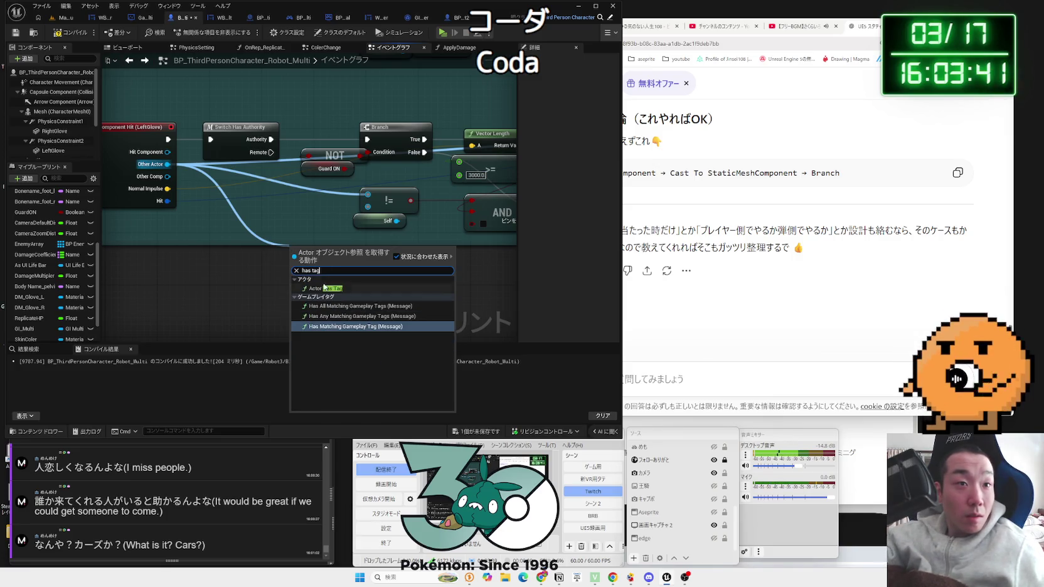
pyautogui.click(325, 288)
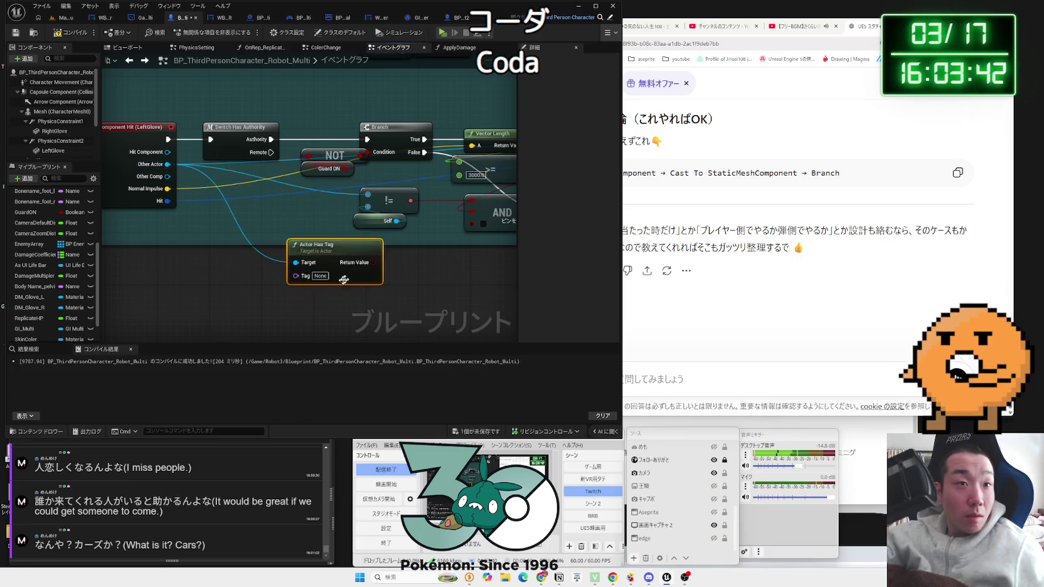
pyautogui.write('Kabe')
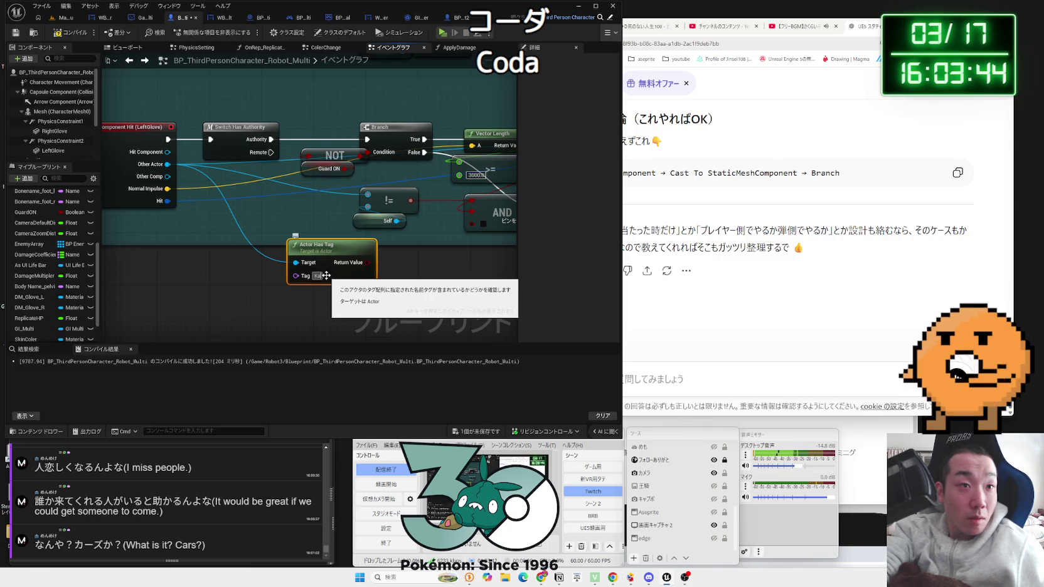
pyautogui.press('Return')
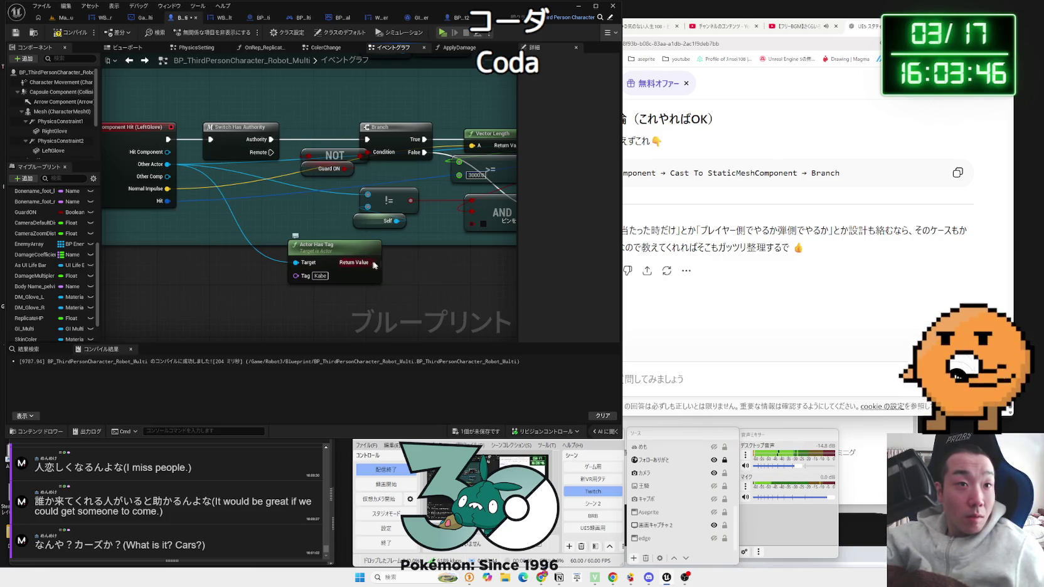
# - Invert the tag check with a NOT Boolean node, then return to Map_MainMenu
pyautogui.moveTo(375, 262); pyautogui.dragTo(406, 266)
pyautogui.write('not boo')
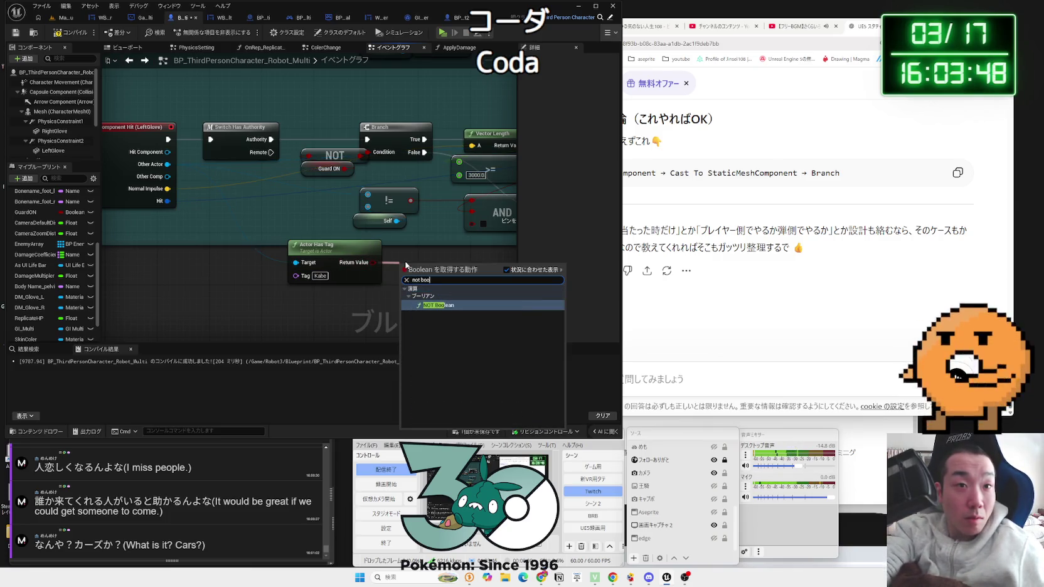
pyautogui.write('le')
pyautogui.click(447, 306)
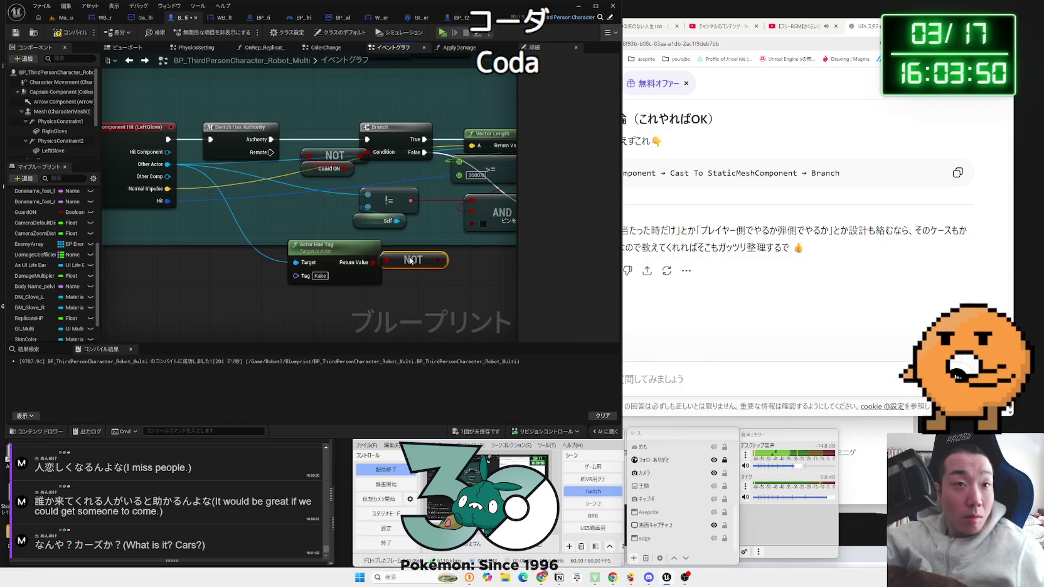
pyautogui.click(54, 22)
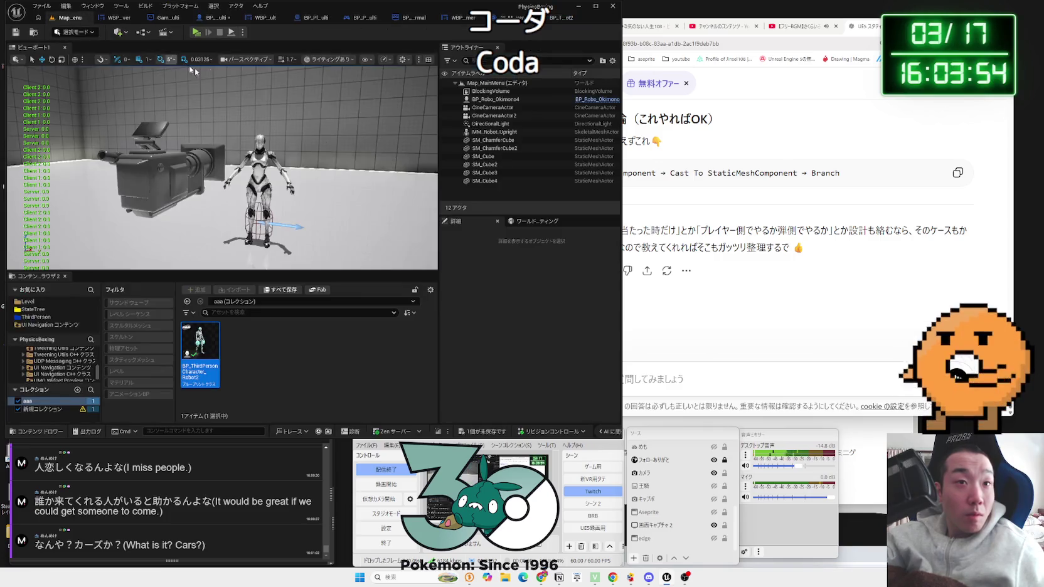
# - Play with three players, enter Multi Player, host and join one lobby, and ready all three (3/3)
pyautogui.click(231, 38)
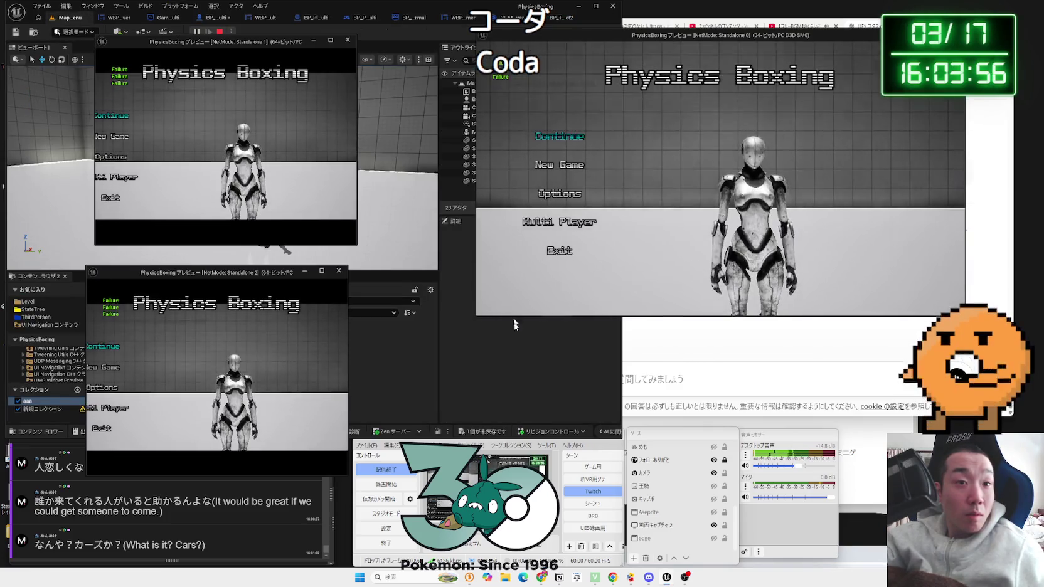
pyautogui.click(562, 222)
pyautogui.click(132, 177)
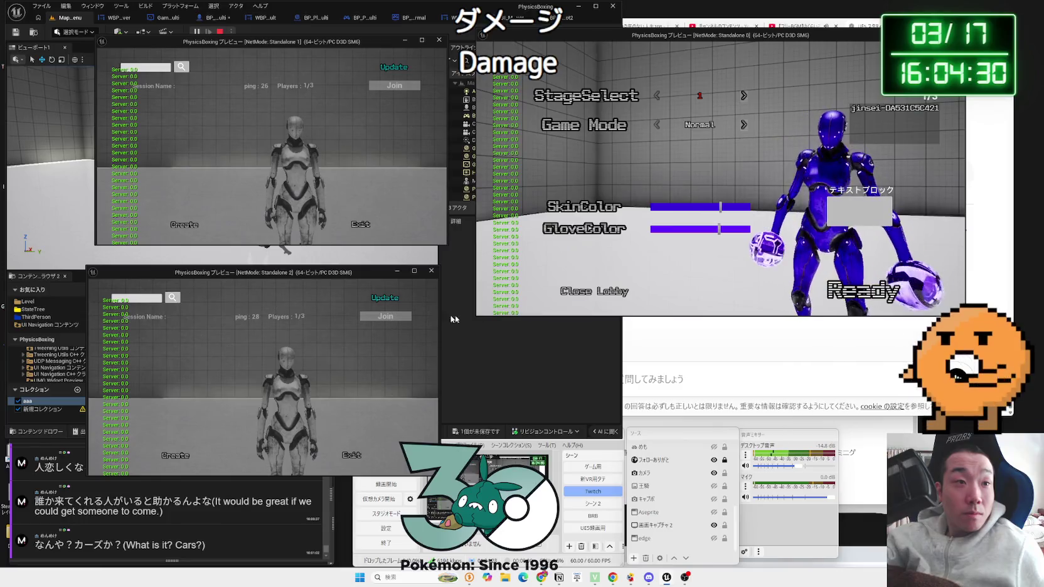
pyautogui.click(864, 291)
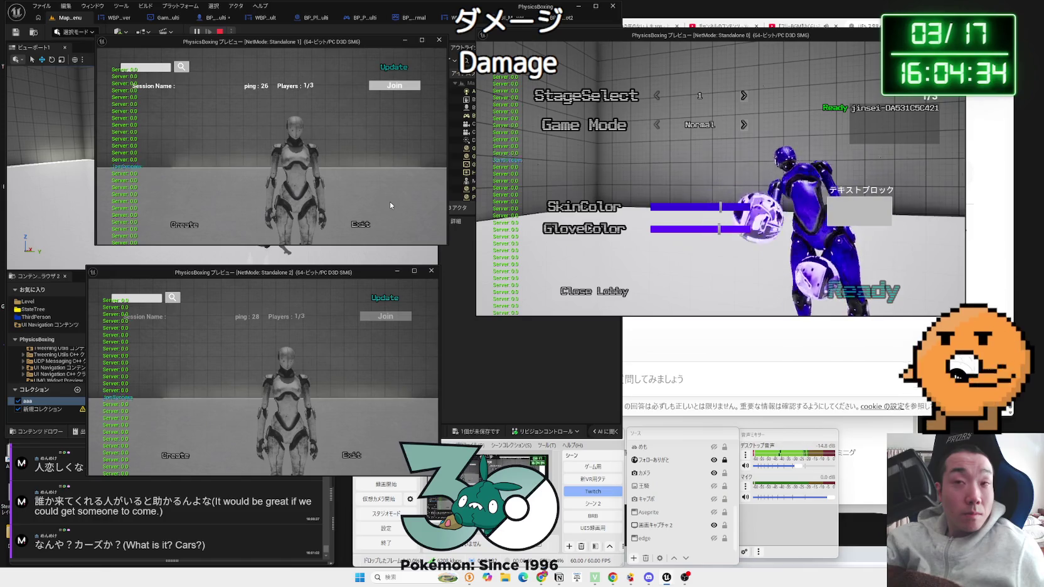
pyautogui.click(394, 85)
pyautogui.click(386, 315)
pyautogui.click(355, 456)
pyautogui.click(372, 234)
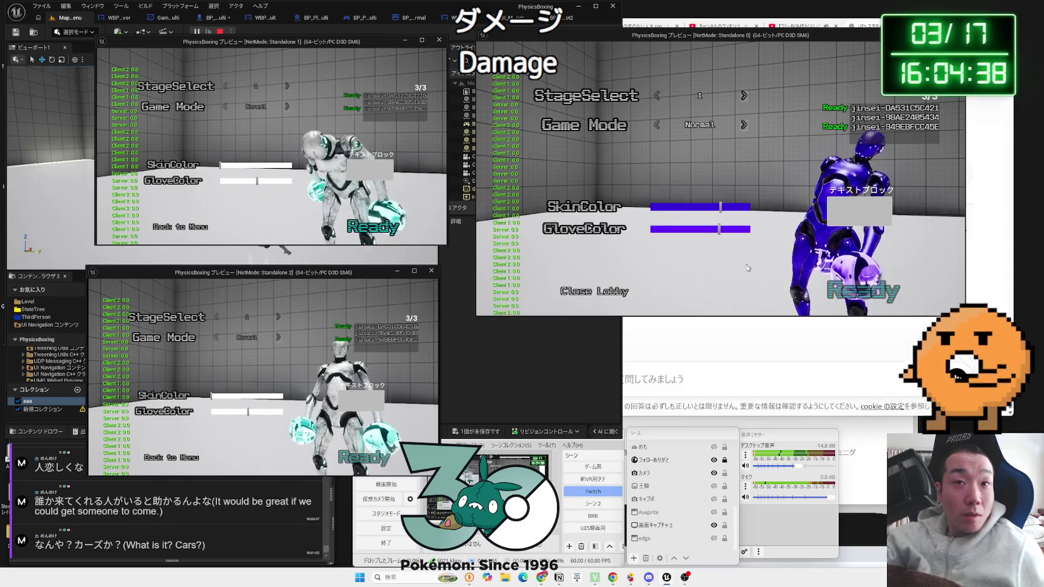
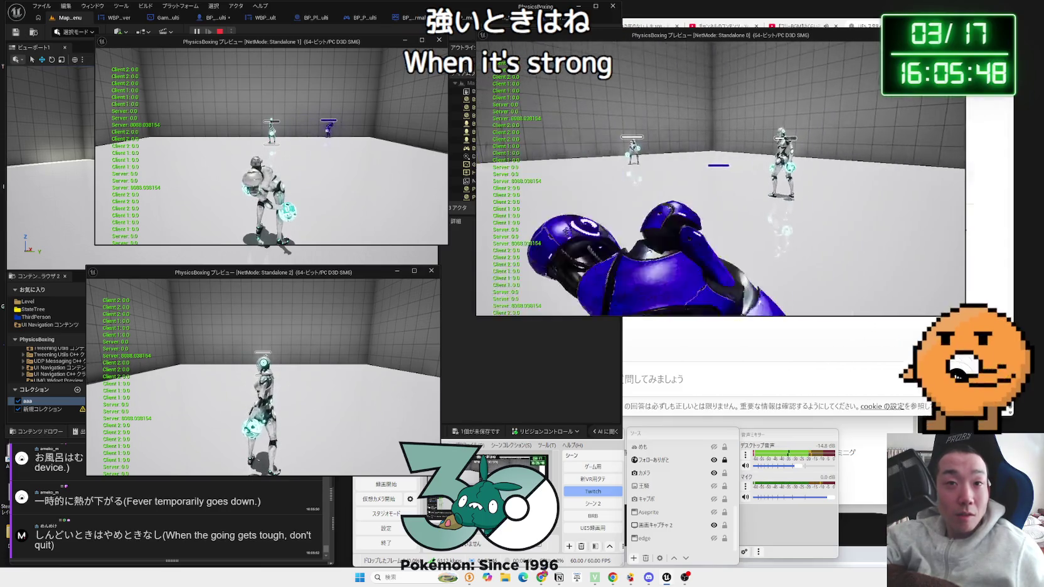
# - End Play In Editor, then move from the WBP_Result_Mult tab to the BP_ThirdPersonCharacter_Robot_Multi graph
pyautogui.press('Escape')
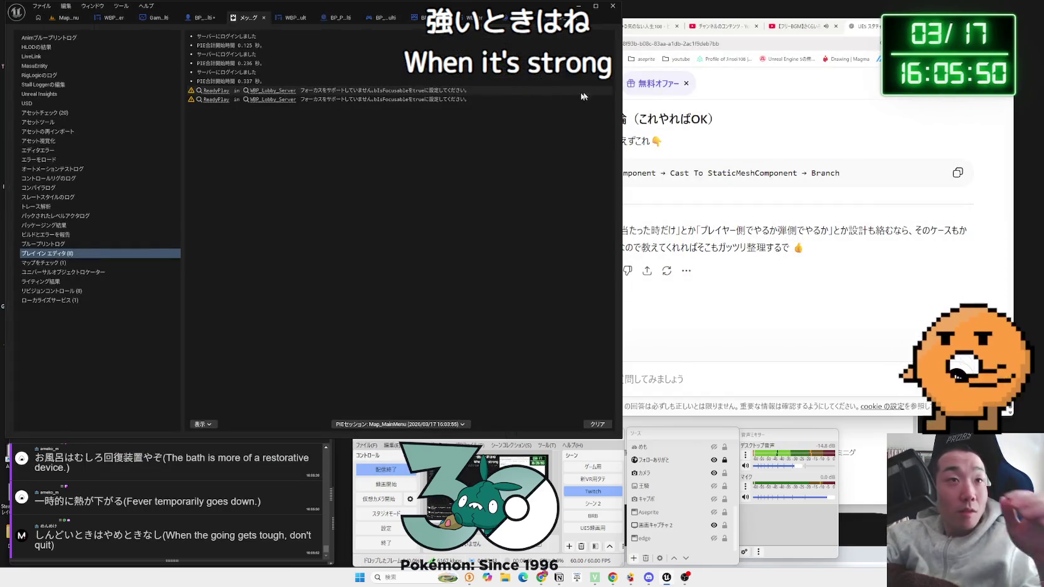
pyautogui.click(264, 17)
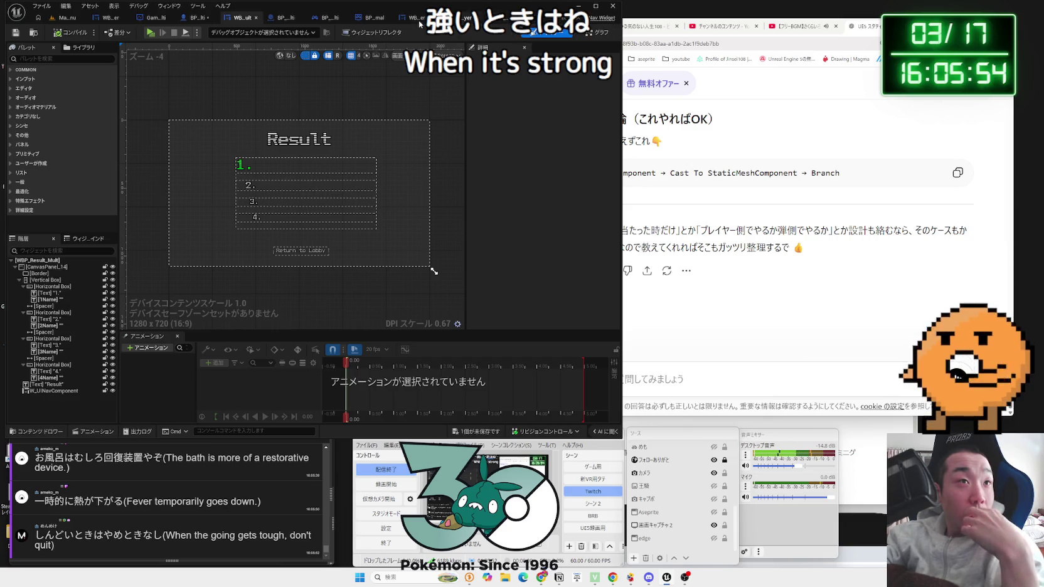
pyautogui.click(189, 20)
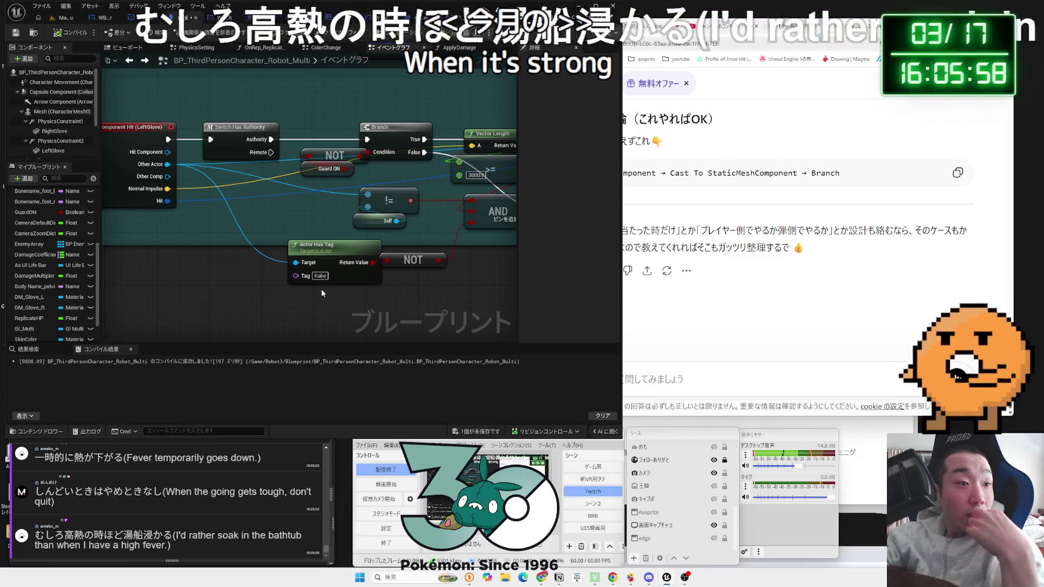
# - Shift the Actor Has Tag and NOT nodes slightly up and to the right
pyautogui.click(371, 278)
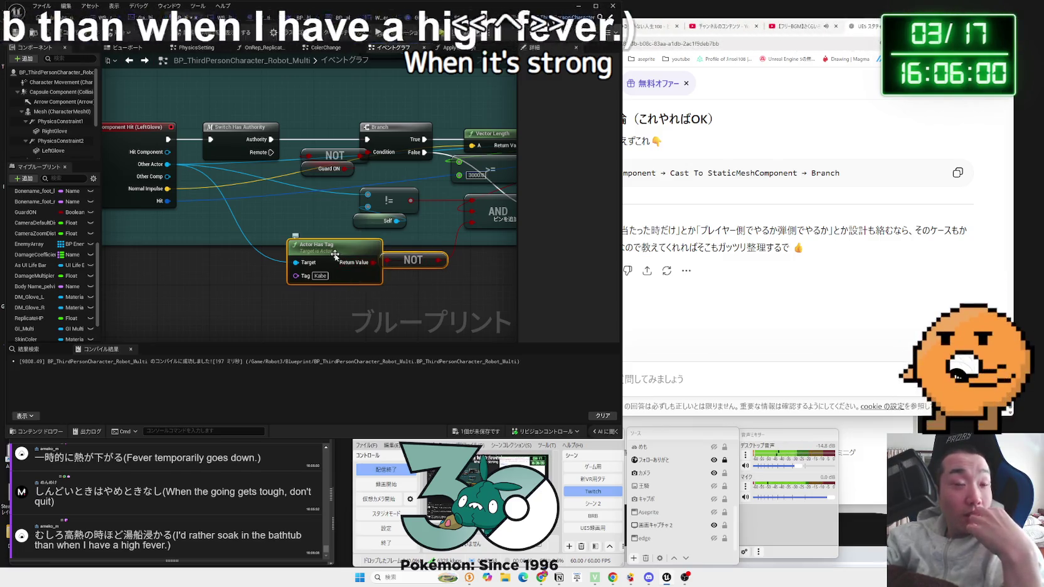
pyautogui.moveTo(432, 281); pyautogui.dragTo(319, 287)
pyautogui.click(365, 285)
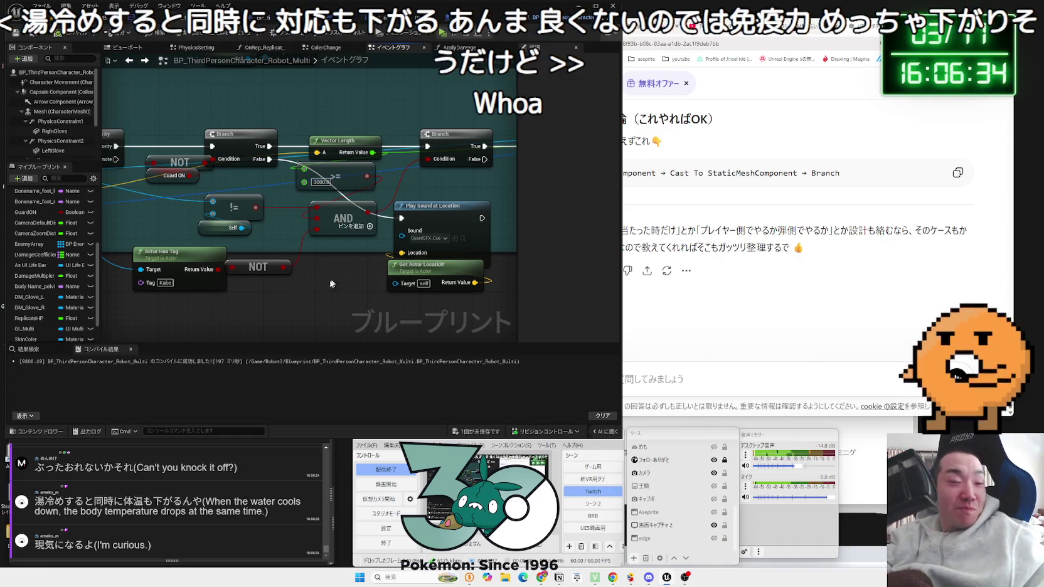
pyautogui.moveTo(343, 220); pyautogui.dragTo(429, 299)
pyautogui.moveTo(321, 267); pyautogui.dragTo(331, 269)
pyautogui.moveTo(314, 260)
pyautogui.mouseDown()
pyautogui.moveTo(333, 253)
pyautogui.moveTo(314, 261)
pyautogui.moveTo(261, 238)
pyautogui.mouseUp()
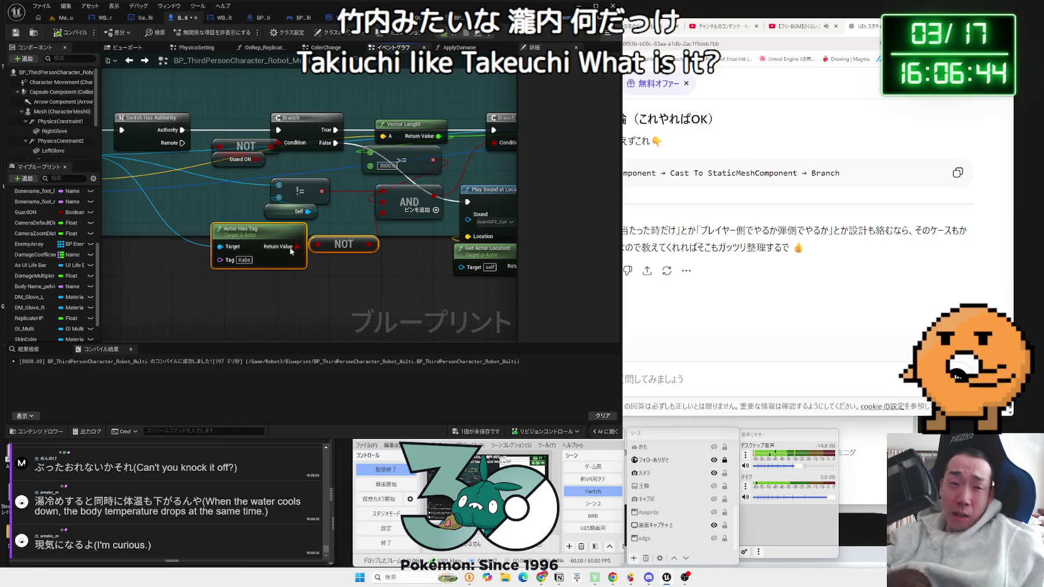
pyautogui.click(324, 279)
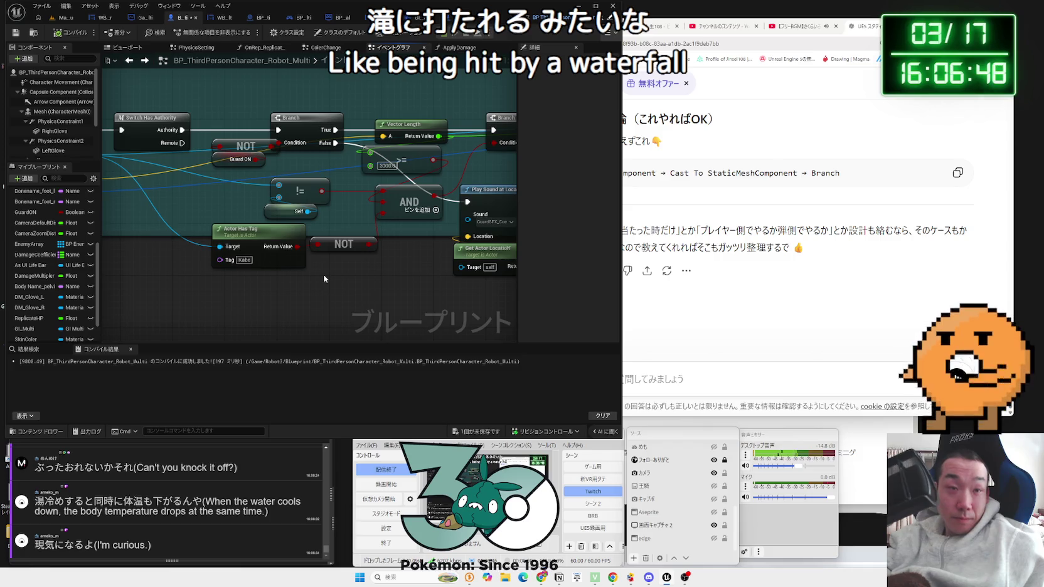
# - Recentre the view on the glove-hit logic and select text in the comment box
pyautogui.moveTo(324, 279); pyautogui.dragTo(343, 301)
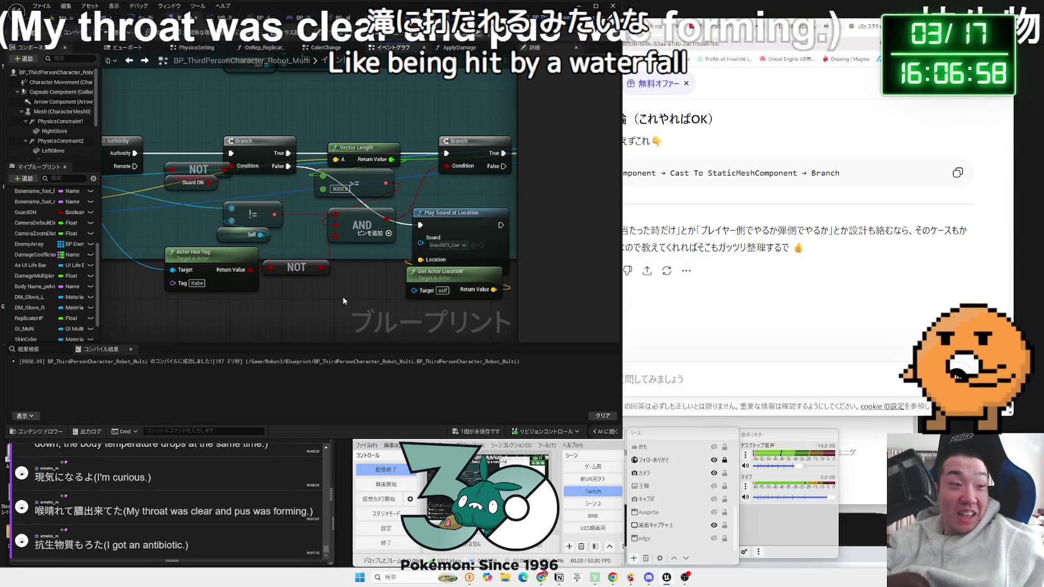
pyautogui.scroll(-2, 342, 299)
pyautogui.scroll(2, 343, 296)
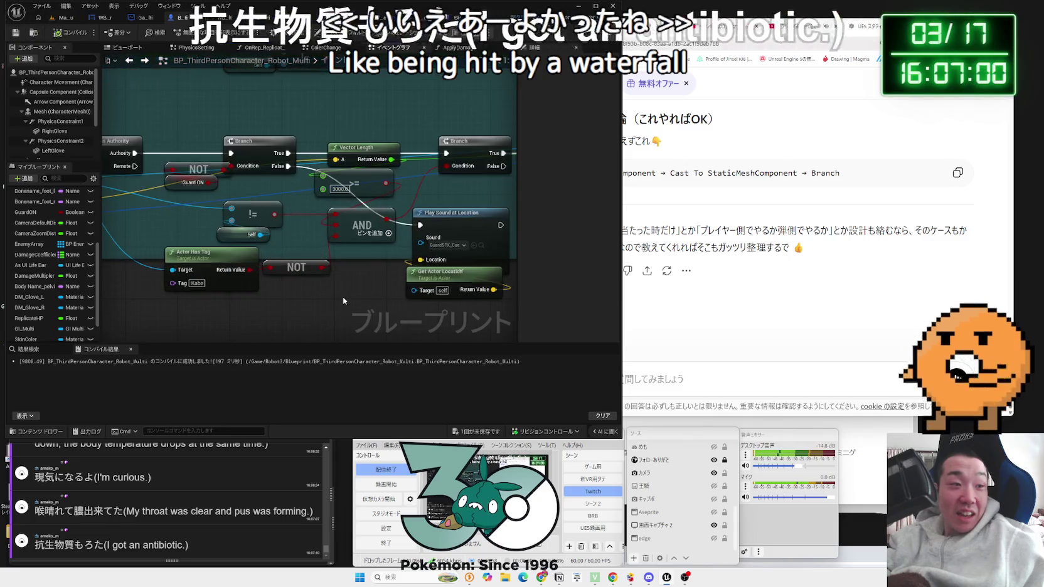
pyautogui.doubleClick(126, 512)
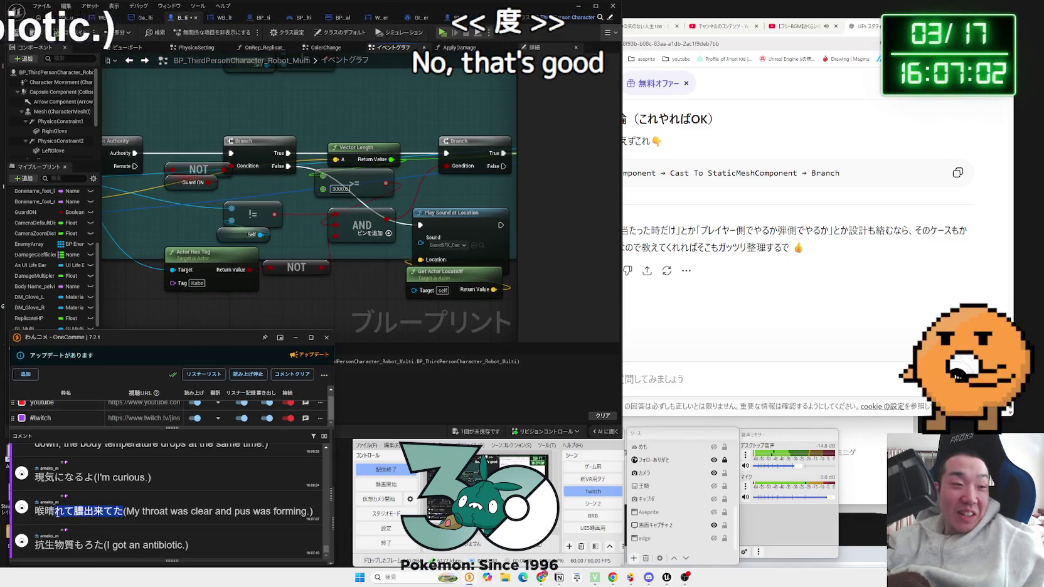
pyautogui.click(120, 512)
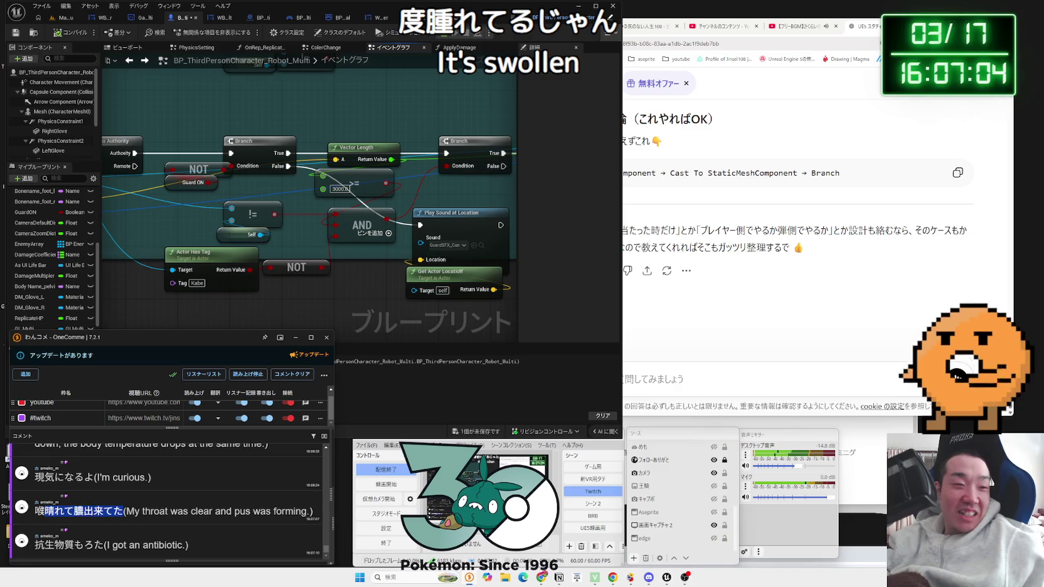
pyautogui.moveTo(64, 511); pyautogui.dragTo(280, 512)
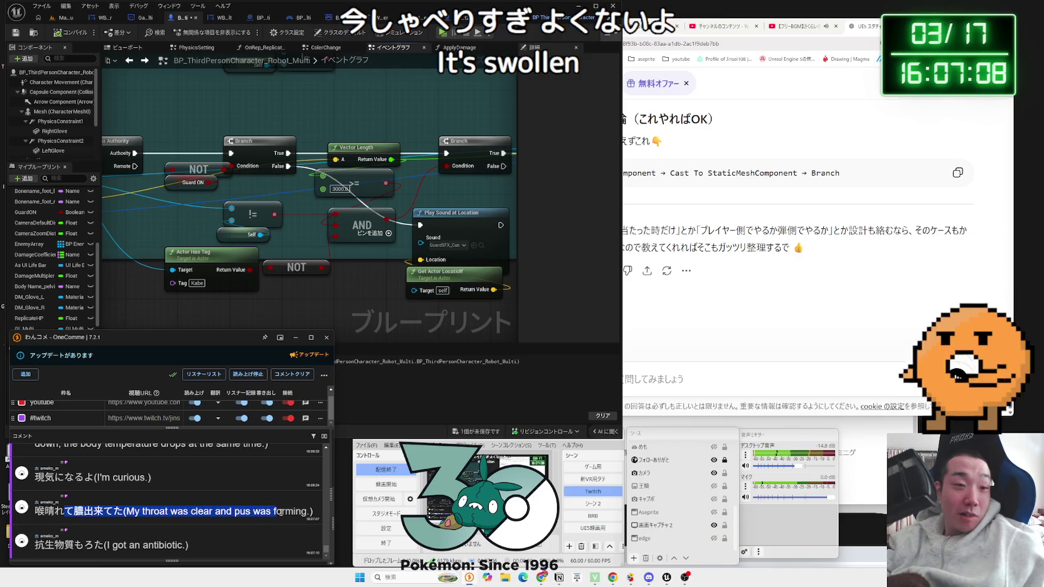
pyautogui.click(300, 511)
pyautogui.moveTo(188, 511)
pyautogui.mouseDown()
pyautogui.moveTo(125, 511)
pyautogui.moveTo(294, 511)
pyautogui.mouseUp()
pyautogui.moveTo(65, 512); pyautogui.dragTo(273, 513)
pyautogui.click(273, 512)
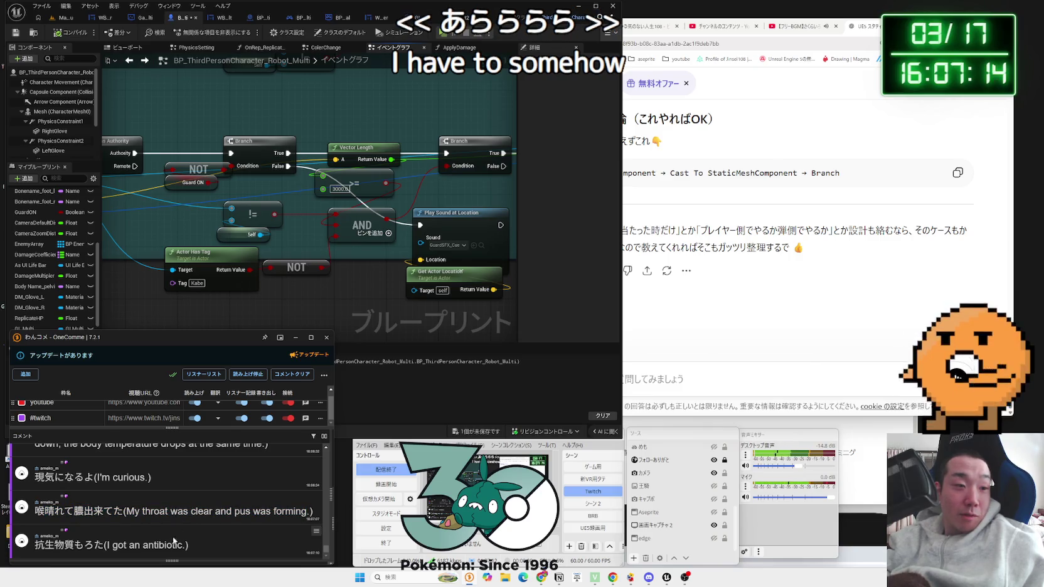
pyautogui.moveTo(186, 545); pyautogui.dragTo(109, 547)
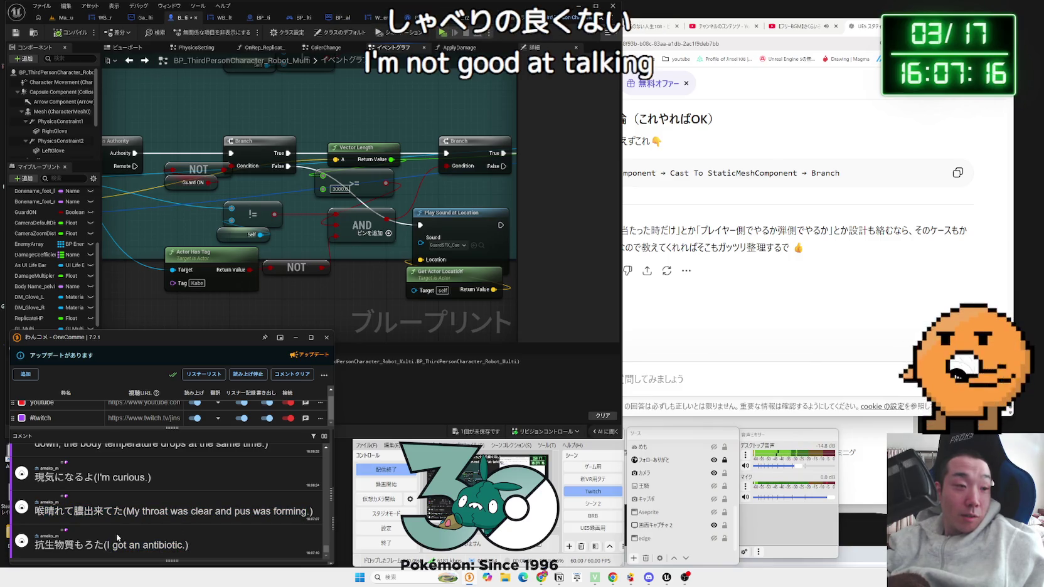
pyautogui.doubleClick(44, 545)
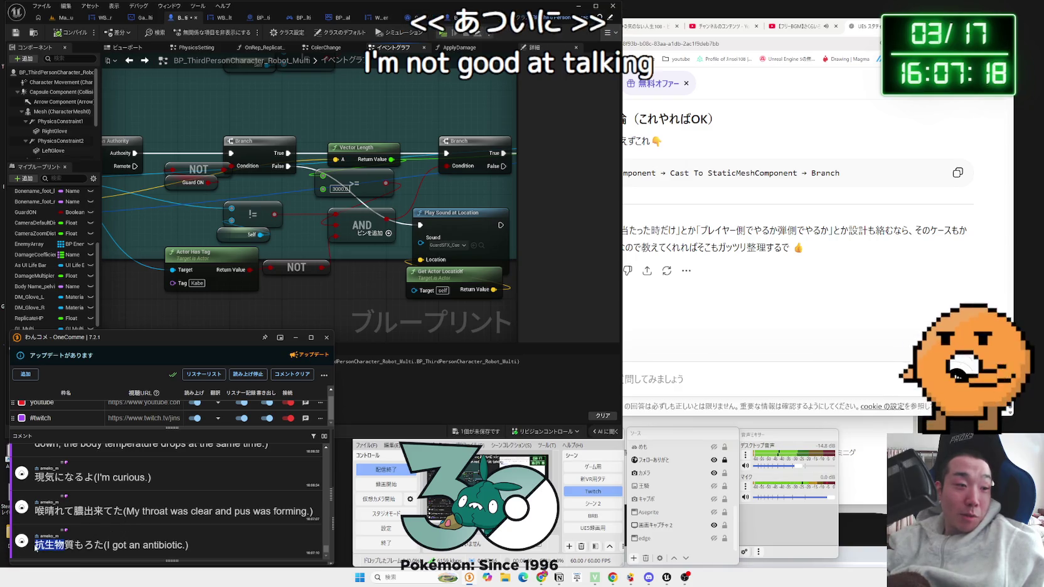
pyautogui.click(63, 545)
pyautogui.moveTo(74, 547); pyautogui.dragTo(35, 549)
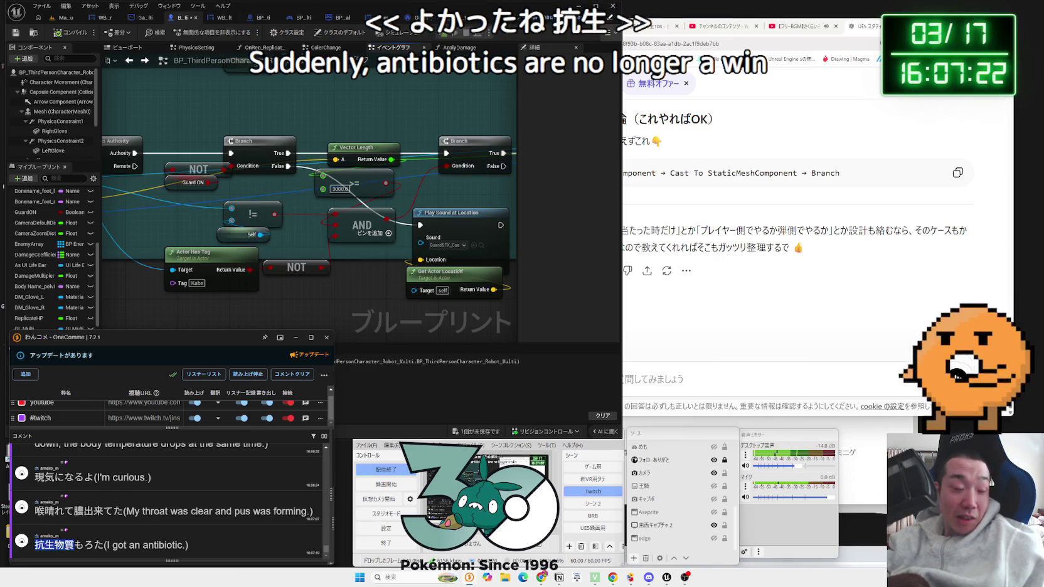
pyautogui.click(37, 545)
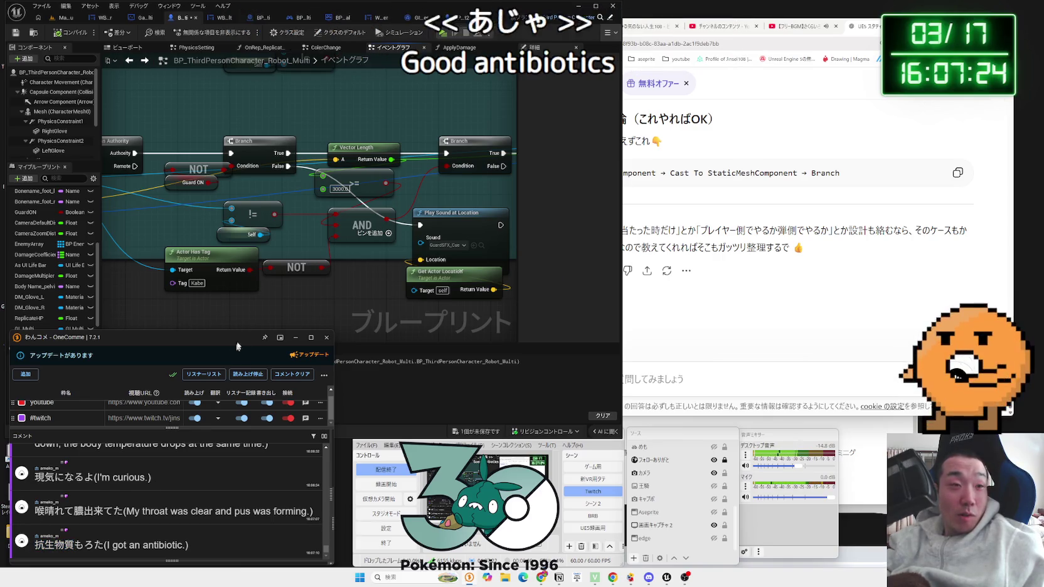
pyautogui.moveTo(298, 301)
pyautogui.mouseDown()
pyautogui.moveTo(325, 266)
pyautogui.moveTo(189, 211)
pyautogui.mouseUp()
# - Nudge the Actor Has Tag and NOT nodes down, then back up
pyautogui.moveTo(295, 233)
pyautogui.mouseDown()
pyautogui.moveTo(297, 259)
pyautogui.moveTo(310, 226)
pyautogui.mouseUp()
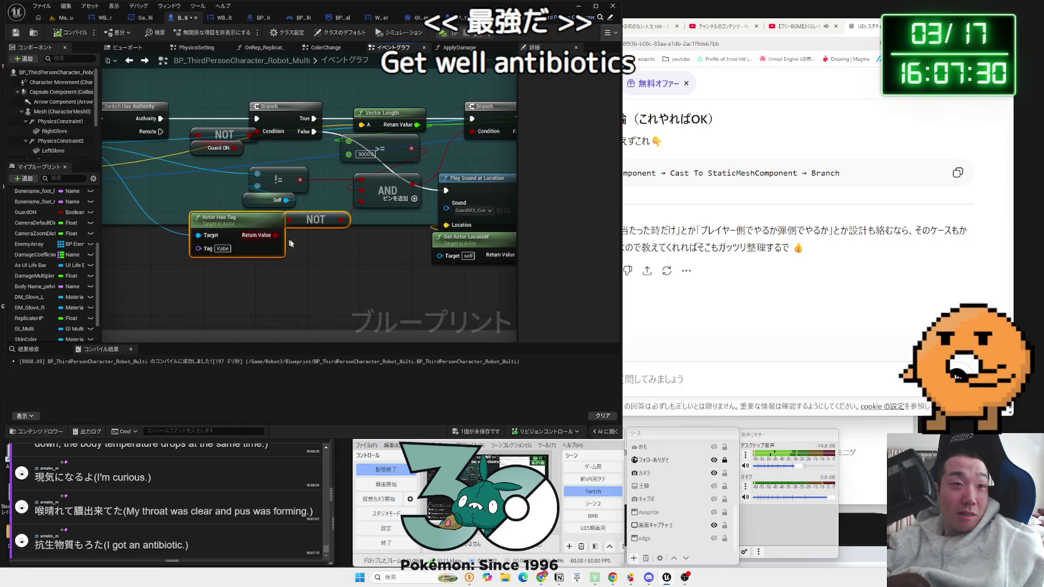
pyautogui.moveTo(345, 269); pyautogui.dragTo(298, 273)
pyautogui.scroll(-5, 298, 273)
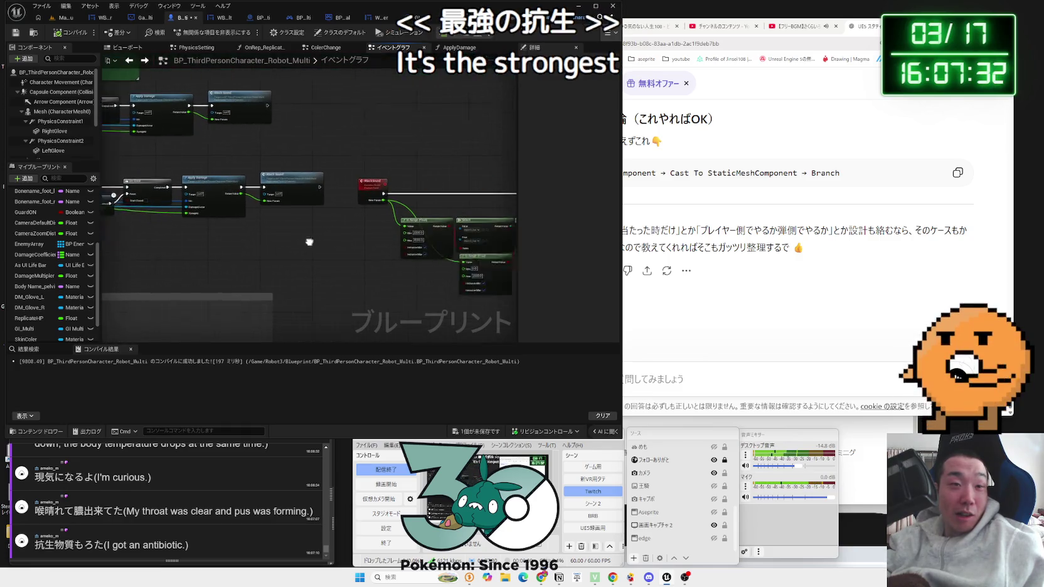
pyautogui.scroll(3, 312, 228)
# - Pan across the Apply Damage area, the Delay node and the On Component Hit (LeftGlove) event
pyautogui.moveTo(312, 227)
pyautogui.mouseDown()
pyautogui.moveTo(336, 209)
pyautogui.moveTo(392, 230)
pyautogui.moveTo(293, 229)
pyautogui.mouseUp()
pyautogui.scroll(5, 293, 228)
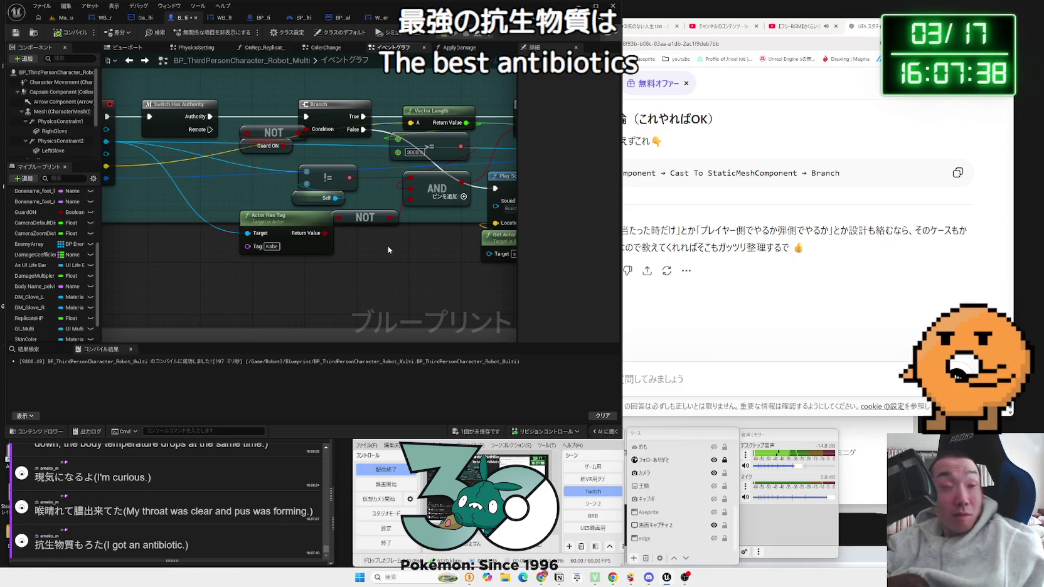
pyautogui.scroll(-2, 388, 249)
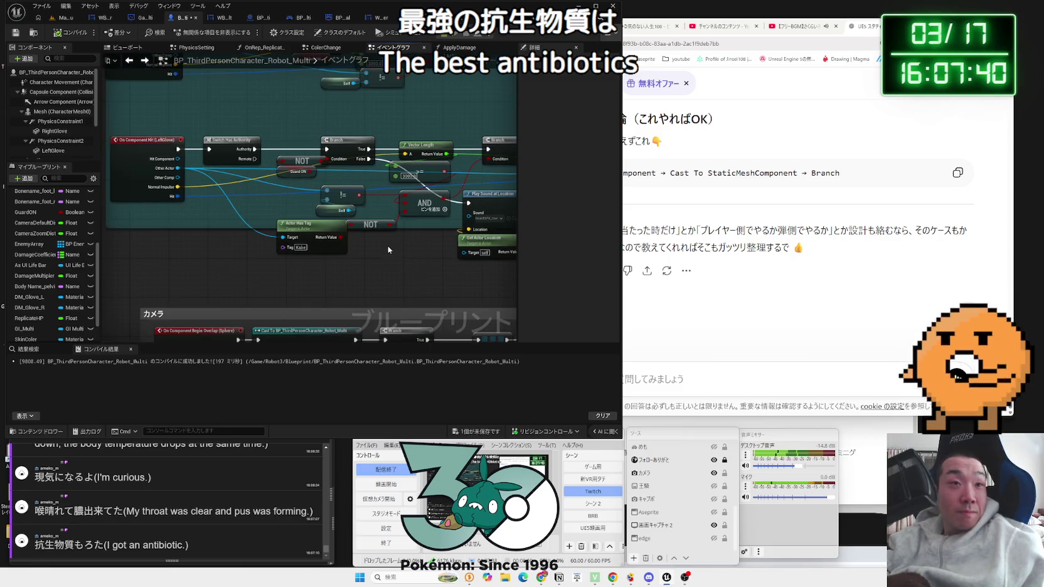
pyautogui.scroll(-2, 388, 249)
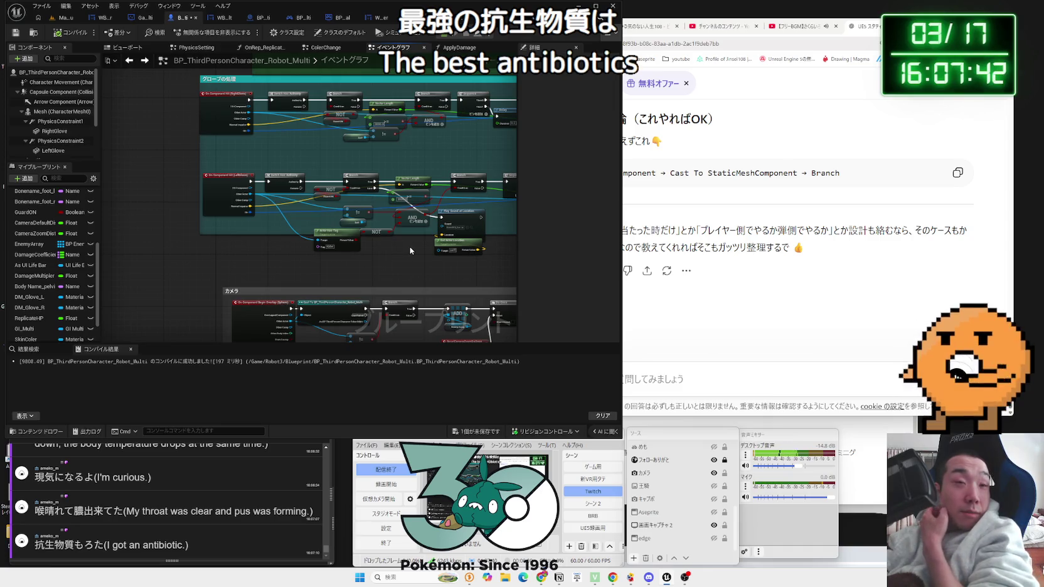
pyautogui.scroll(5, 468, 252)
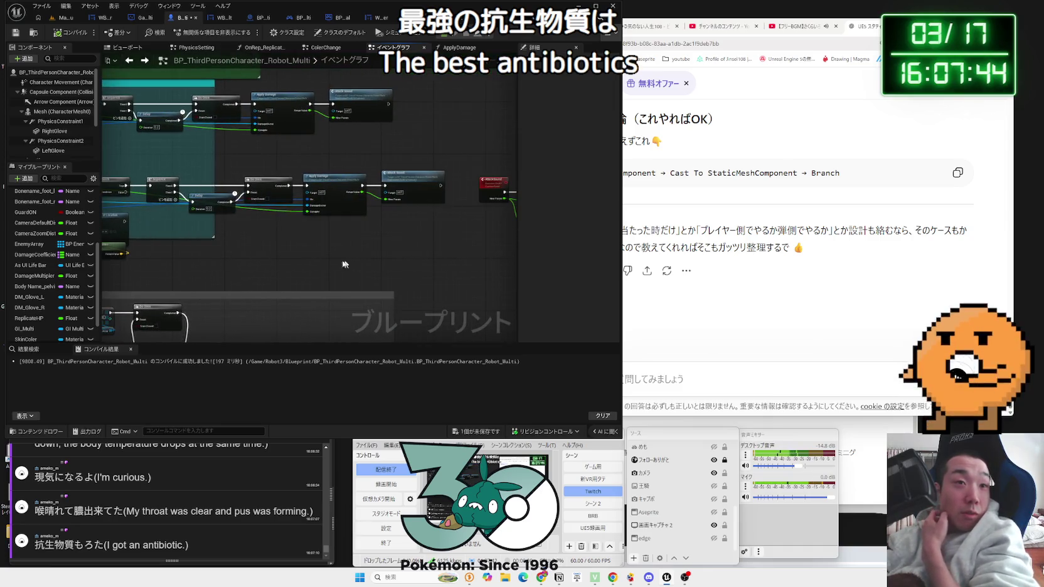
pyautogui.moveTo(256, 267)
pyautogui.mouseDown()
pyautogui.moveTo(371, 292)
pyautogui.moveTo(121, 263)
pyautogui.moveTo(344, 267)
pyautogui.mouseUp()
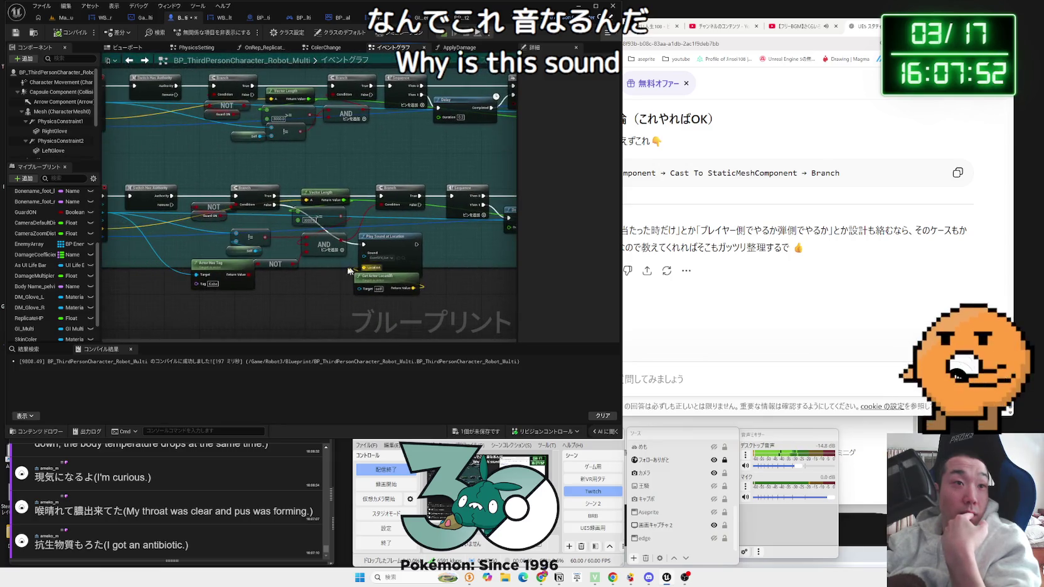
pyautogui.scroll(2, 342, 274)
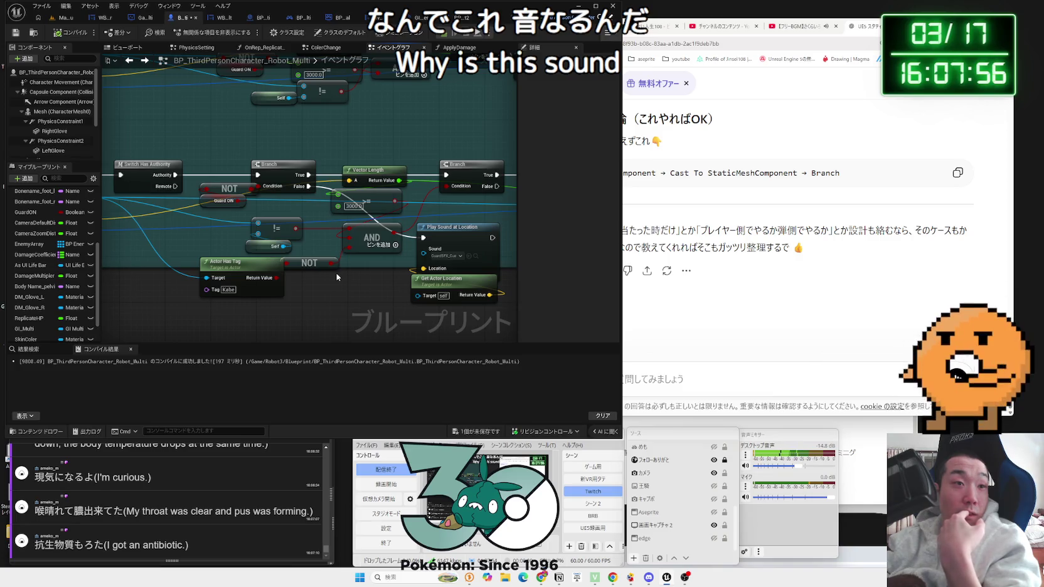
pyautogui.moveTo(336, 276); pyautogui.dragTo(437, 283)
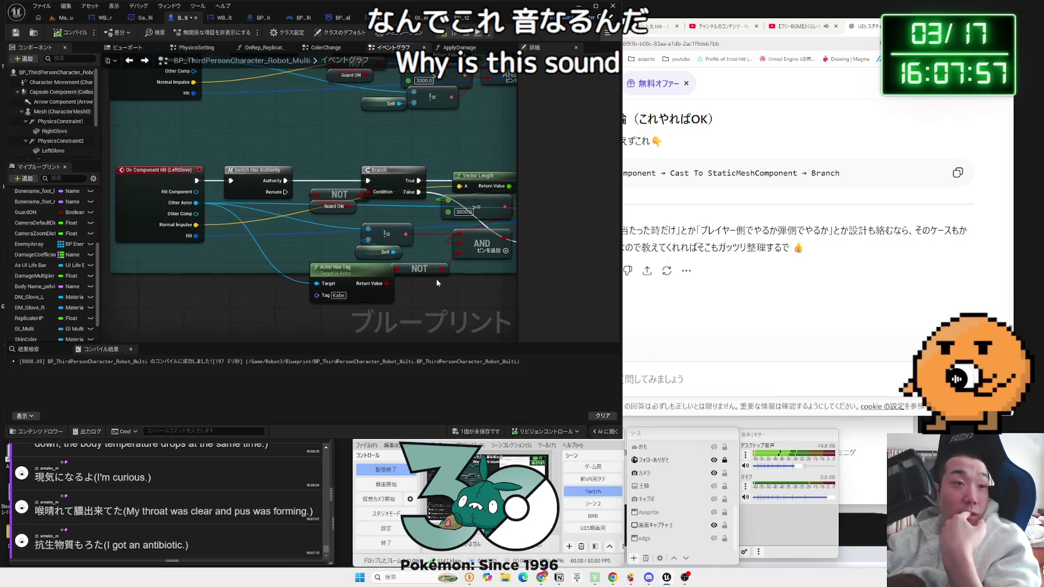
# - Inspect the Actor Has Tag, AND and NOT nodes, then go to the Map_MainMenu level
pyautogui.click(369, 277)
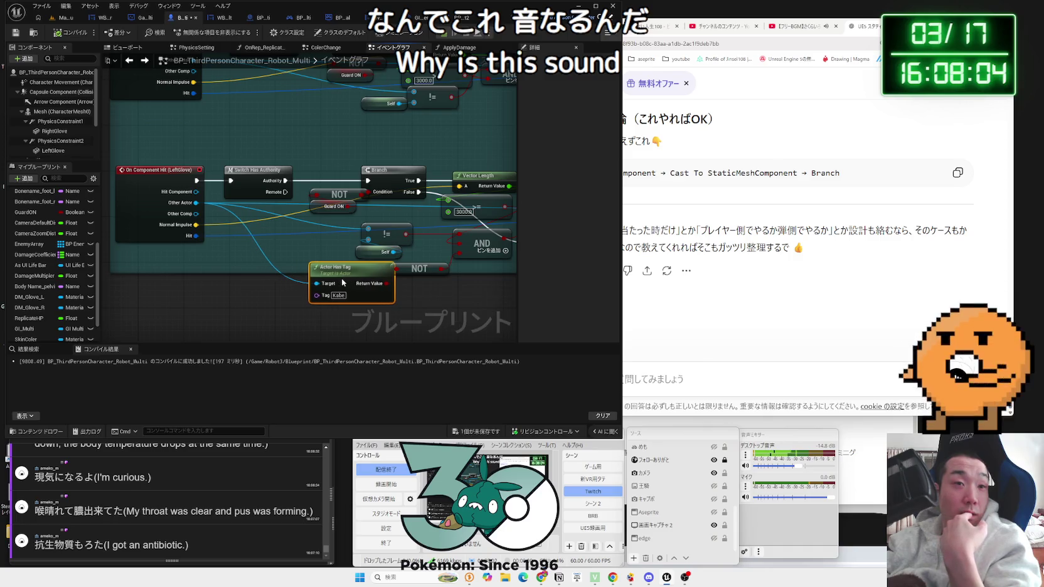
pyautogui.moveTo(415, 291); pyautogui.dragTo(373, 290)
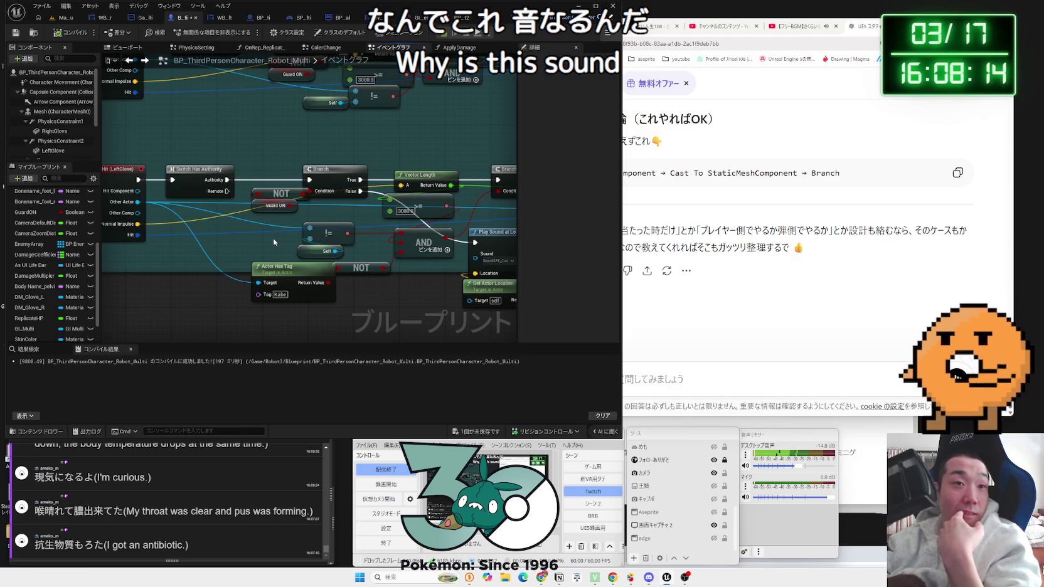
pyautogui.click(402, 237)
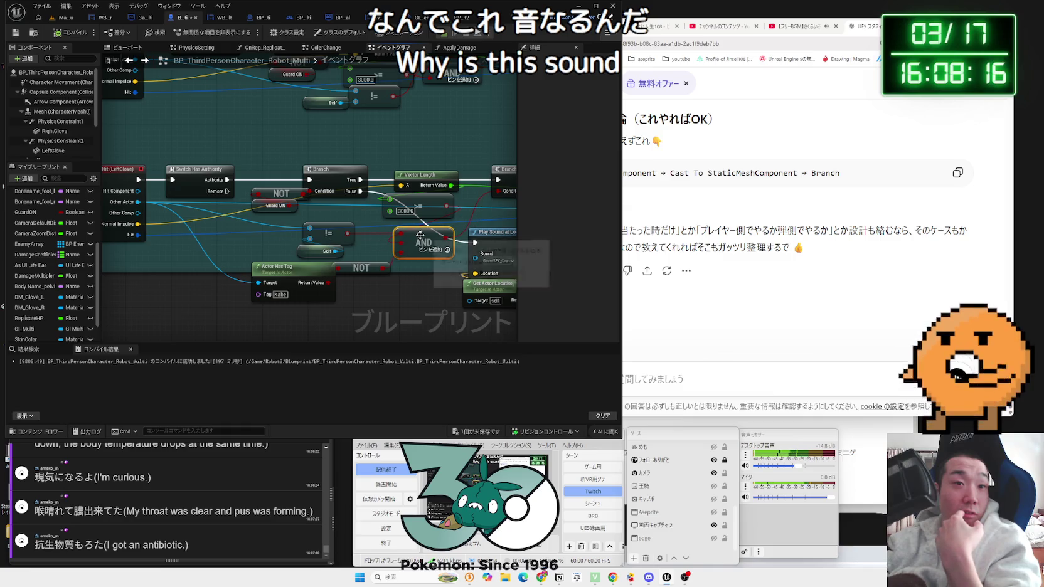
pyautogui.click(355, 286)
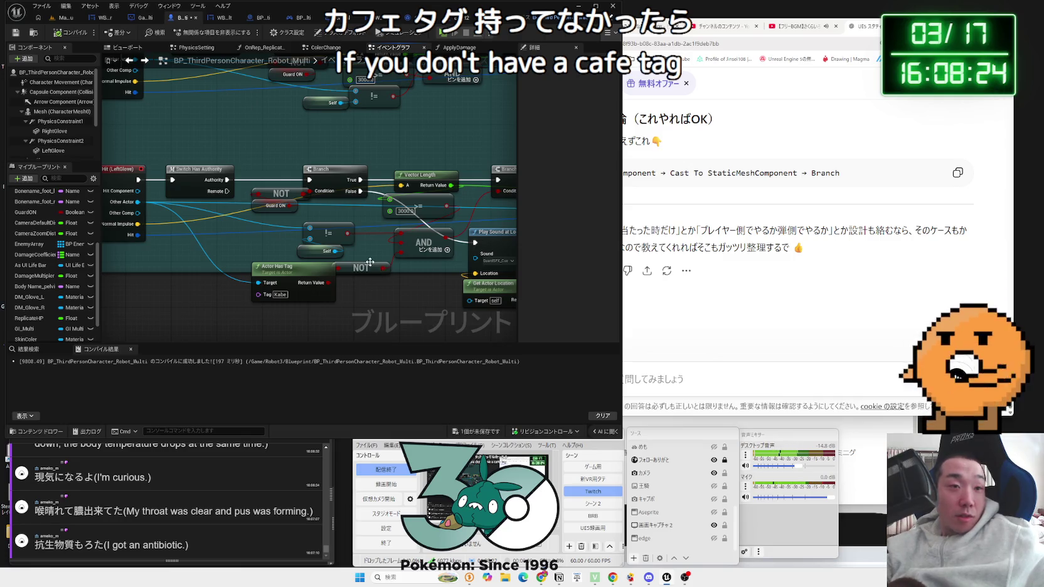
pyautogui.click(360, 276)
pyautogui.click(63, 17)
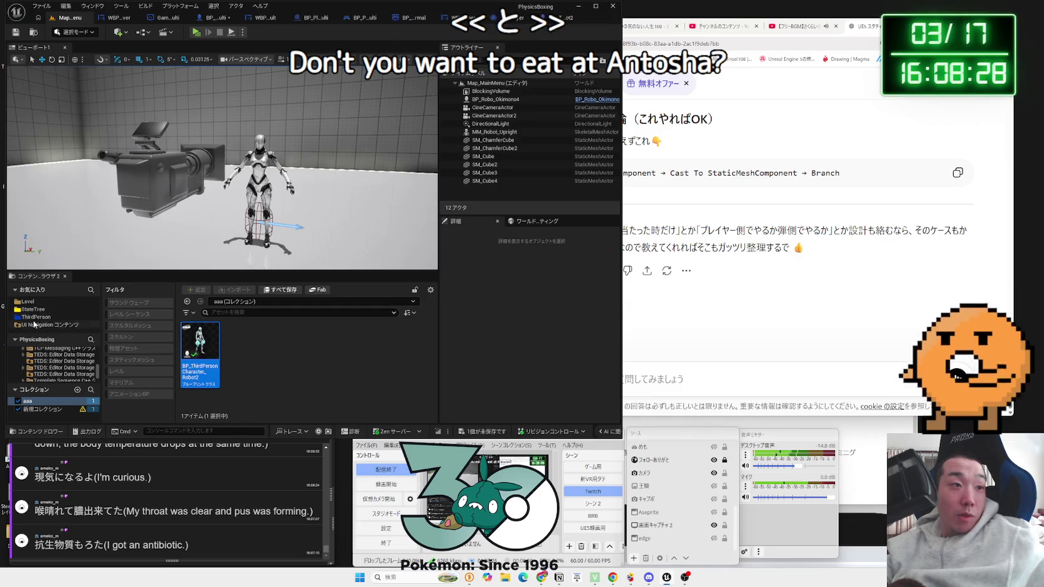
# - Open Map_MultiNormal from Level > Multi without saving the current level
pyautogui.click(27, 301)
pyautogui.doubleClick(238, 354)
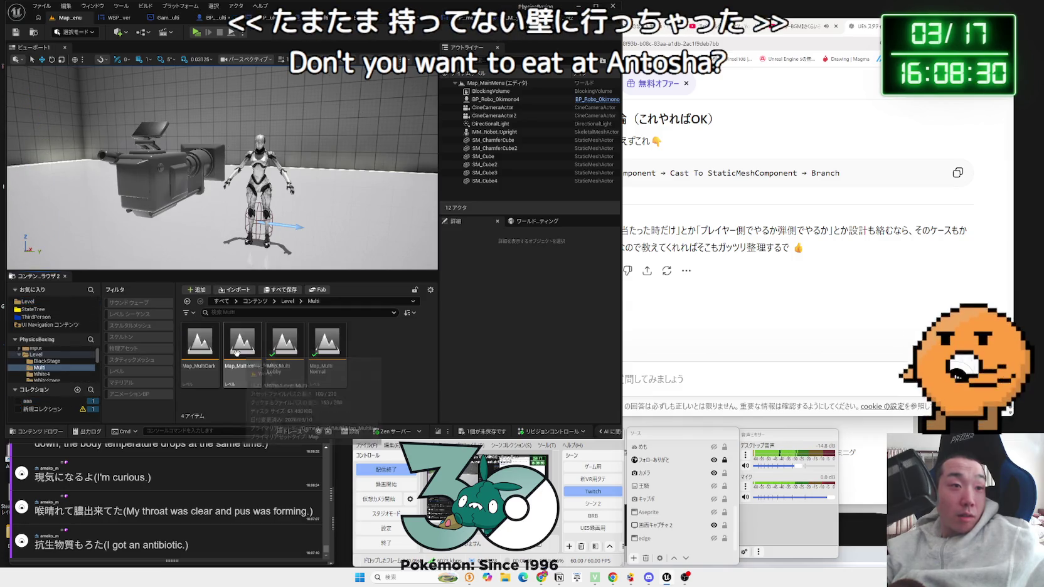
pyautogui.doubleClick(333, 358)
pyautogui.click(577, 379)
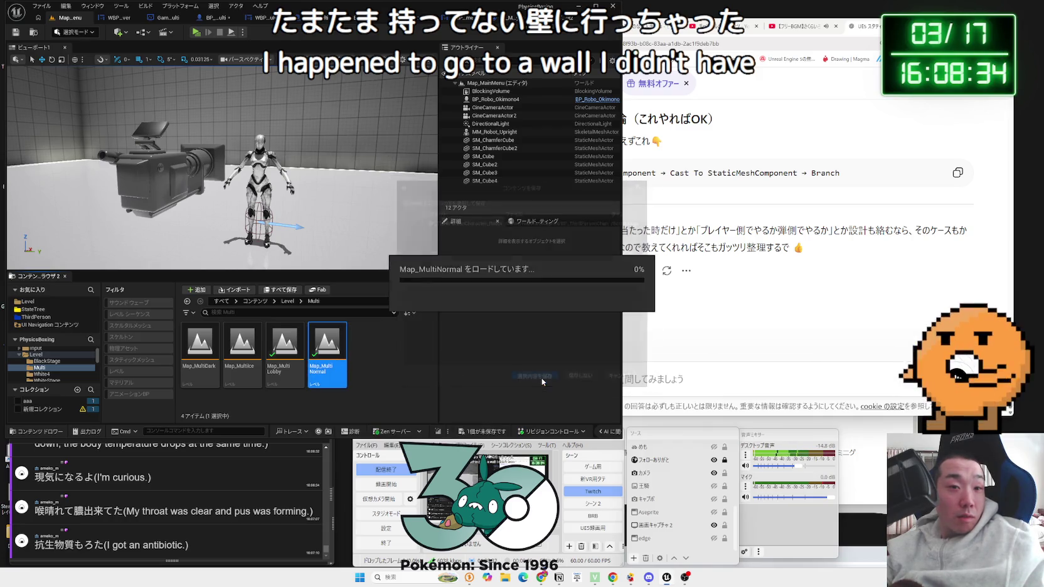
pyautogui.click(285, 159)
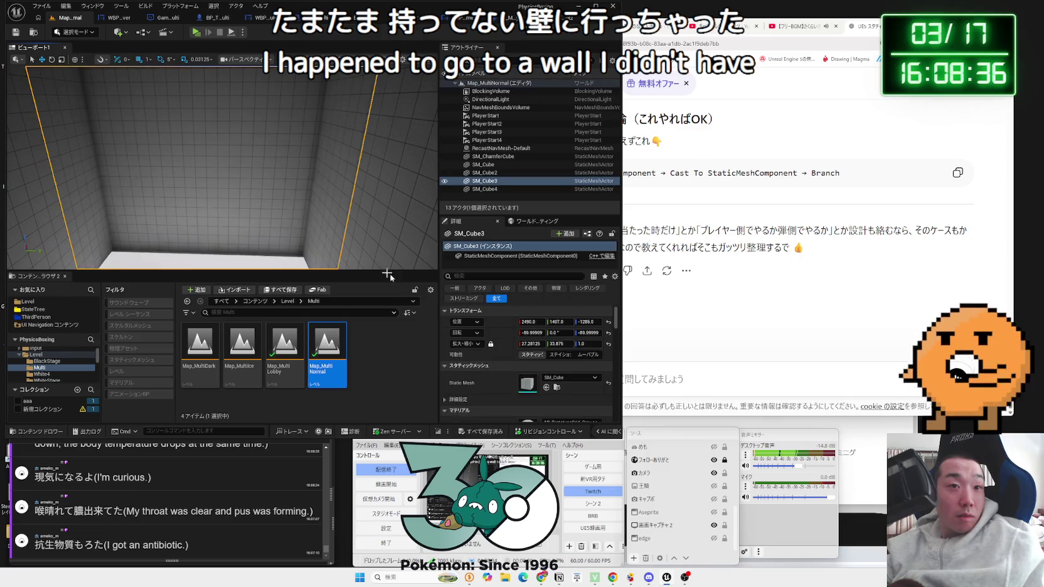
# - Filter Details by 'tag' and check the tags on SM_Cube and SM_ChamferCube
pyautogui.write('tag')
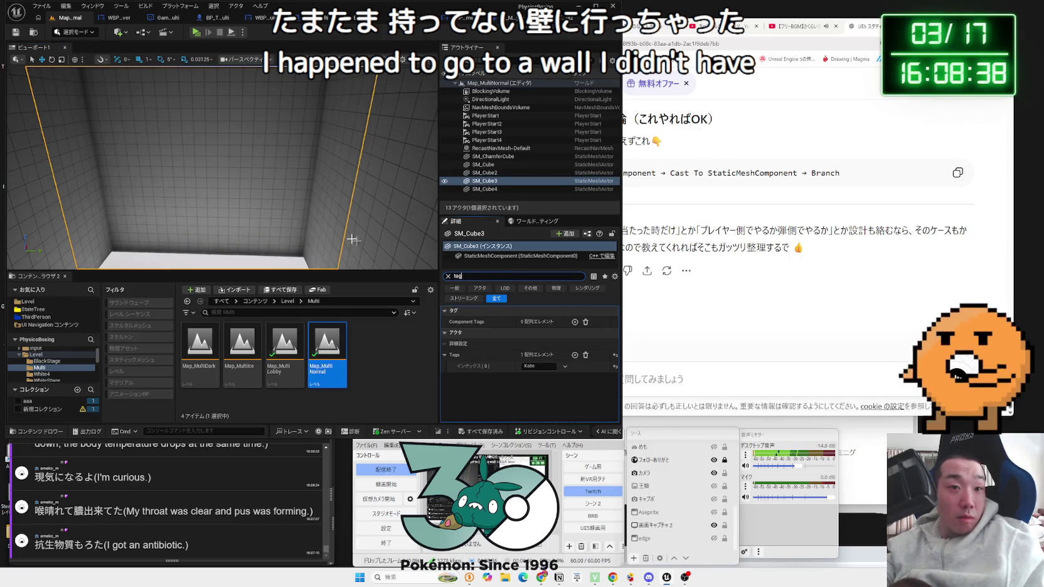
pyautogui.click(299, 188)
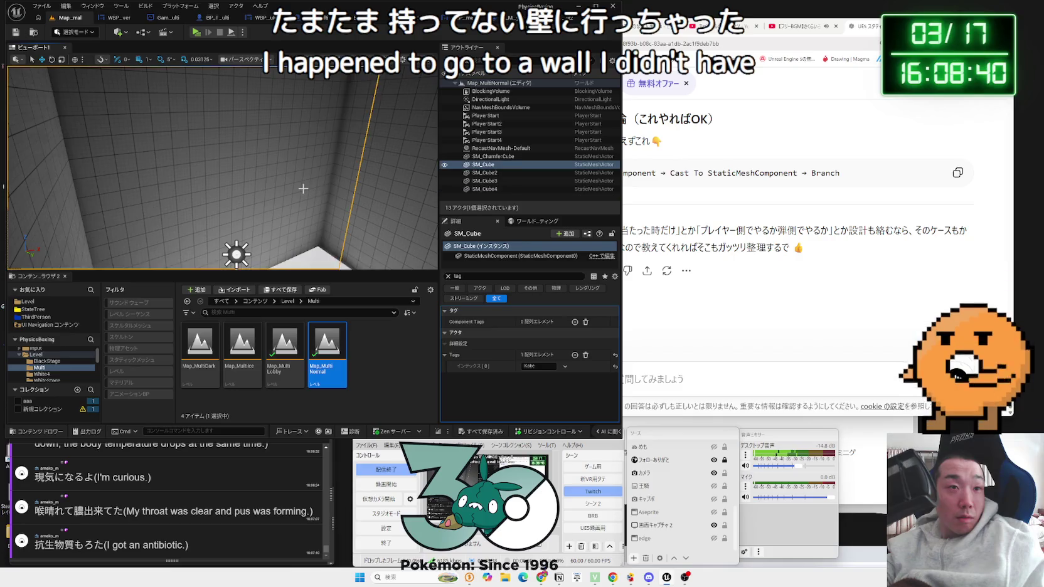
pyautogui.click(291, 191)
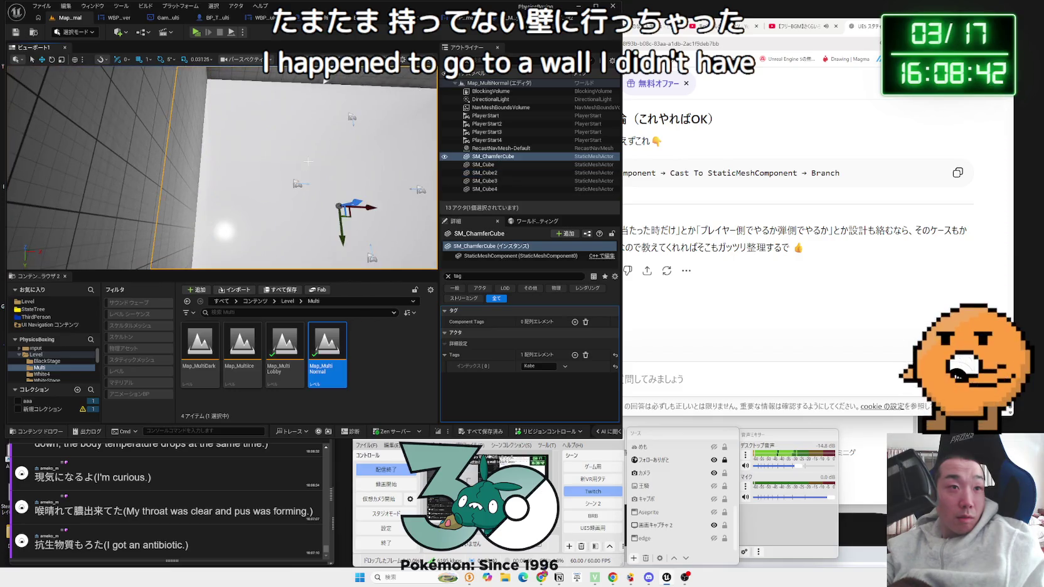
pyautogui.press('f')
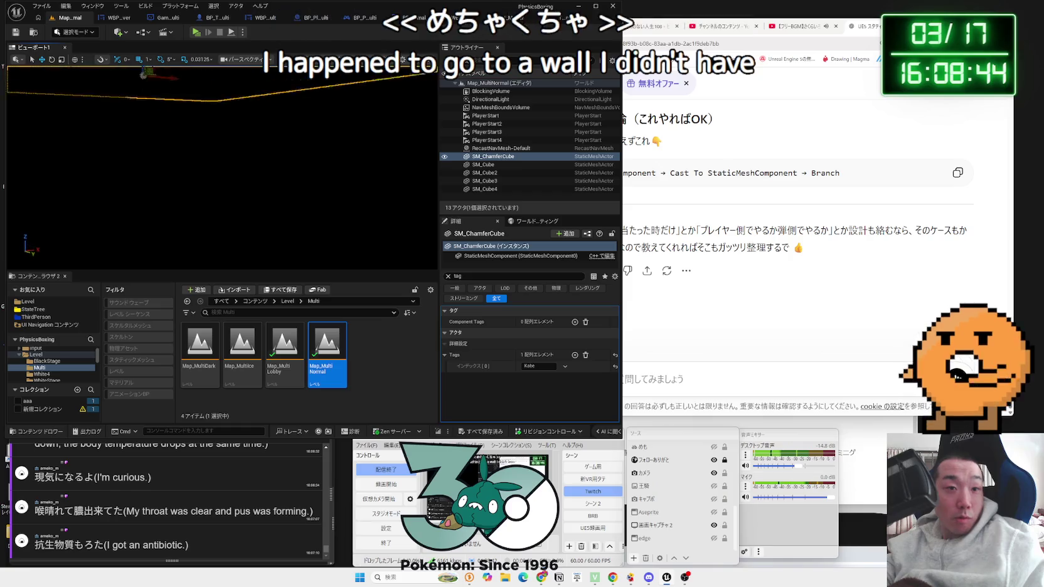
pyautogui.moveTo(226, 151)
pyautogui.mouseDown()
pyautogui.moveTo(194, 141)
pyautogui.moveTo(239, 156)
pyautogui.mouseUp()
pyautogui.scroll(-3, 223, 167)
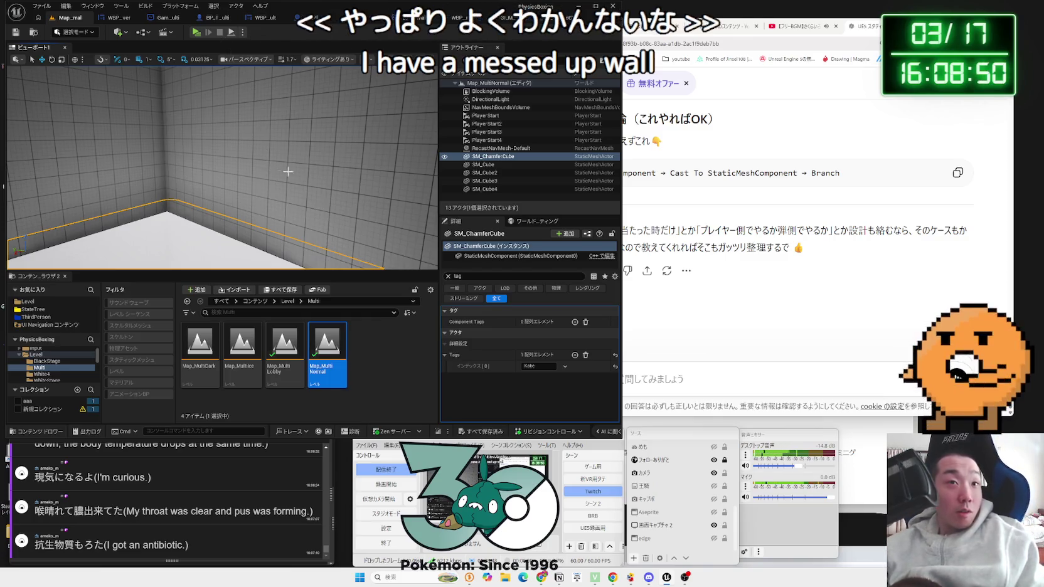
# - Clear the selection and go back to the Level > Multi folder in the Content Browser
pyautogui.click(367, 319)
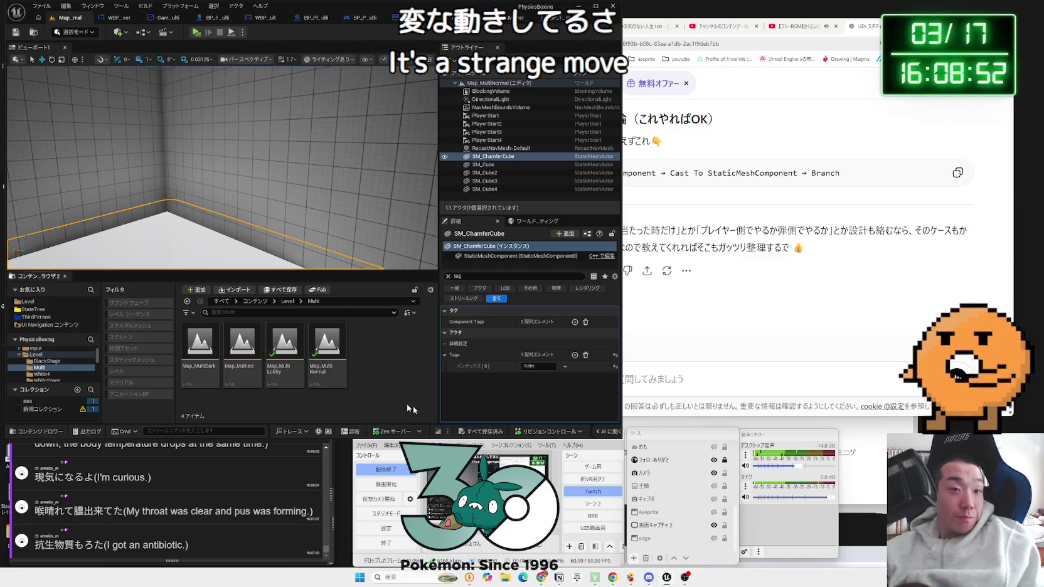
pyautogui.click(34, 303)
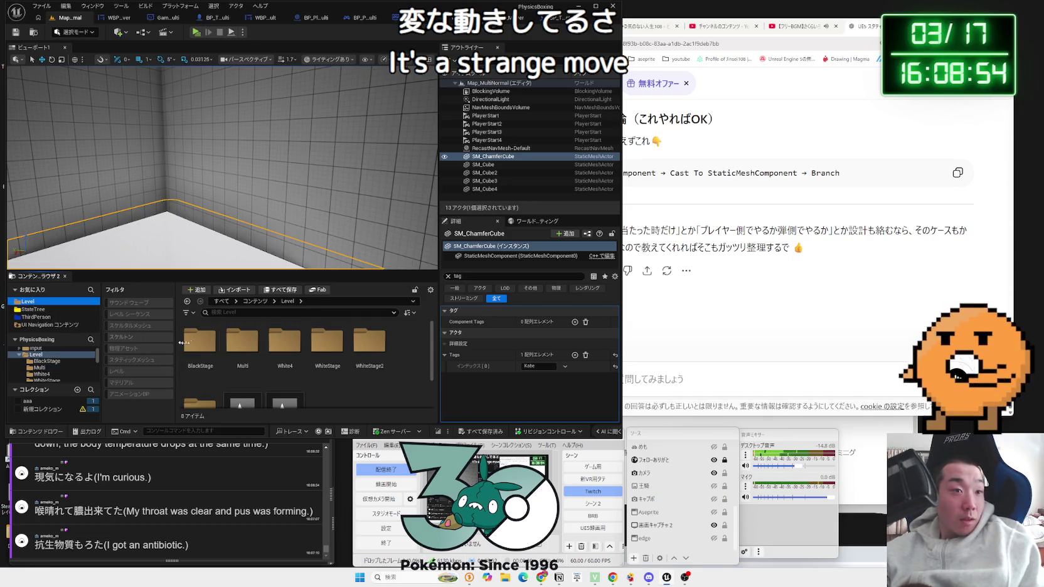
pyautogui.click(242, 344)
pyautogui.scroll(-1, 247, 370)
# - Reopen Map_MainMenu and return to the BP_ThirdPersonCharacter_Robot_Multi graph
pyautogui.doubleClick(248, 381)
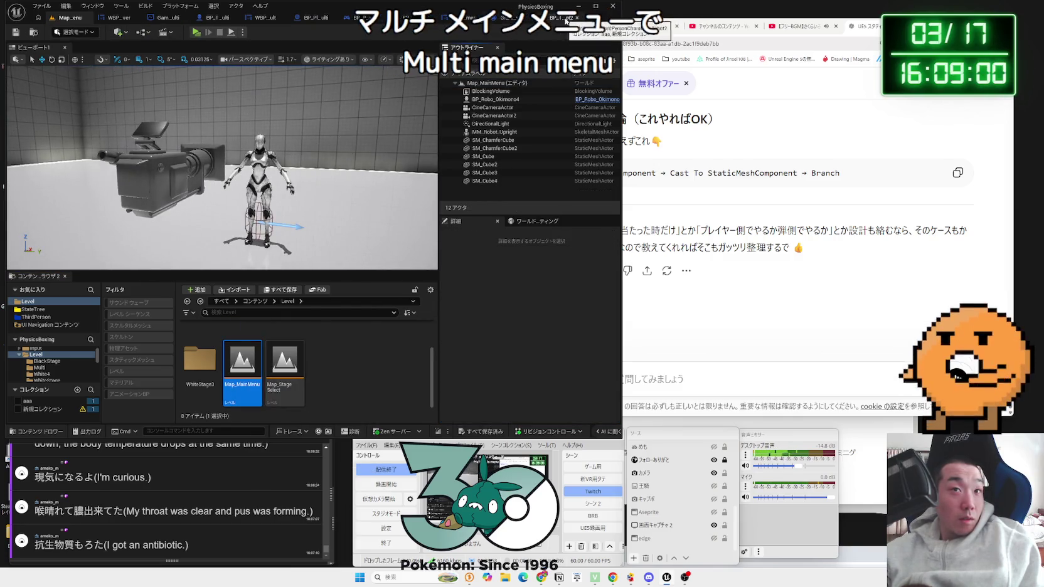
pyautogui.click(577, 19)
pyautogui.click(235, 19)
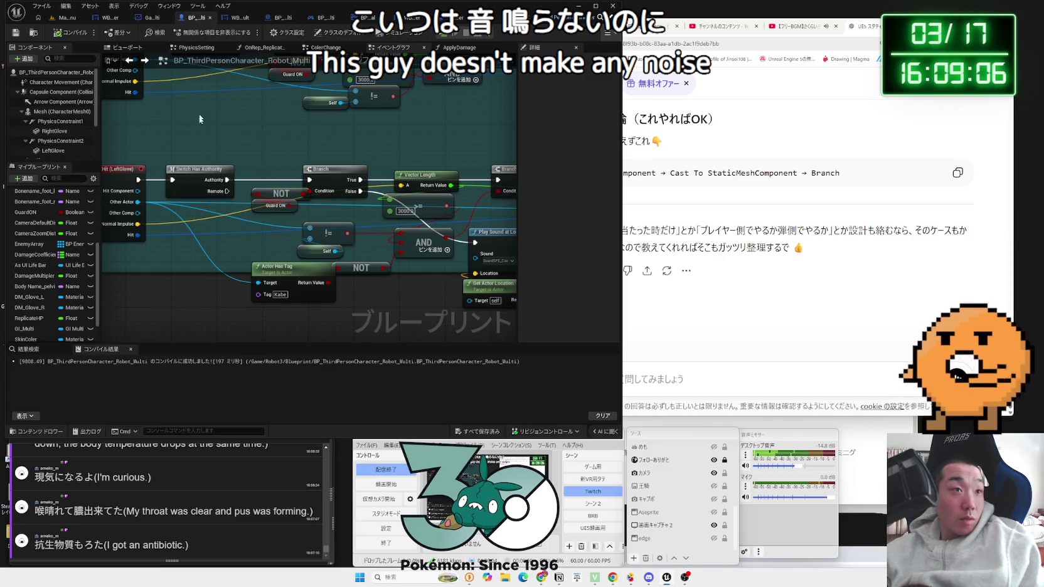
pyautogui.scroll(-3, 292, 216)
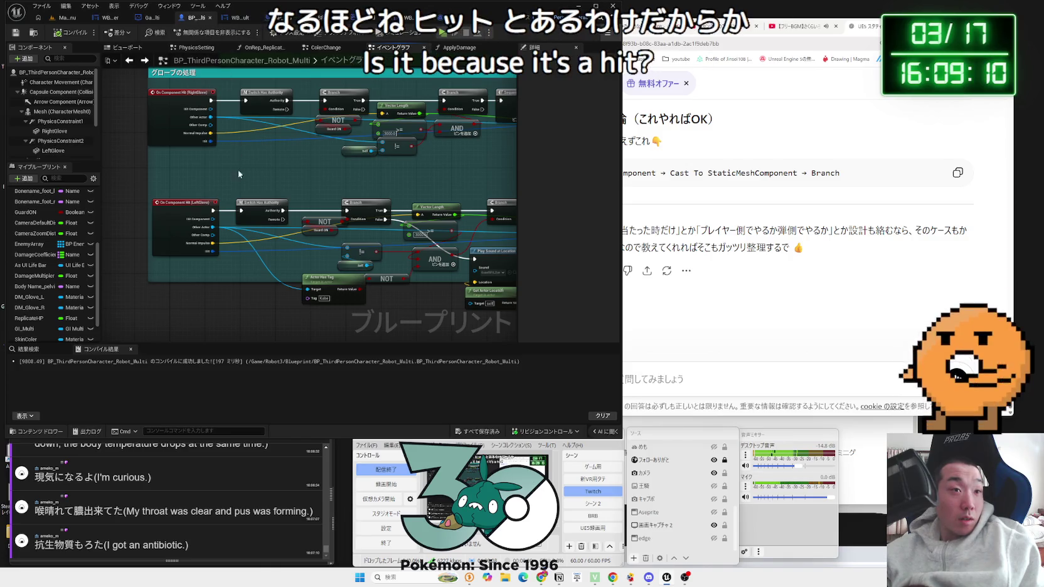
pyautogui.scroll(2, 238, 175)
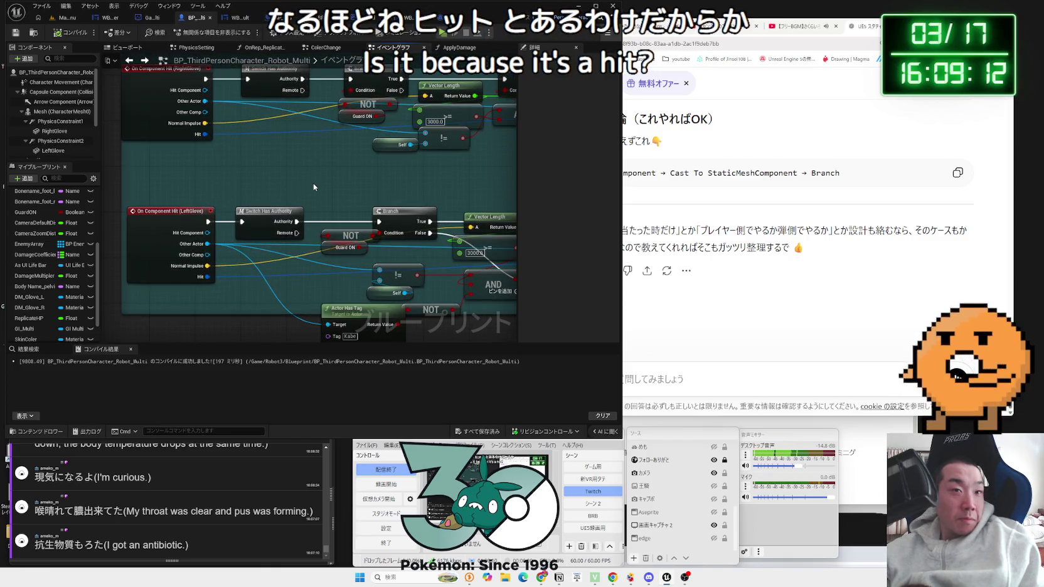
pyautogui.scroll(-2, 314, 187)
# - Look over the Apply Damage chains and LeftGlove hit event, then open the ApplyDamage function
pyautogui.moveTo(327, 183)
pyautogui.mouseDown()
pyautogui.moveTo(257, 200)
pyautogui.moveTo(168, 199)
pyautogui.mouseUp()
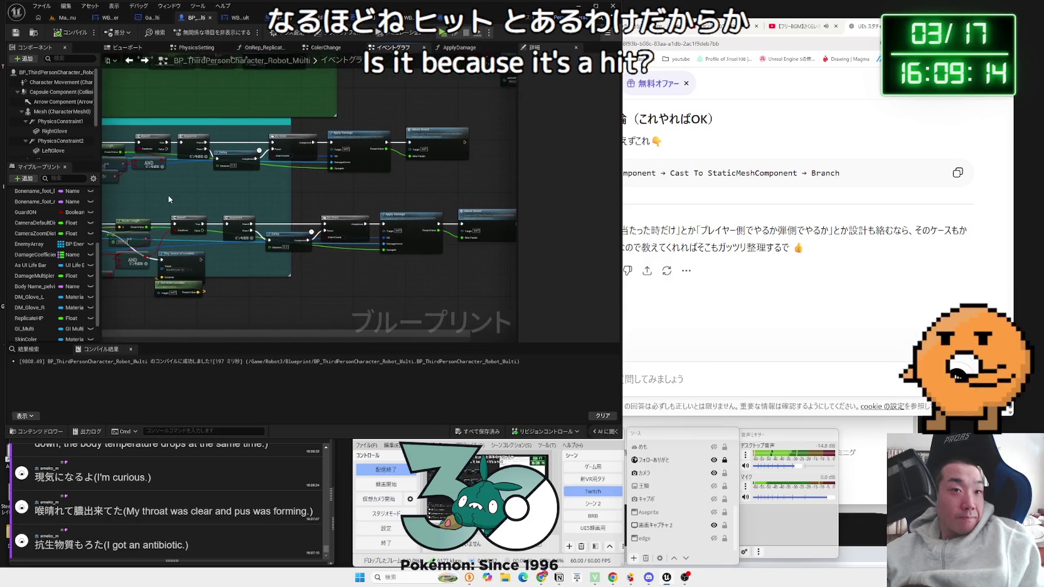
pyautogui.scroll(2, 170, 199)
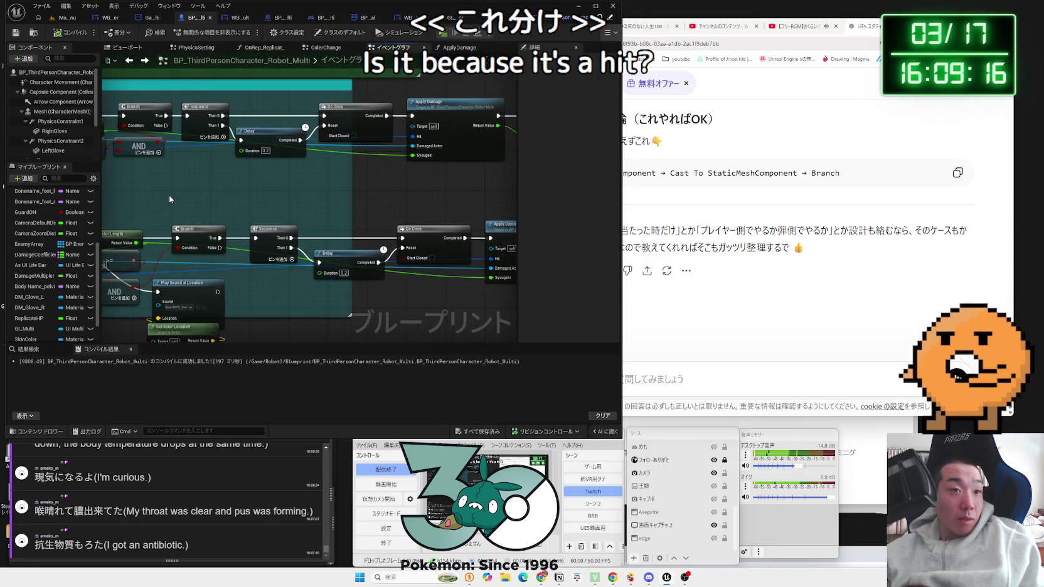
pyautogui.moveTo(169, 199); pyautogui.dragTo(517, 189)
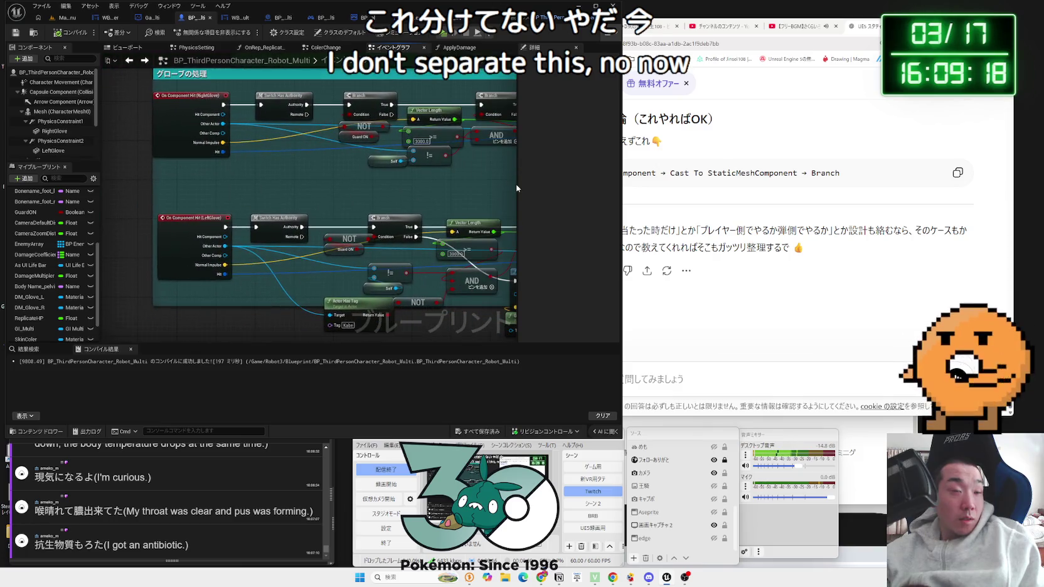
pyautogui.click(231, 217)
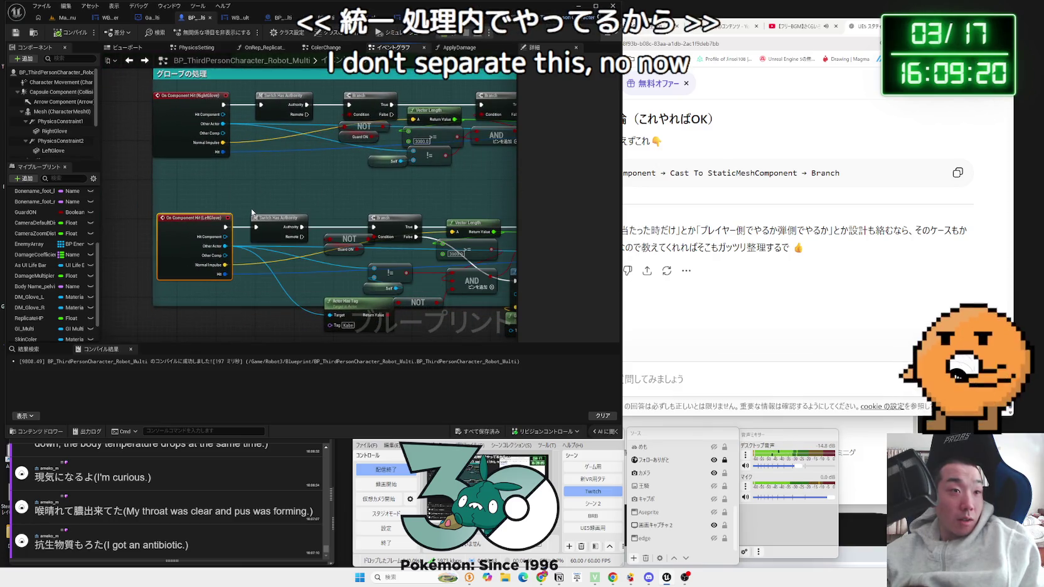
pyautogui.click(252, 213)
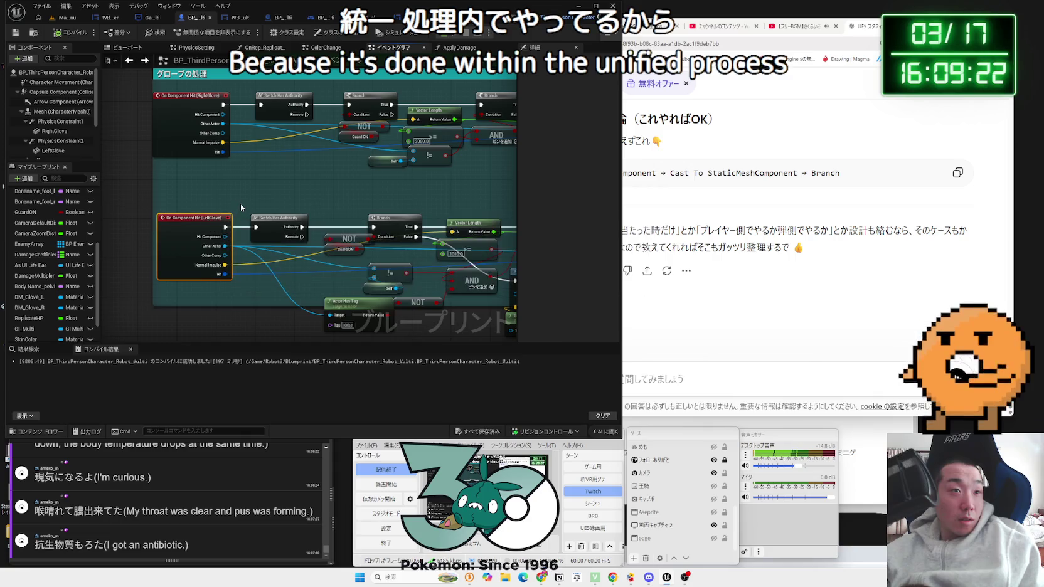
pyautogui.moveTo(321, 206)
pyautogui.mouseDown()
pyautogui.moveTo(168, 148)
pyautogui.moveTo(289, 151)
pyautogui.mouseUp()
pyautogui.doubleClick(454, 160)
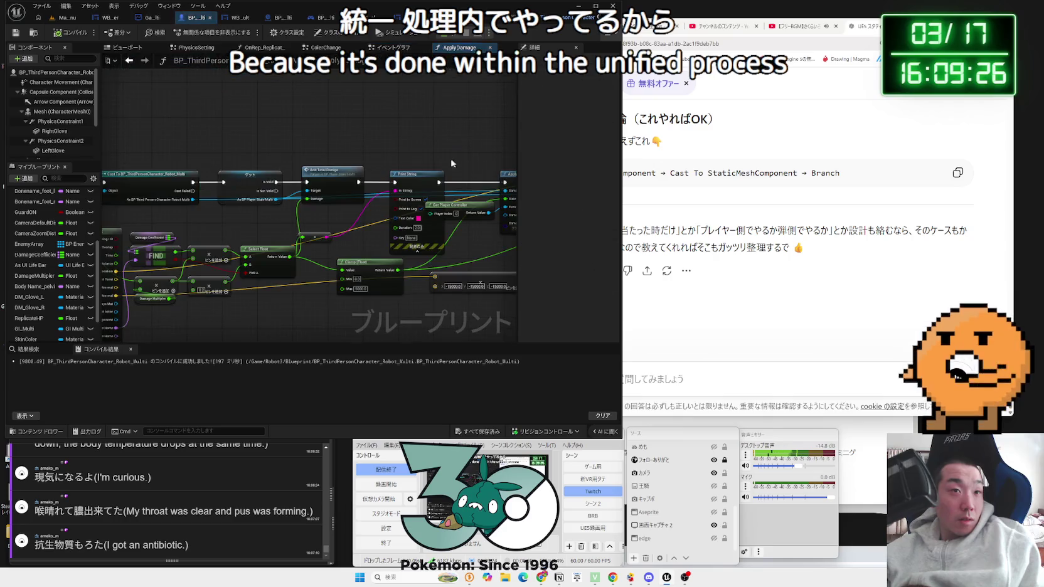
# - Survey the Break Hit Result, Print String, Apply Damage and impulse nodes in ApplyDamage
pyautogui.moveTo(281, 173); pyautogui.dragTo(239, 126)
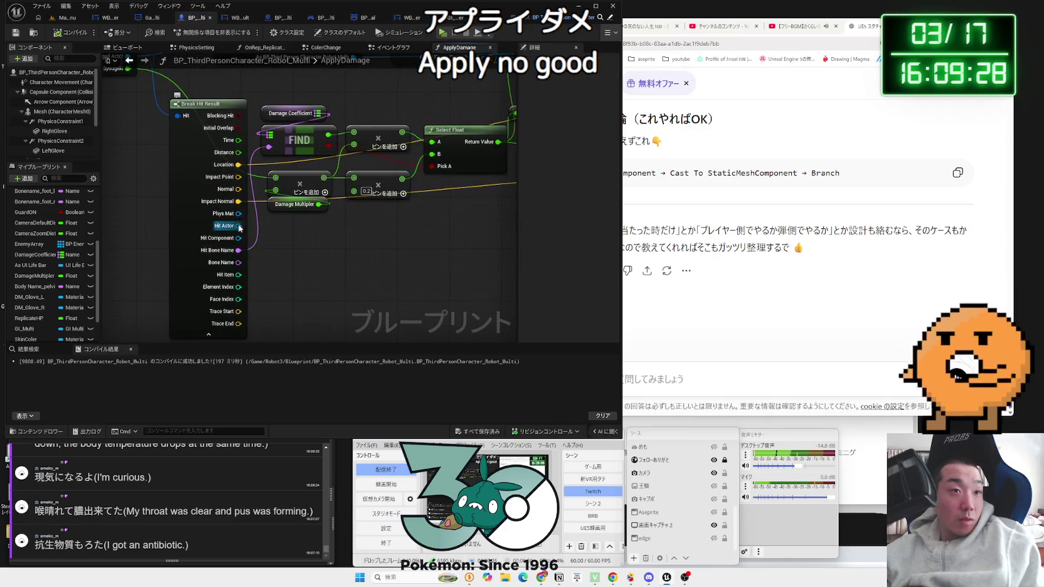
pyautogui.scroll(-3, 394, 269)
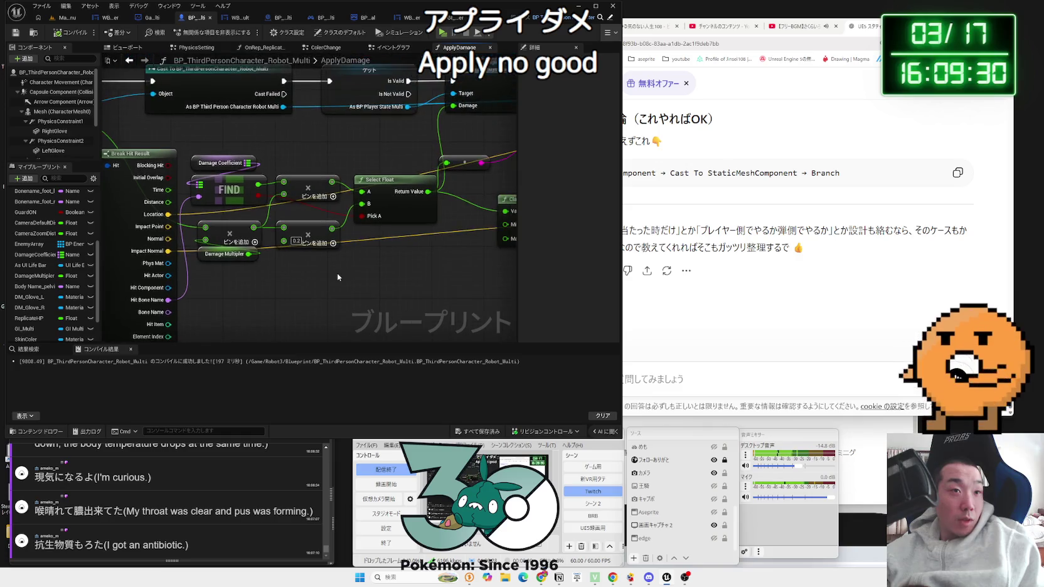
pyautogui.moveTo(393, 270); pyautogui.dragTo(265, 270)
pyautogui.scroll(-2, 265, 270)
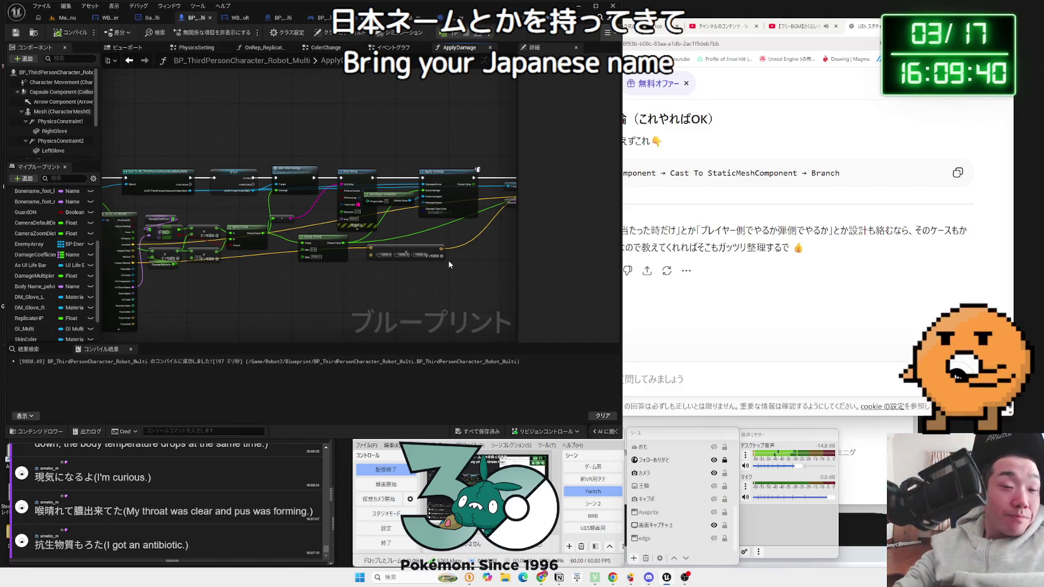
pyautogui.moveTo(467, 249); pyautogui.dragTo(343, 243)
pyautogui.scroll(2, 343, 243)
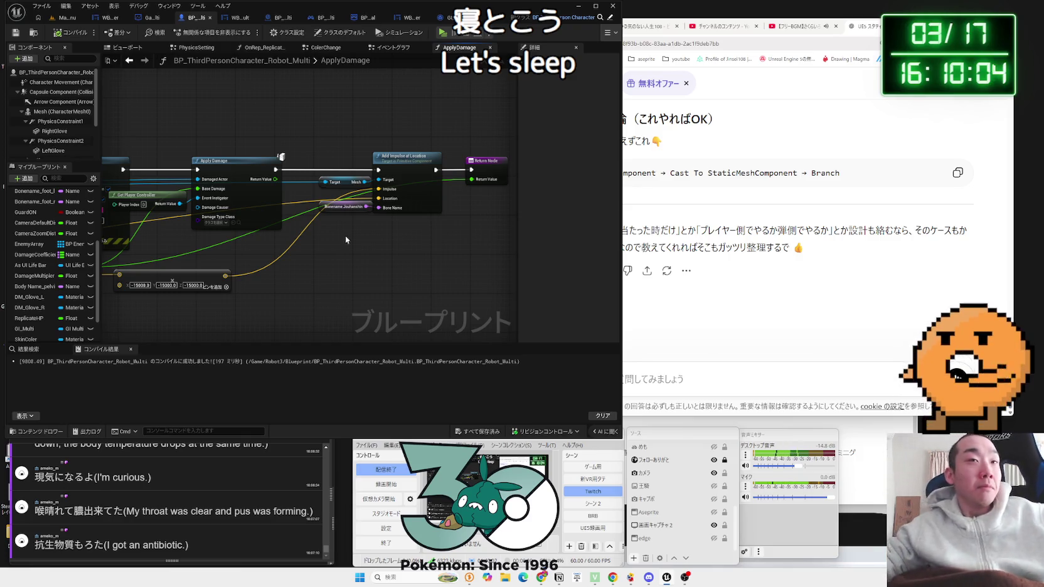
pyautogui.moveTo(340, 250); pyautogui.dragTo(408, 188)
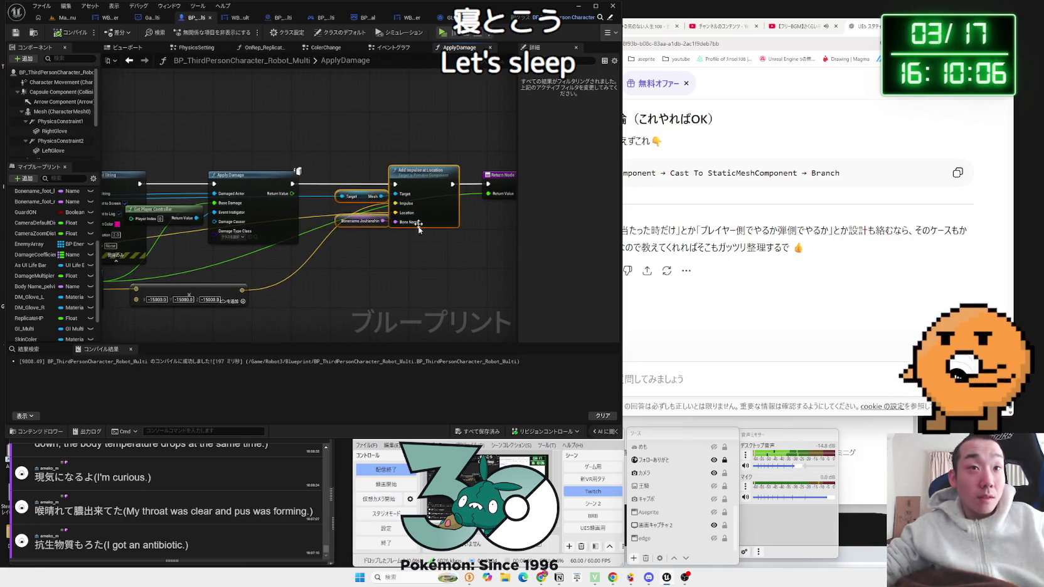
pyautogui.scroll(2, 367, 260)
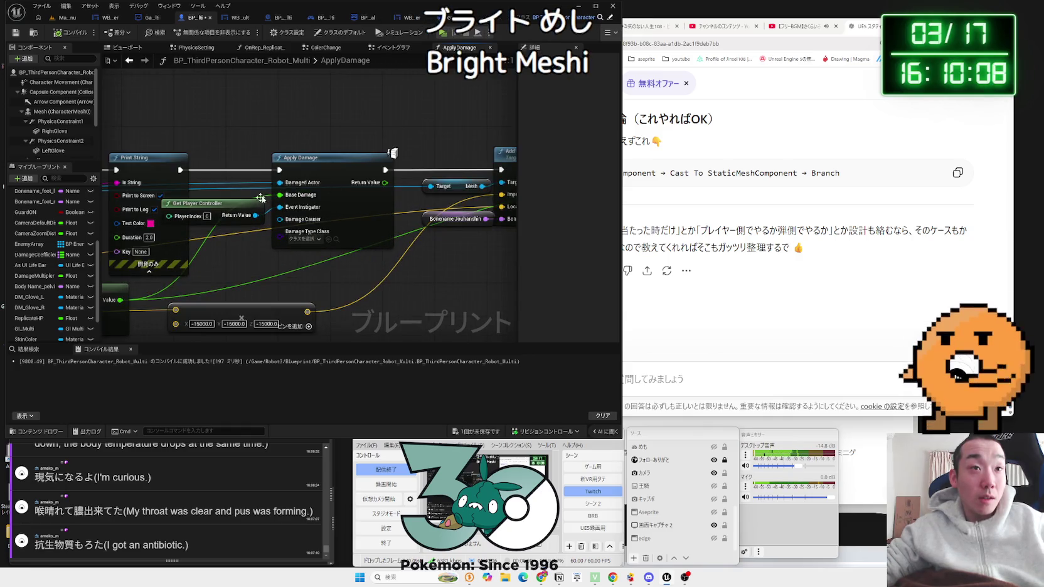
# - Check the Apply Damage node's settings and nudge Get Player Controller to the right
pyautogui.click(323, 167)
pyautogui.moveTo(231, 208); pyautogui.dragTo(250, 208)
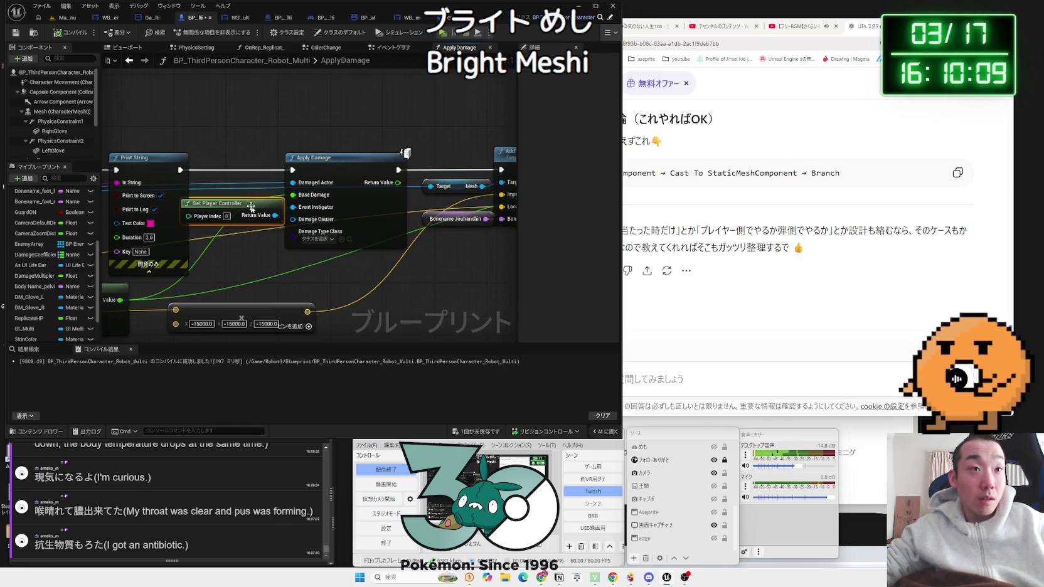
pyautogui.click(347, 162)
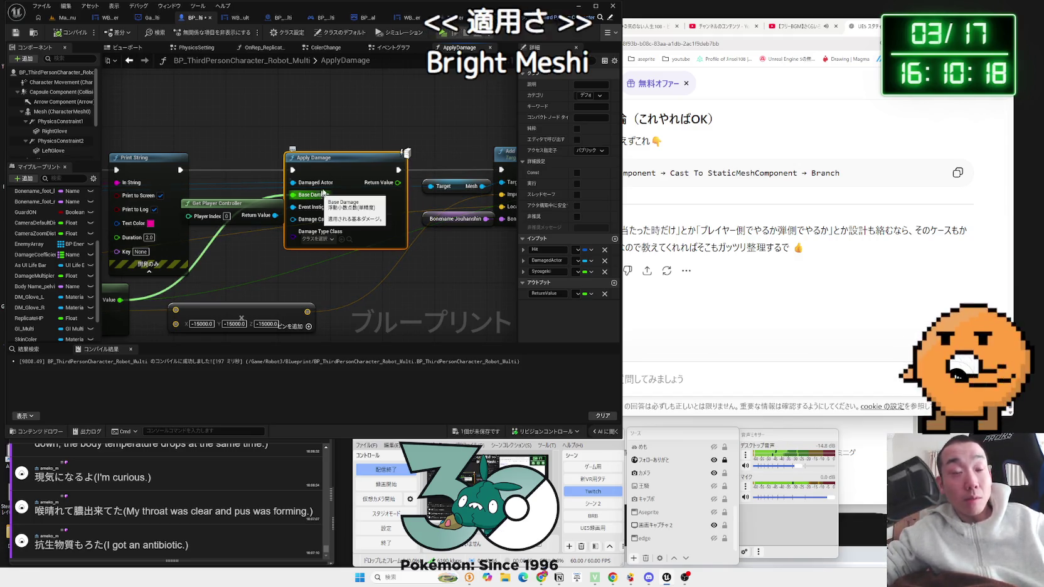
pyautogui.click(246, 244)
pyautogui.moveTo(245, 244); pyautogui.dragTo(484, 239)
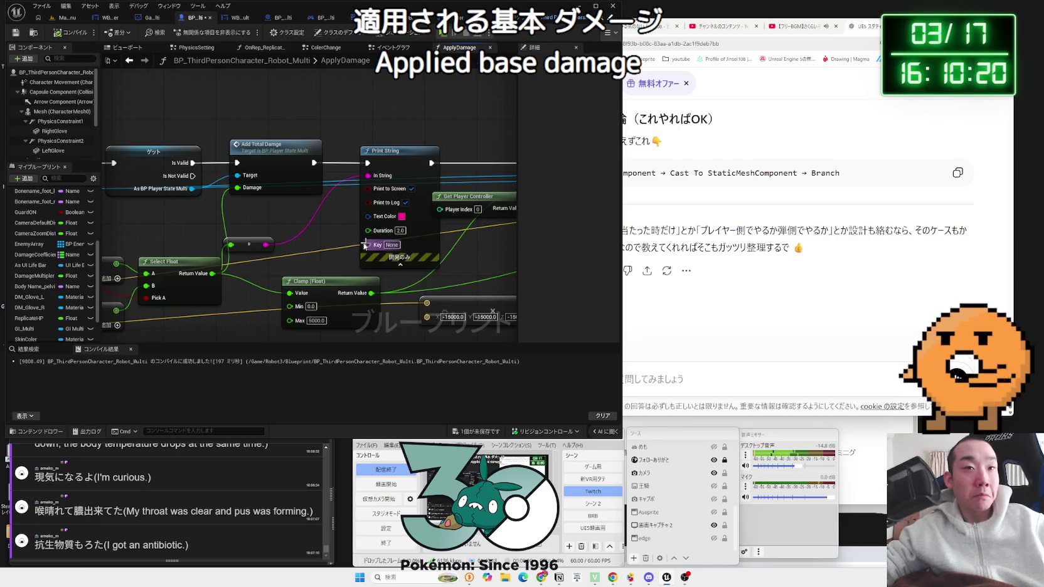
pyautogui.moveTo(307, 238); pyautogui.dragTo(364, 195)
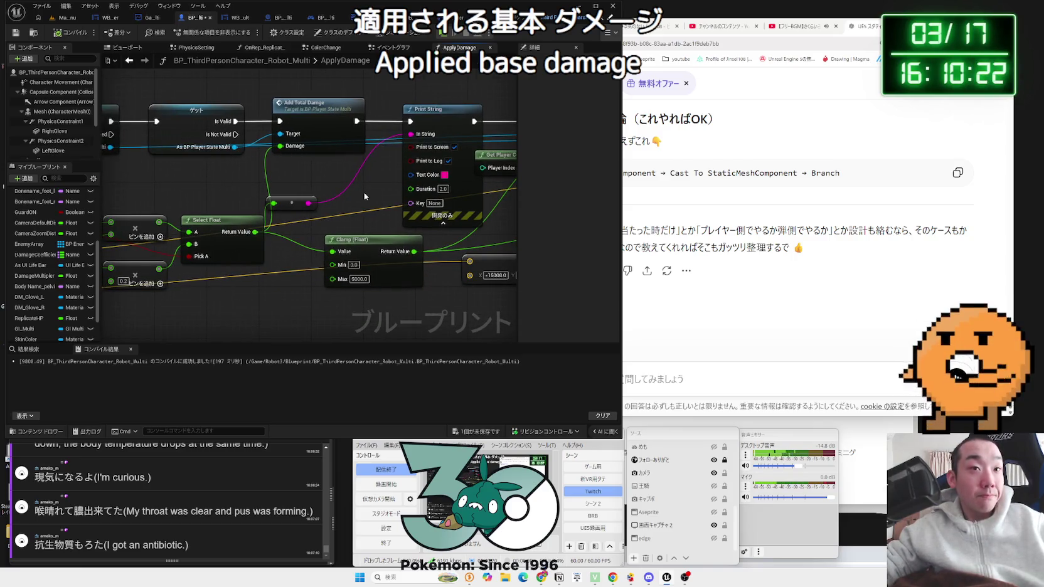
pyautogui.scroll(-2, 366, 196)
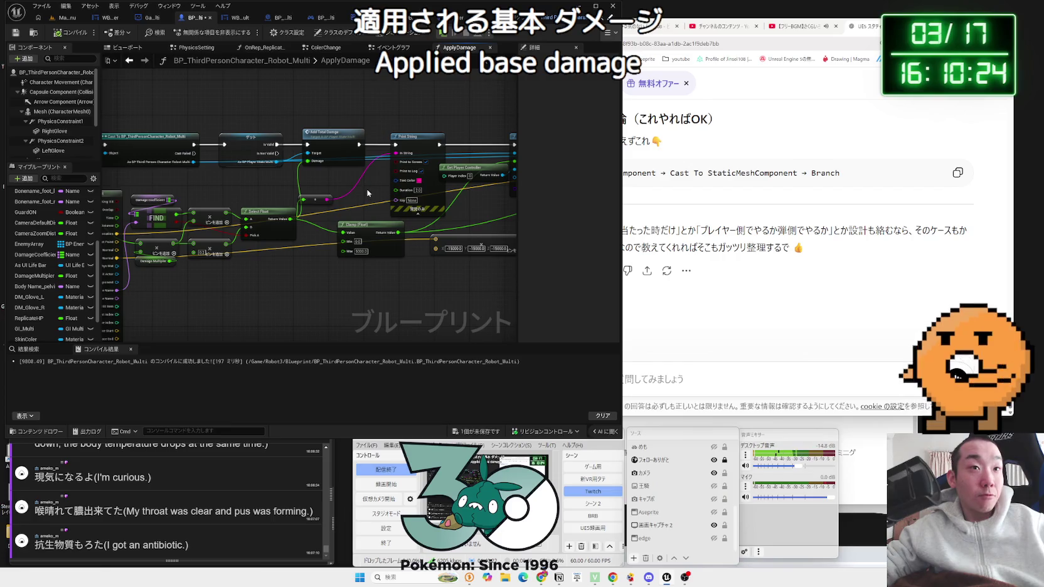
pyautogui.moveTo(367, 193)
pyautogui.mouseDown()
pyautogui.moveTo(286, 204)
pyautogui.moveTo(432, 189)
pyautogui.mouseUp()
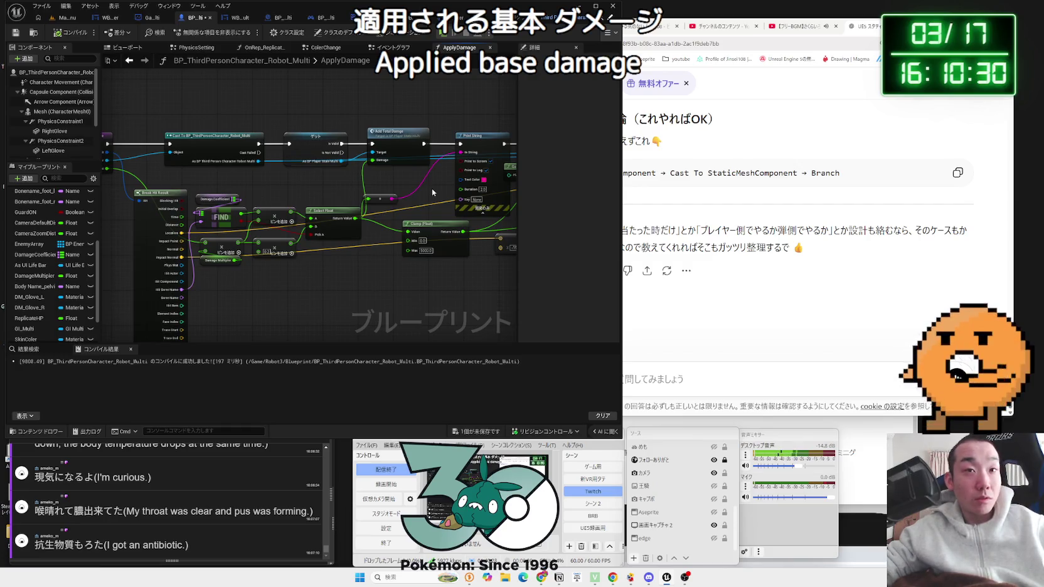
pyautogui.scroll(2, 432, 189)
pyautogui.moveTo(431, 188); pyautogui.dragTo(496, 192)
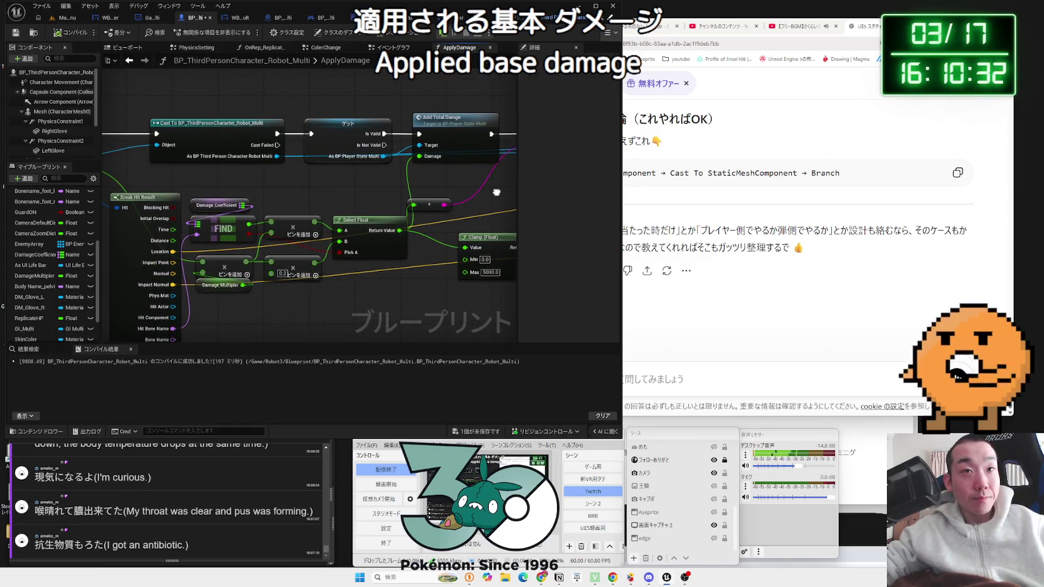
pyautogui.moveTo(495, 132); pyautogui.dragTo(288, 141)
# - Move Get and Add Total Damage aside and wire the Cast node's execution to Print String
pyautogui.moveTo(352, 129); pyautogui.dragTo(439, 63)
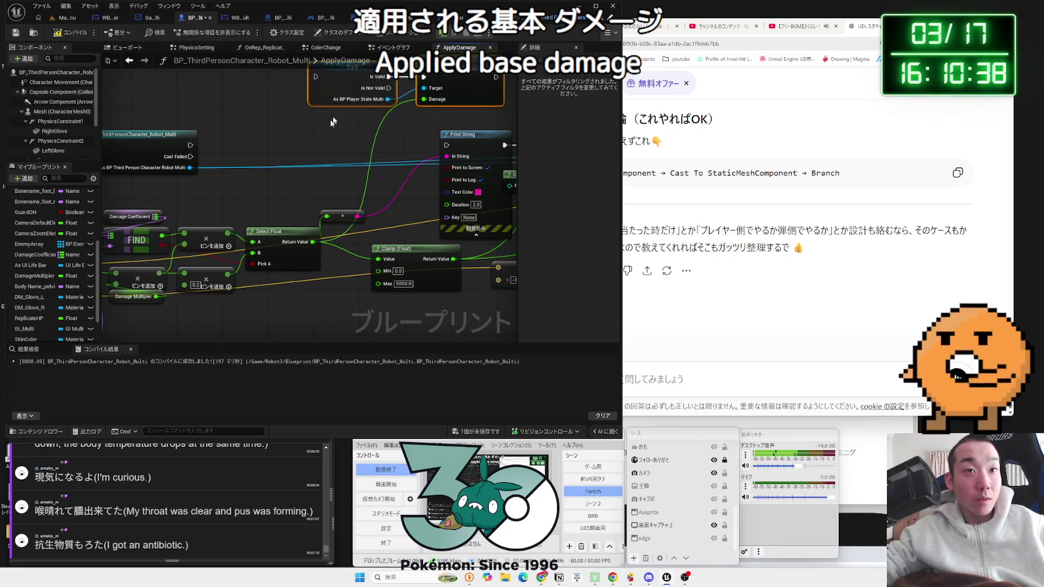
pyautogui.moveTo(157, 148)
pyautogui.mouseDown()
pyautogui.moveTo(414, 150)
pyautogui.moveTo(345, 140)
pyautogui.mouseUp()
pyautogui.moveTo(466, 165); pyautogui.dragTo(209, 170)
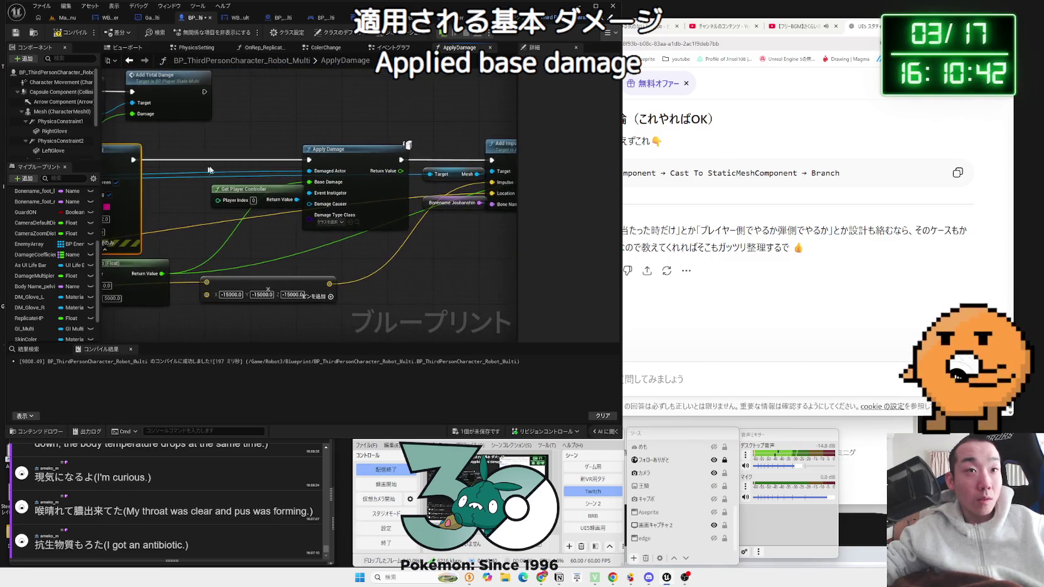
pyautogui.moveTo(210, 233); pyautogui.dragTo(269, 232)
pyautogui.moveTo(510, 214)
pyautogui.mouseDown()
pyautogui.moveTo(379, 254)
pyautogui.moveTo(194, 186)
pyautogui.mouseUp()
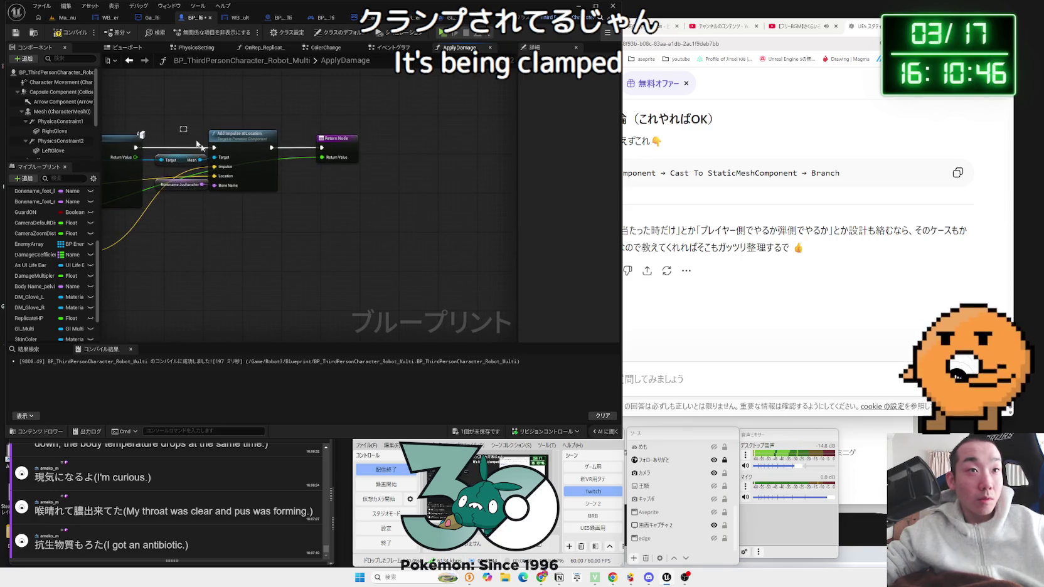
pyautogui.moveTo(196, 144); pyautogui.dragTo(514, 180)
# - Reposition Apply Damage and connect its execution output into the player-state Get node
pyautogui.moveTo(148, 85); pyautogui.dragTo(528, 158)
pyautogui.moveTo(369, 136)
pyautogui.mouseDown()
pyautogui.moveTo(308, 205)
pyautogui.moveTo(254, 186)
pyautogui.mouseUp()
pyautogui.moveTo(377, 251); pyautogui.dragTo(257, 257)
pyautogui.moveTo(264, 165)
pyautogui.mouseDown()
pyautogui.moveTo(326, 164)
pyautogui.moveTo(315, 162)
pyautogui.mouseUp()
pyautogui.click(428, 153)
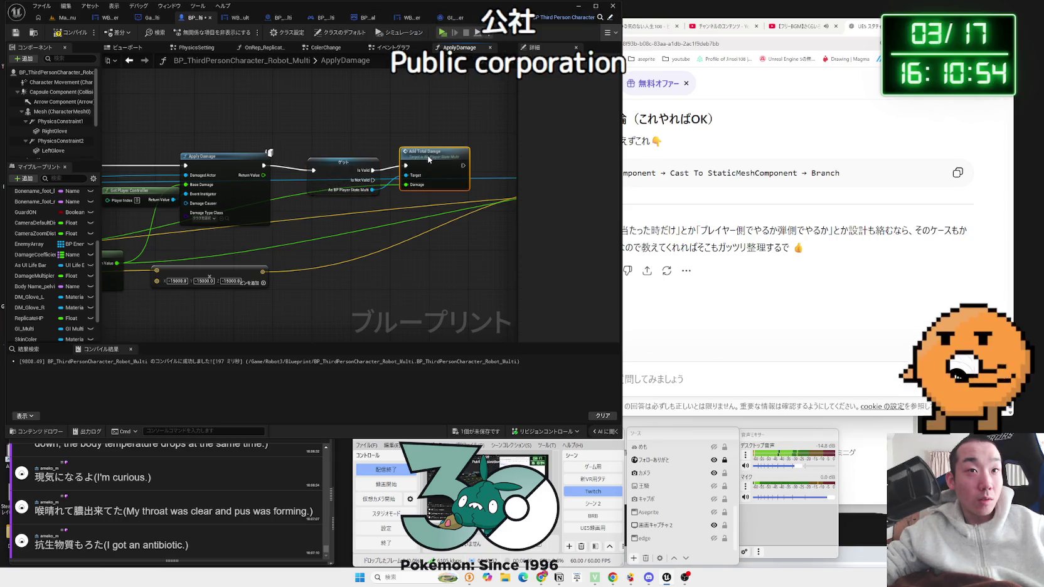
pyautogui.moveTo(428, 160); pyautogui.dragTo(429, 165)
pyautogui.moveTo(343, 162)
pyautogui.mouseDown()
pyautogui.moveTo(397, 193)
pyautogui.moveTo(406, 181)
pyautogui.moveTo(378, 157)
pyautogui.moveTo(312, 170)
pyautogui.moveTo(188, 167)
pyautogui.mouseUp()
# - Save the rewired robot Blueprint and return to its event graph
pyautogui.moveTo(270, 210); pyautogui.dragTo(339, 152)
pyautogui.click(223, 234)
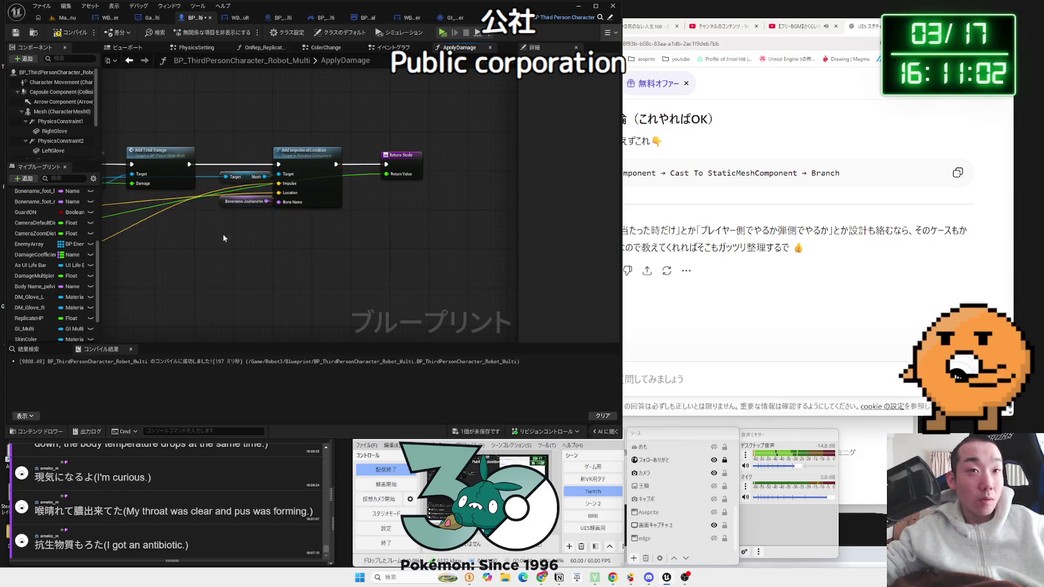
pyautogui.moveTo(223, 234); pyautogui.dragTo(418, 239)
pyautogui.click(477, 432)
pyautogui.press('Return')
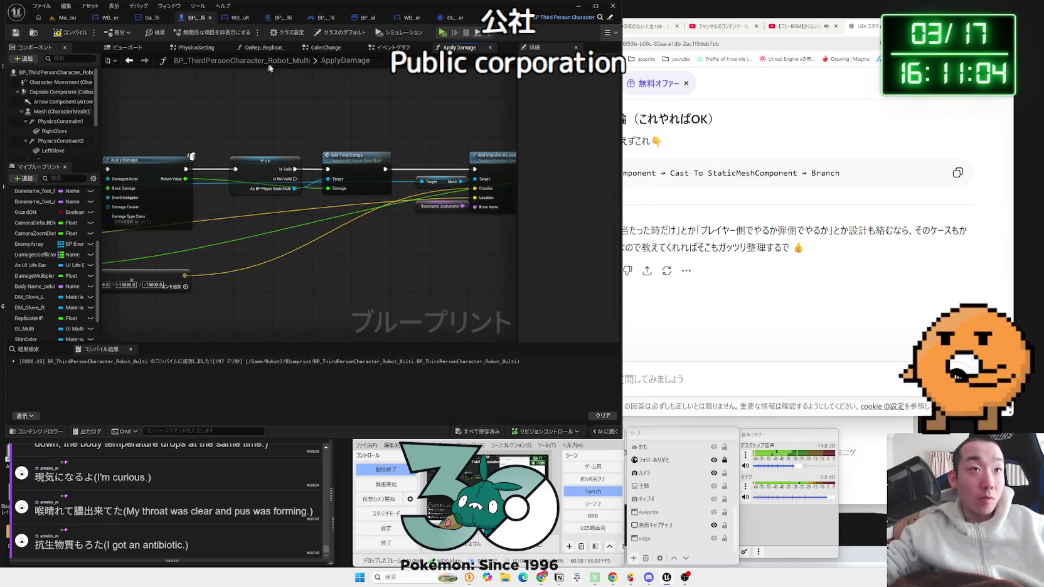
pyautogui.click(396, 48)
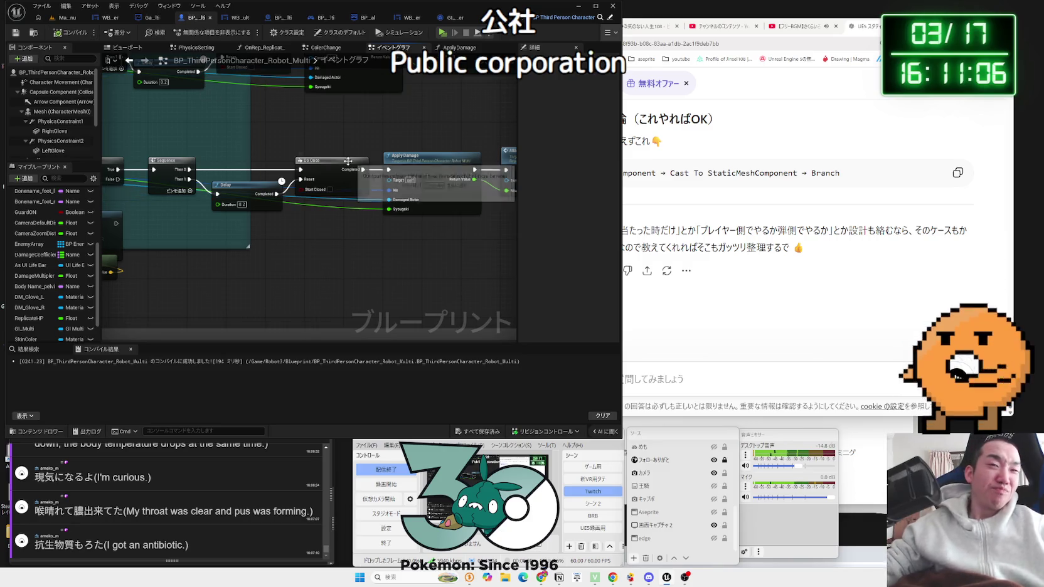
# - Zoom and pan to review the AttackSound event and the LeftGlove Actor Has Tag and NOT nodes
pyautogui.moveTo(391, 270); pyautogui.dragTo(364, 281)
pyautogui.scroll(-4, 391, 270)
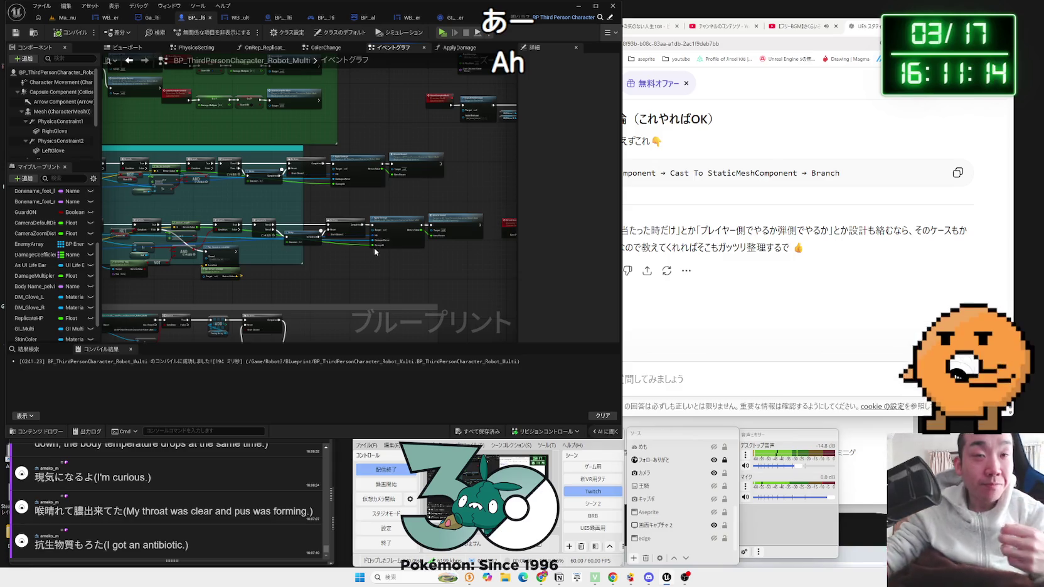
pyautogui.scroll(5, 297, 218)
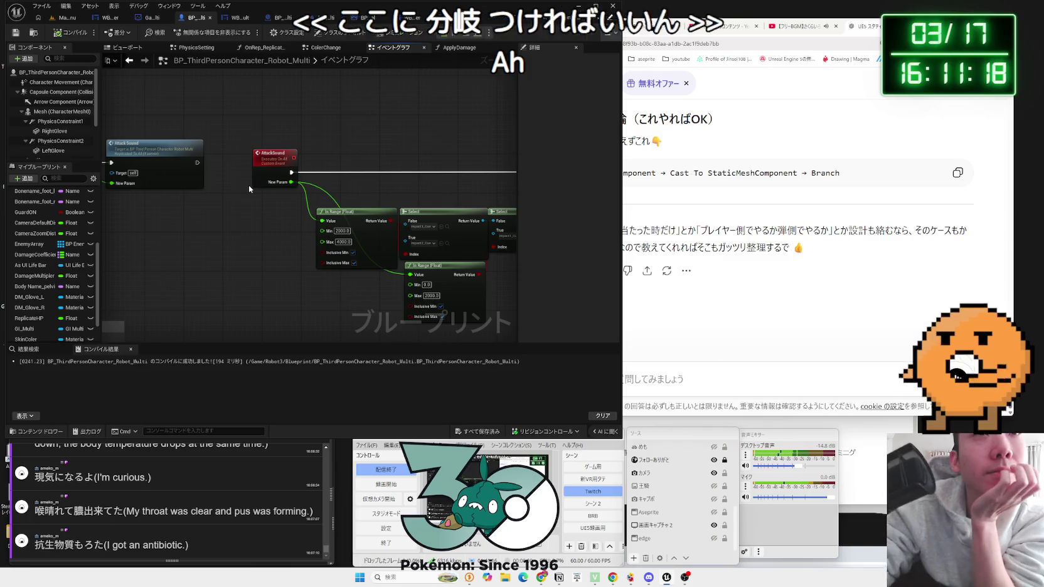
pyautogui.moveTo(248, 184); pyautogui.dragTo(457, 239)
pyautogui.scroll(2, 257, 265)
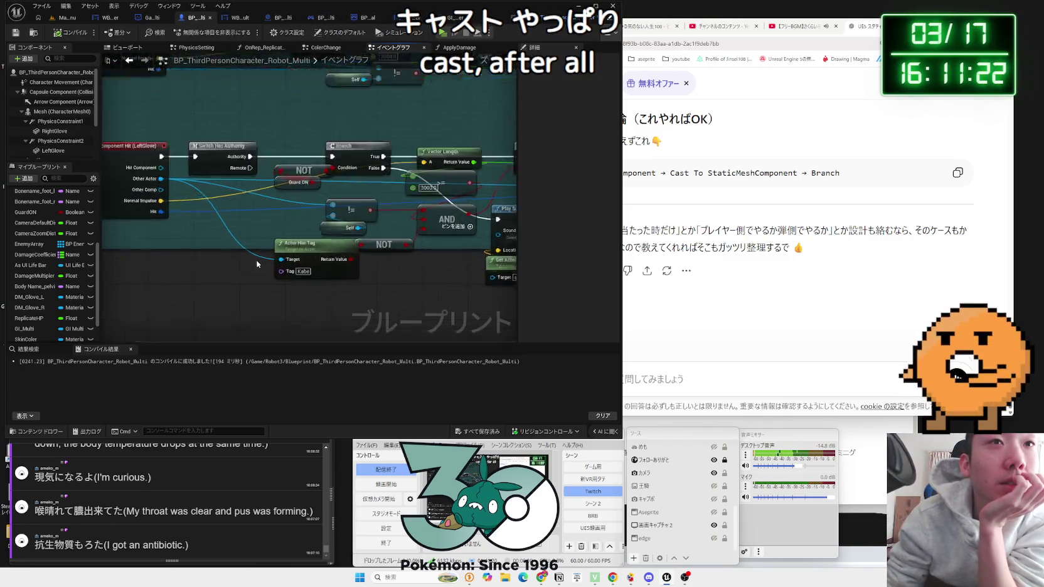
pyautogui.moveTo(410, 276); pyautogui.dragTo(335, 243)
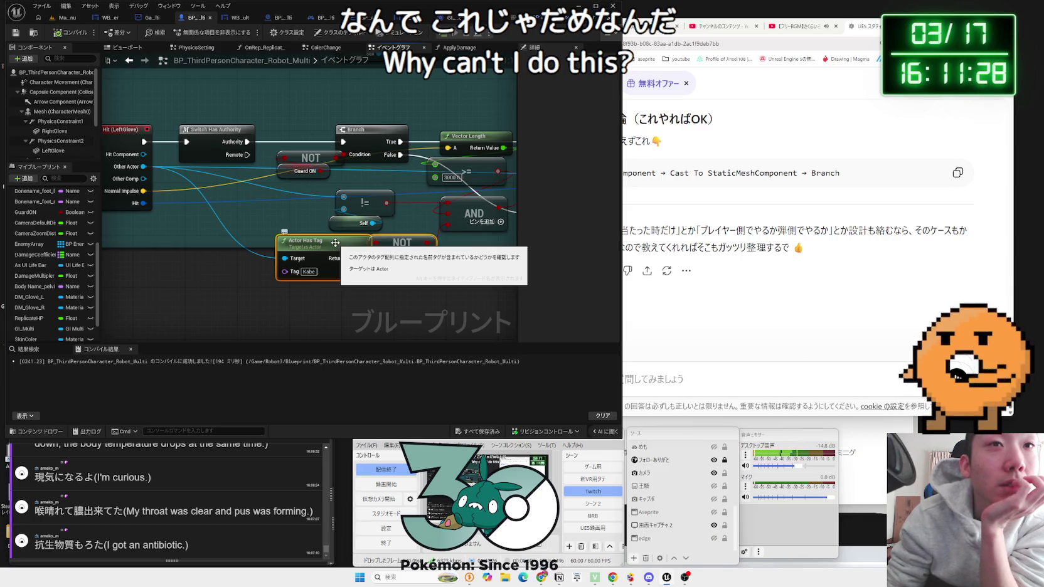
pyautogui.click(419, 271)
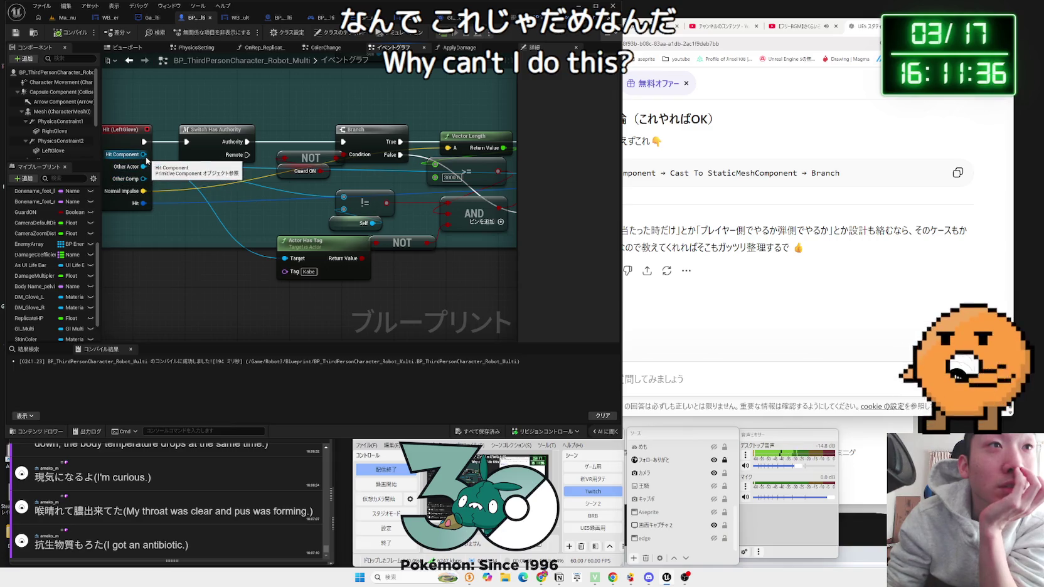
# - Try wiring Hit Component into Actor Has Tag's Target, cancel, check the Kabe tag, then go to Map_MainMenu
pyautogui.moveTo(147, 161); pyautogui.dragTo(275, 261)
pyautogui.press('Escape')
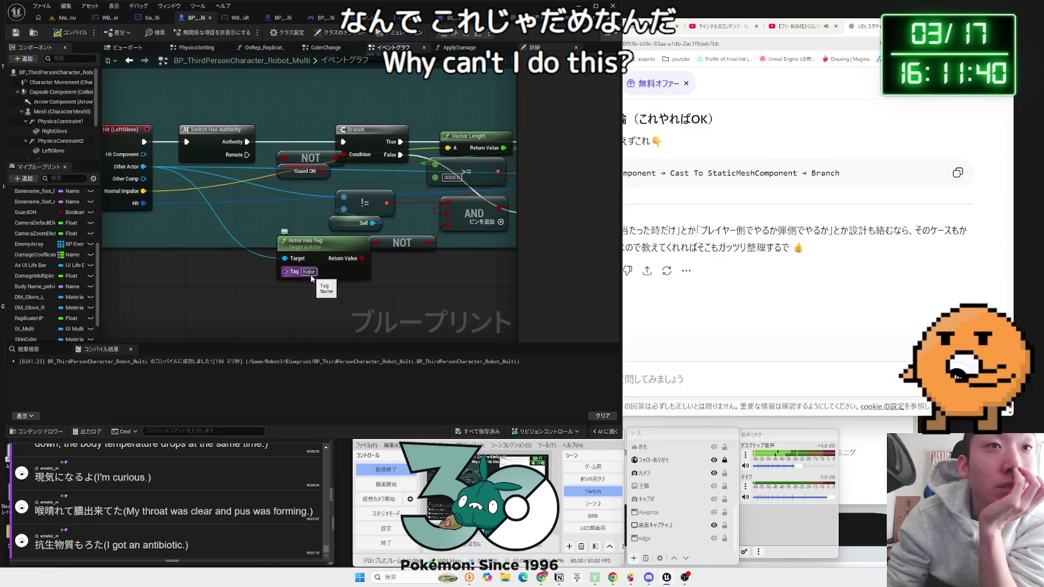
pyautogui.click(309, 272)
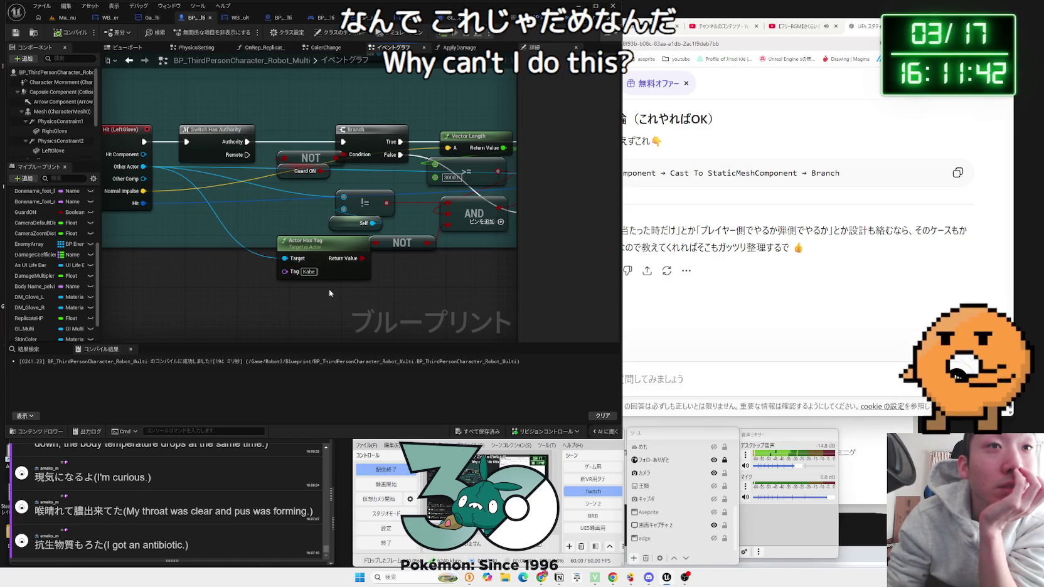
pyautogui.click(57, 19)
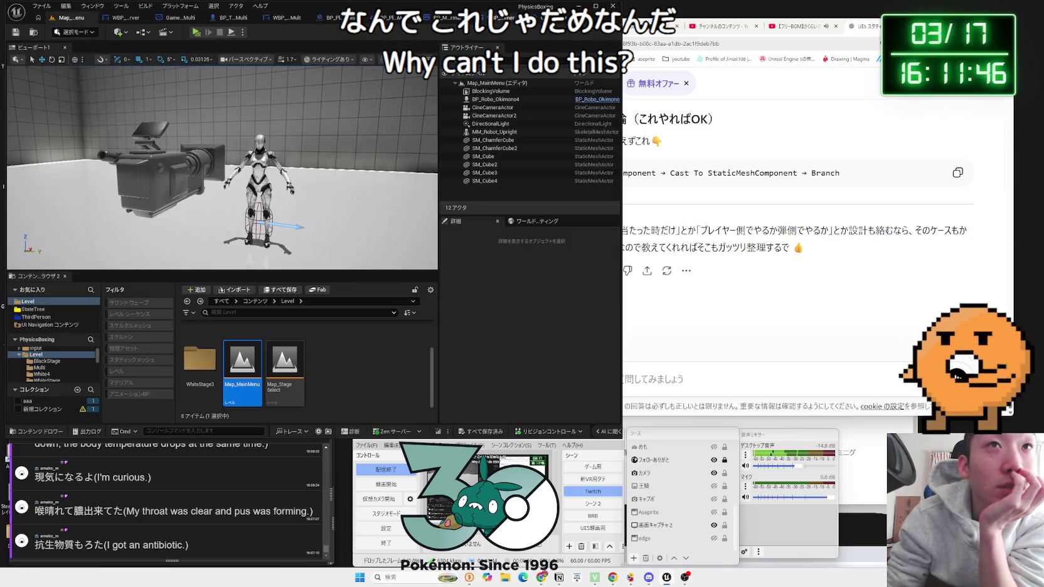
# - Return to the robot Blueprint and centre on the AttackSound event and its range checks
pyautogui.click(229, 19)
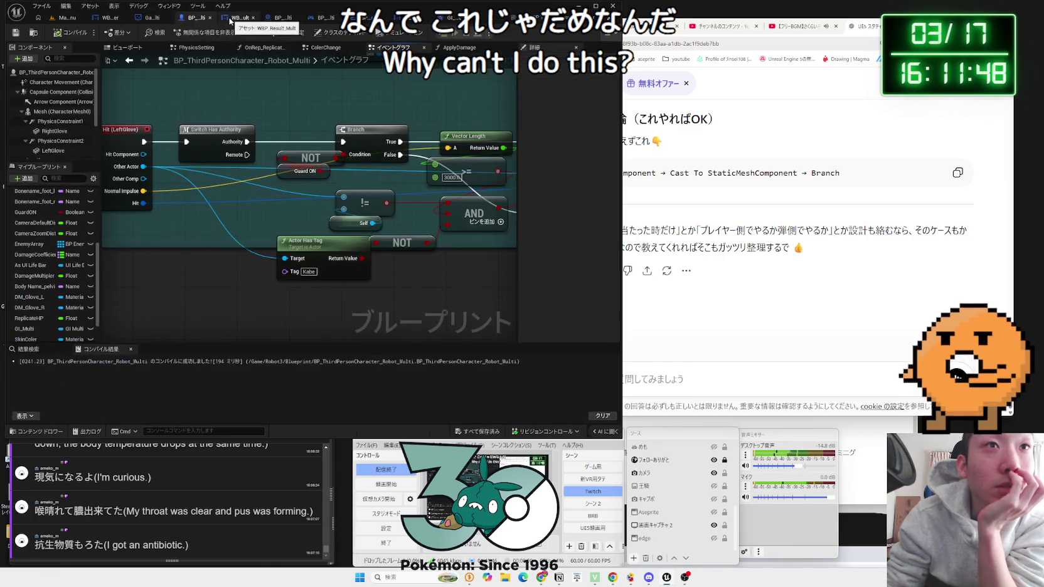
pyautogui.moveTo(426, 277); pyautogui.dragTo(364, 287)
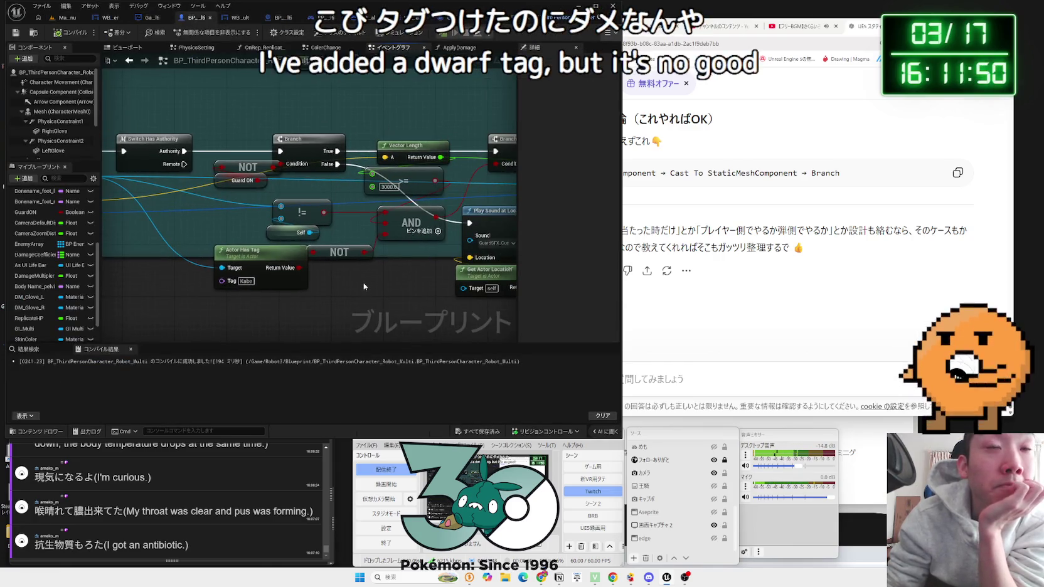
pyautogui.scroll(-5, 364, 287)
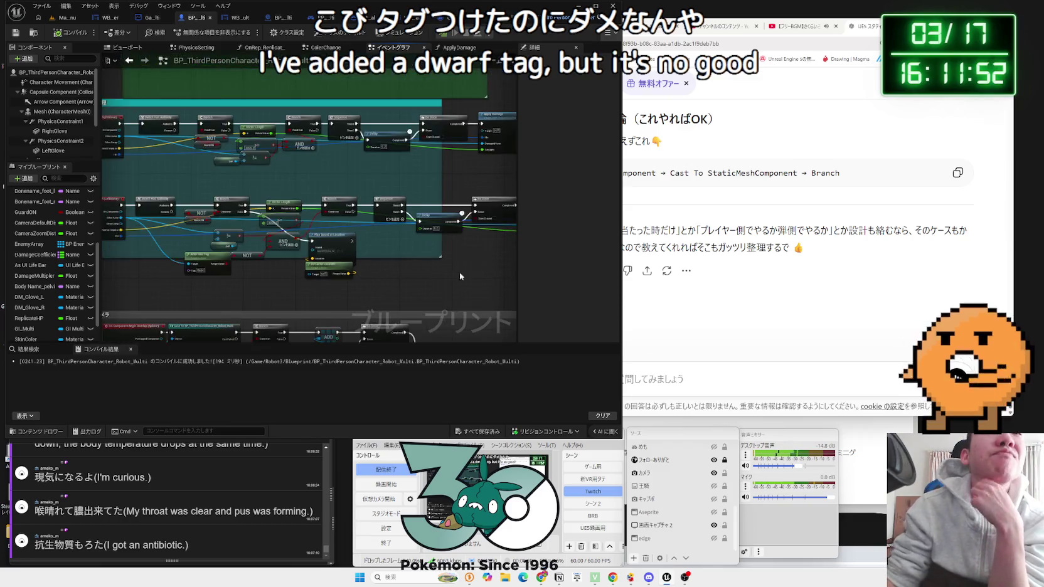
pyautogui.moveTo(459, 277); pyautogui.dragTo(272, 268)
pyautogui.scroll(2, 273, 268)
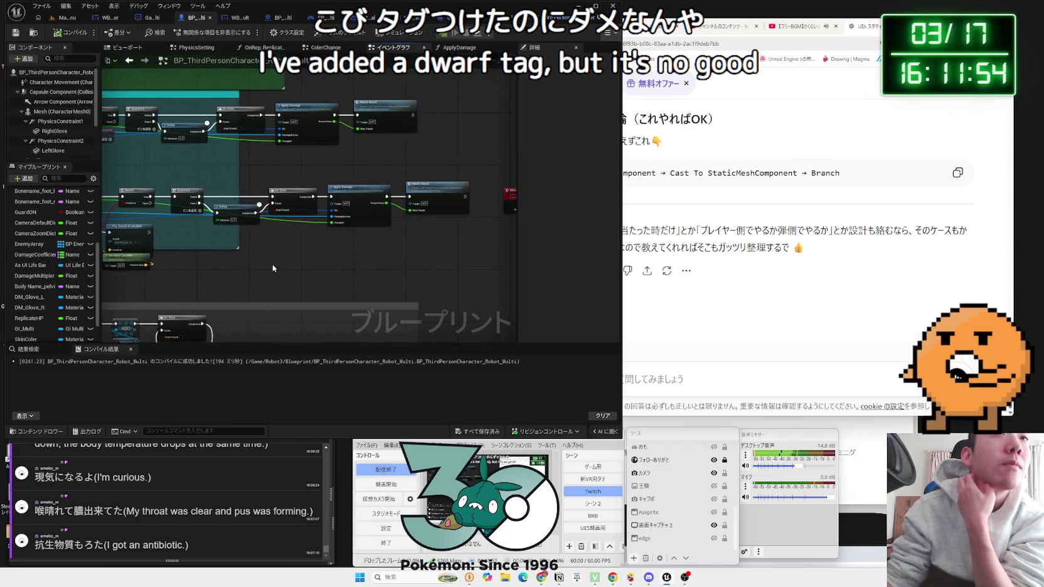
pyautogui.scroll(3, 269, 264)
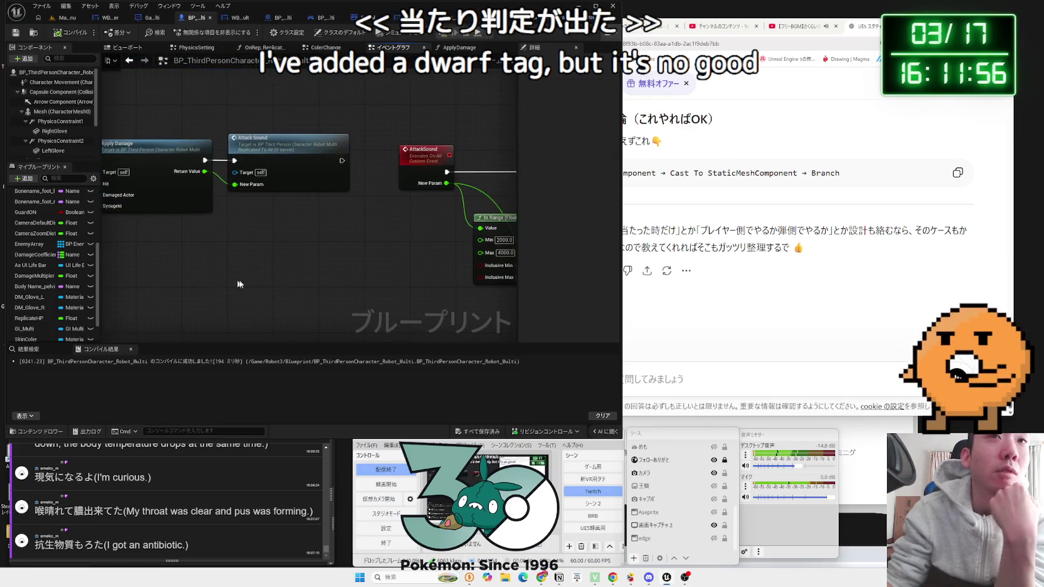
pyautogui.moveTo(305, 242); pyautogui.dragTo(103, 281)
pyautogui.moveTo(263, 259); pyautogui.dragTo(250, 251)
# - Break AttackSound's exec output wire, then launch a three-window play test from Map_MainMenu
pyautogui.keyDown('alt'); pyautogui.click(232, 204); pyautogui.keyUp('alt')
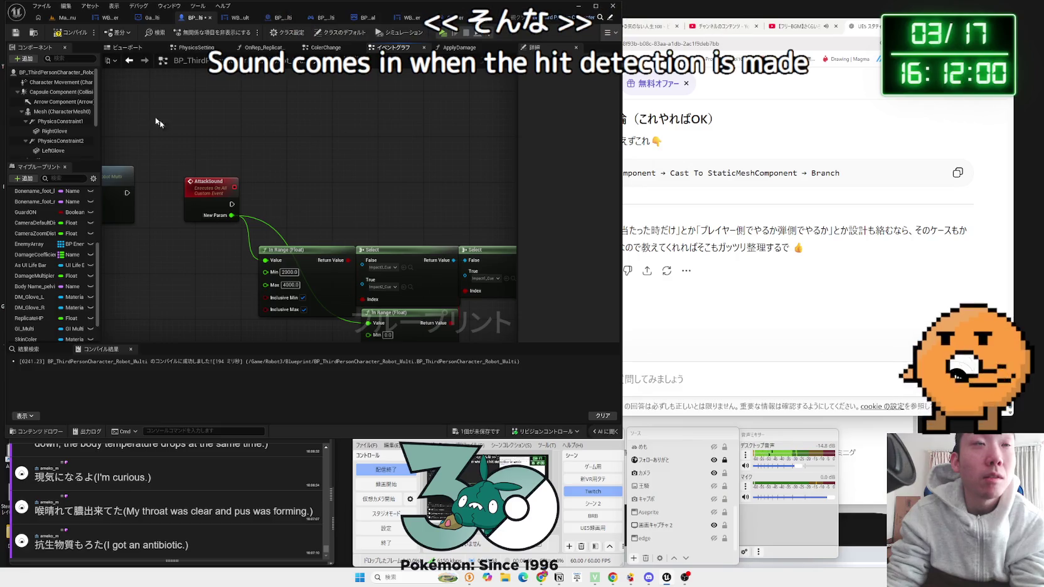
pyautogui.click(66, 17)
pyautogui.click(194, 32)
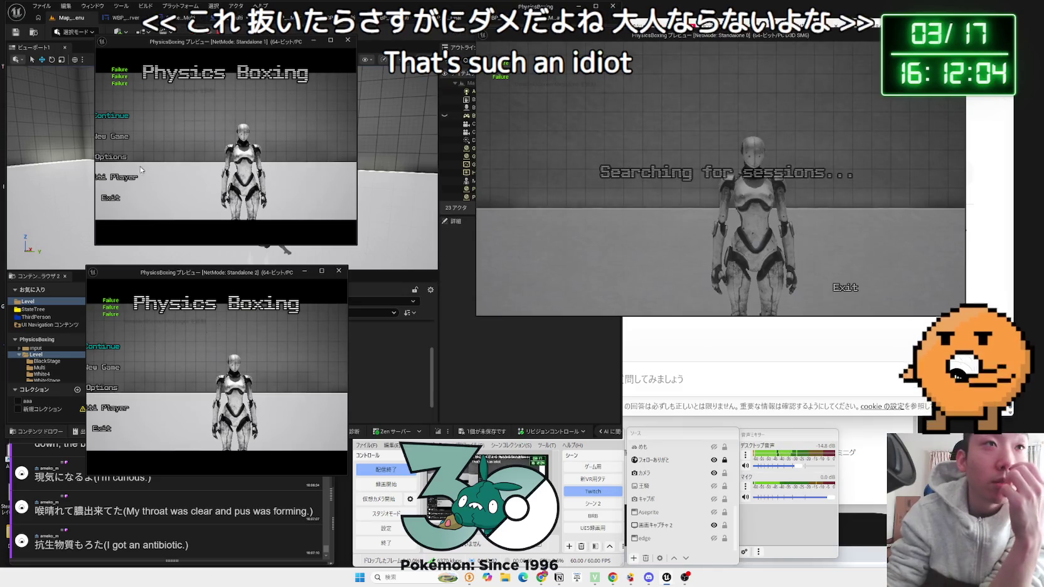
# - Widen the two preview windows and create a server session, confirming YES to open the lobby
pyautogui.click(142, 176)
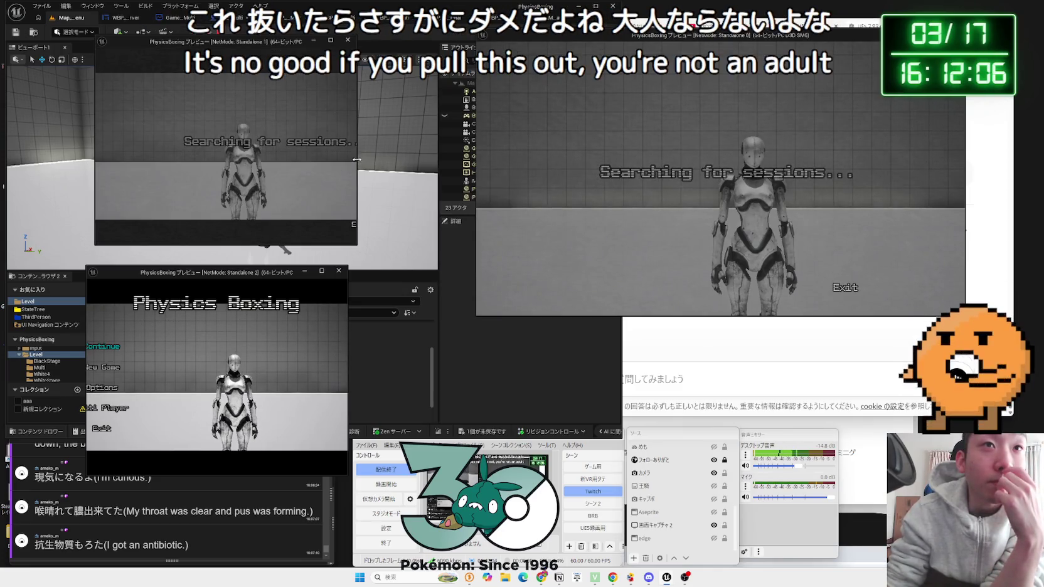
pyautogui.moveTo(356, 159); pyautogui.dragTo(449, 159)
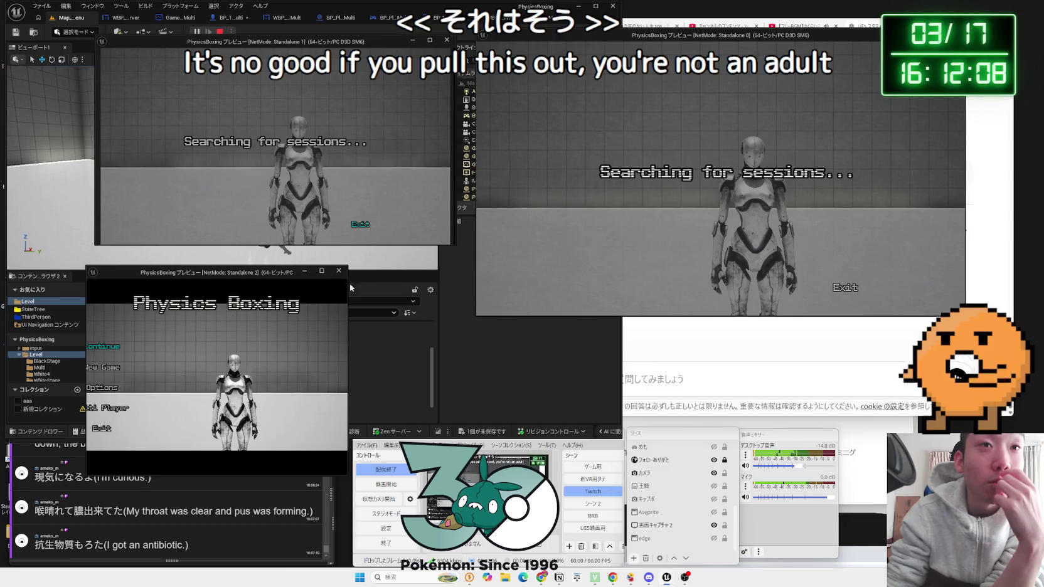
pyautogui.moveTo(349, 284); pyautogui.dragTo(443, 283)
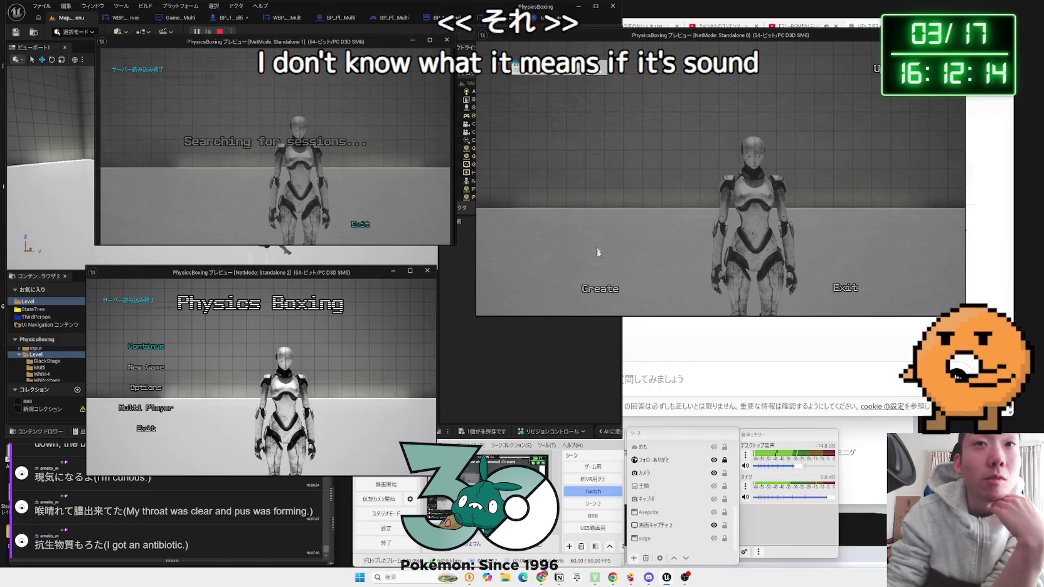
pyautogui.click(606, 290)
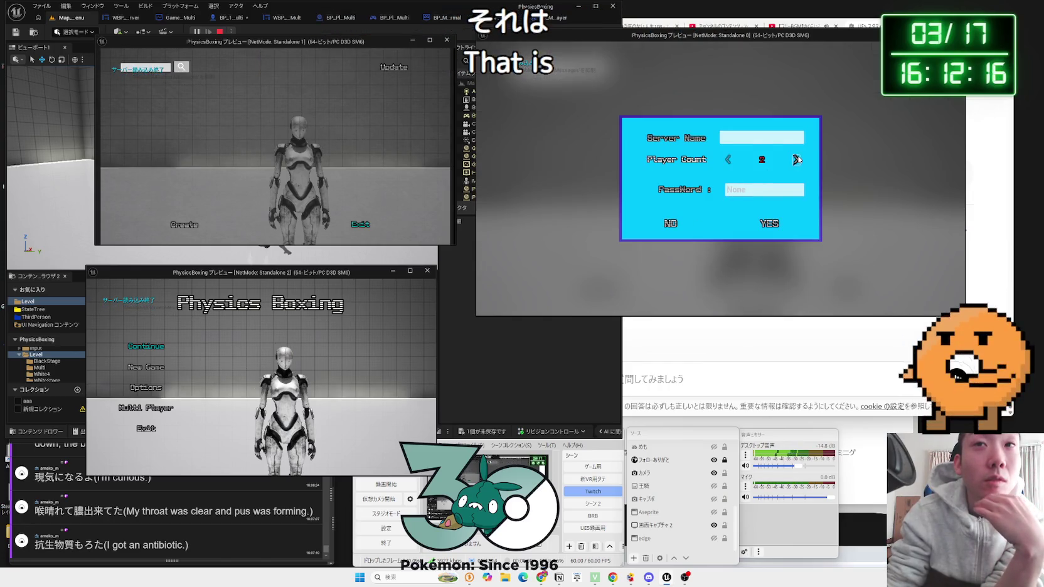
pyautogui.click(767, 227)
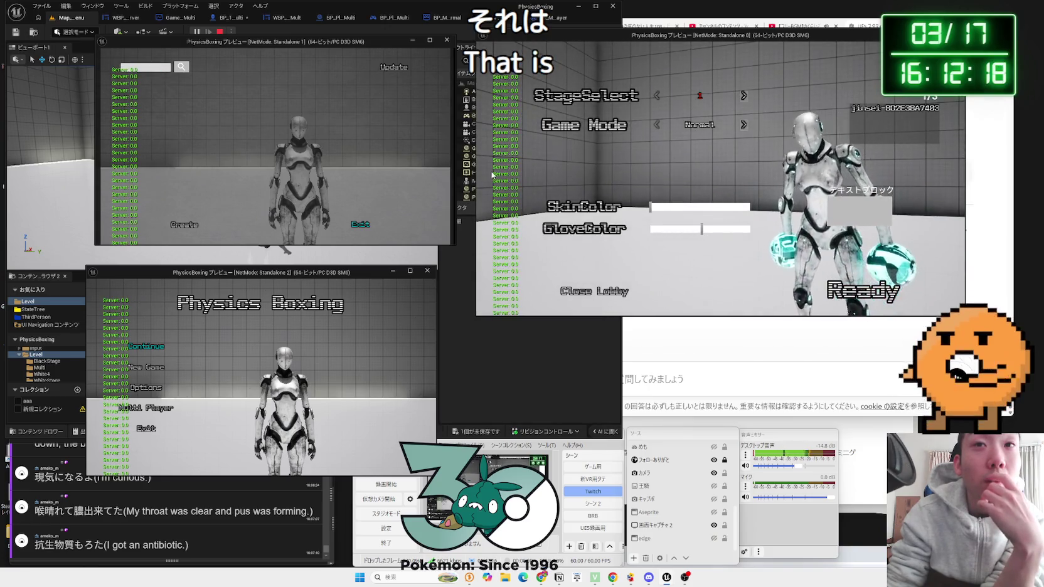
# - Colour the robots cyan and purple with pink gloves while the other clients find and join the lobby
pyautogui.click(704, 211)
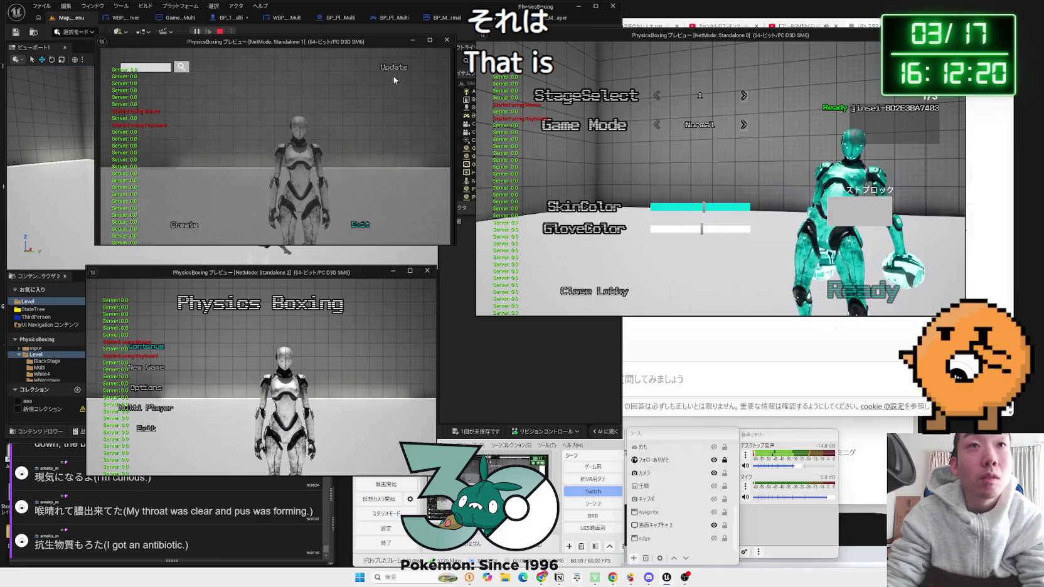
pyautogui.click(394, 79)
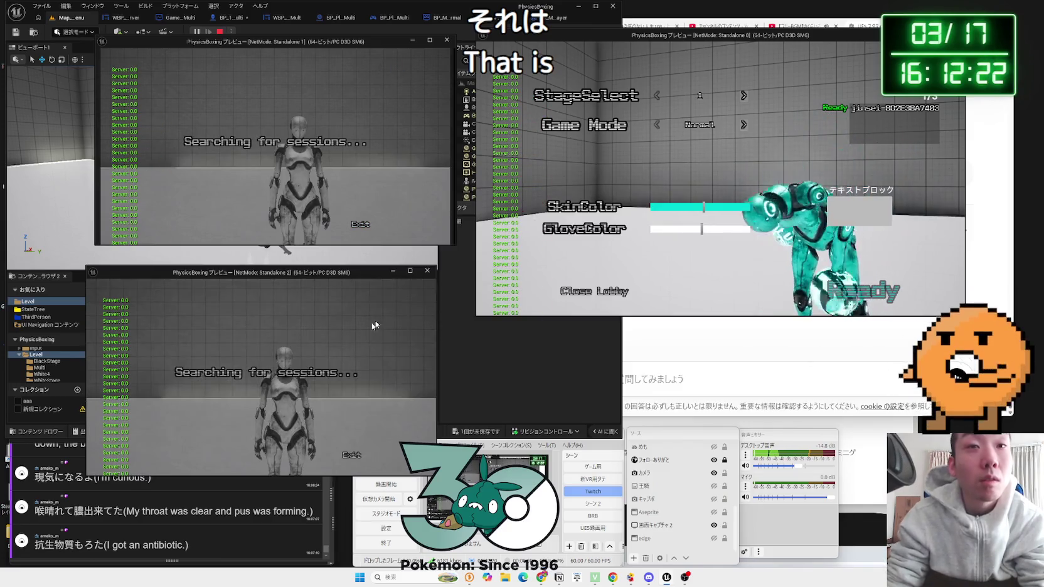
pyautogui.click(725, 207)
pyautogui.click(731, 229)
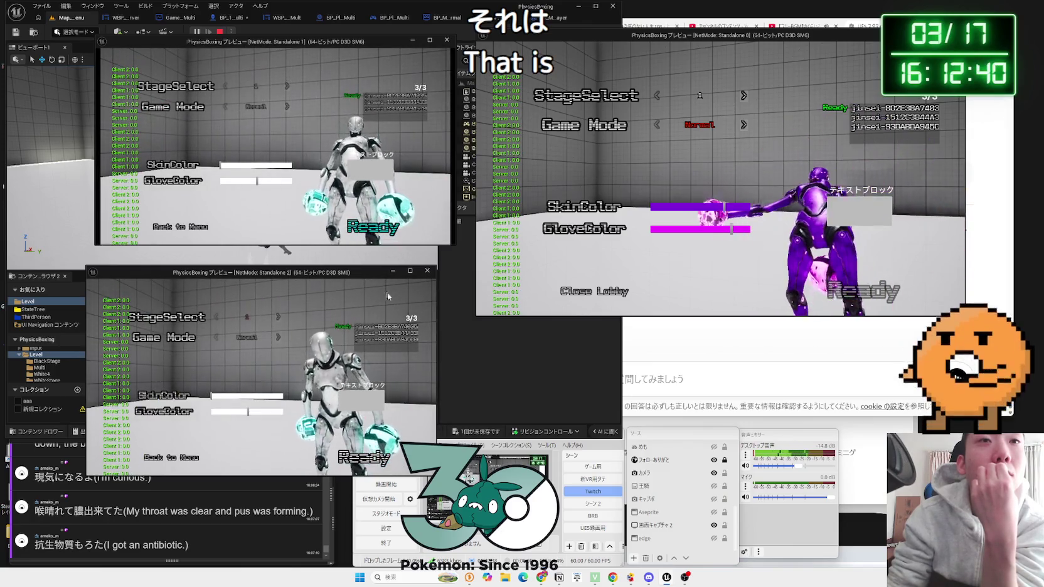
pyautogui.click(377, 461)
# - Mark the last player Ready so the match starts, then stop the play session
pyautogui.hotkey('alt', 'Tab')
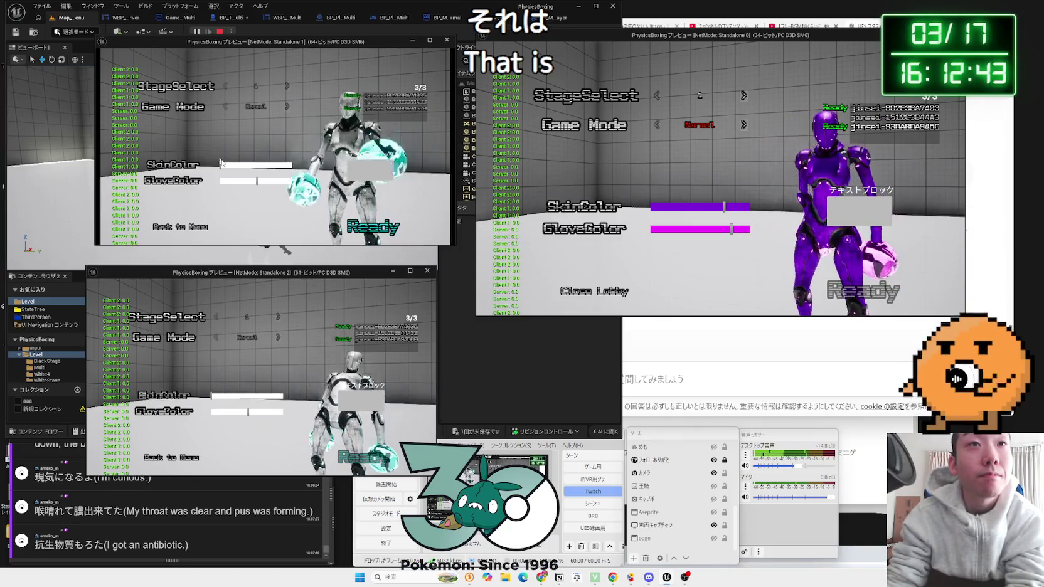
pyautogui.click(373, 227)
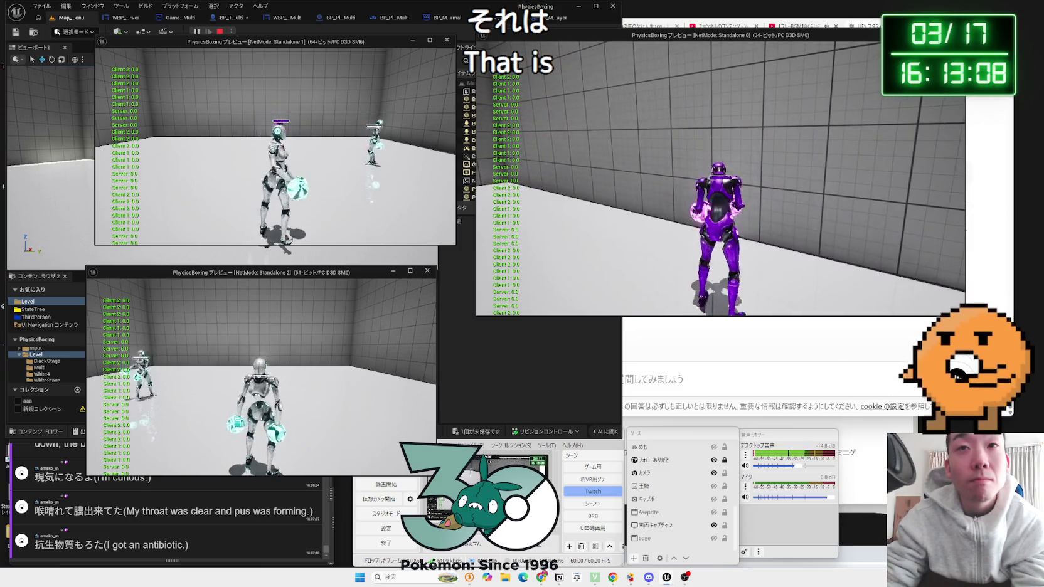
pyautogui.press('Escape')
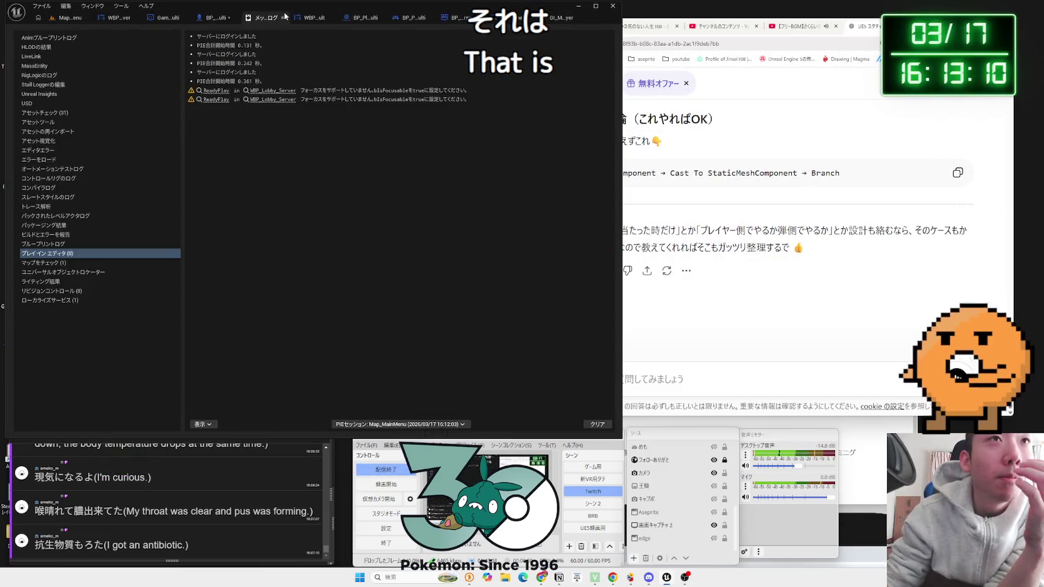
# - Back in the robot character Event Graph, move Play Sound at Location up beside AttackSound
pyautogui.click(283, 19)
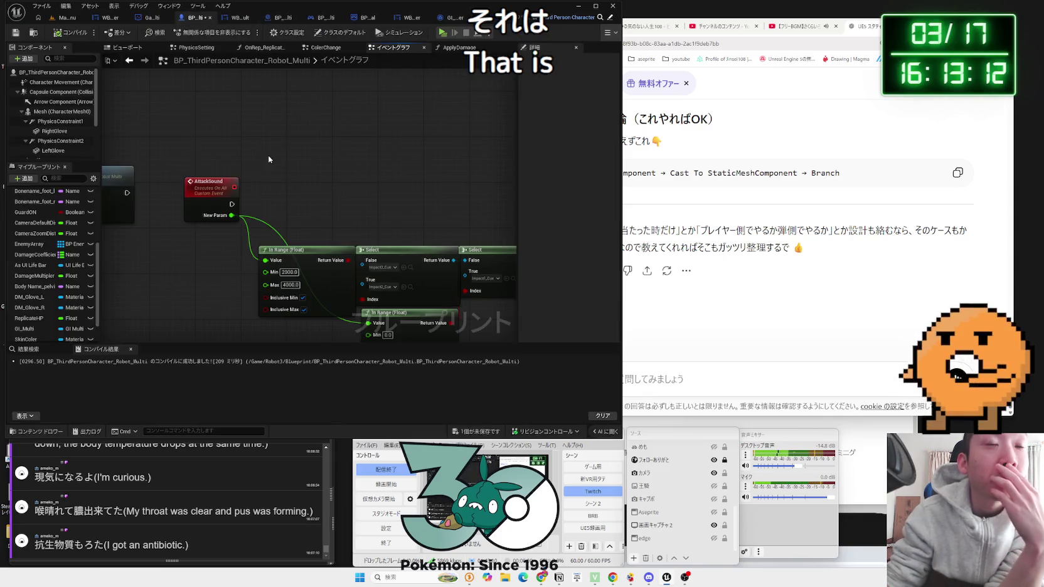
pyautogui.scroll(-5, 268, 160)
pyautogui.scroll(5, 353, 205)
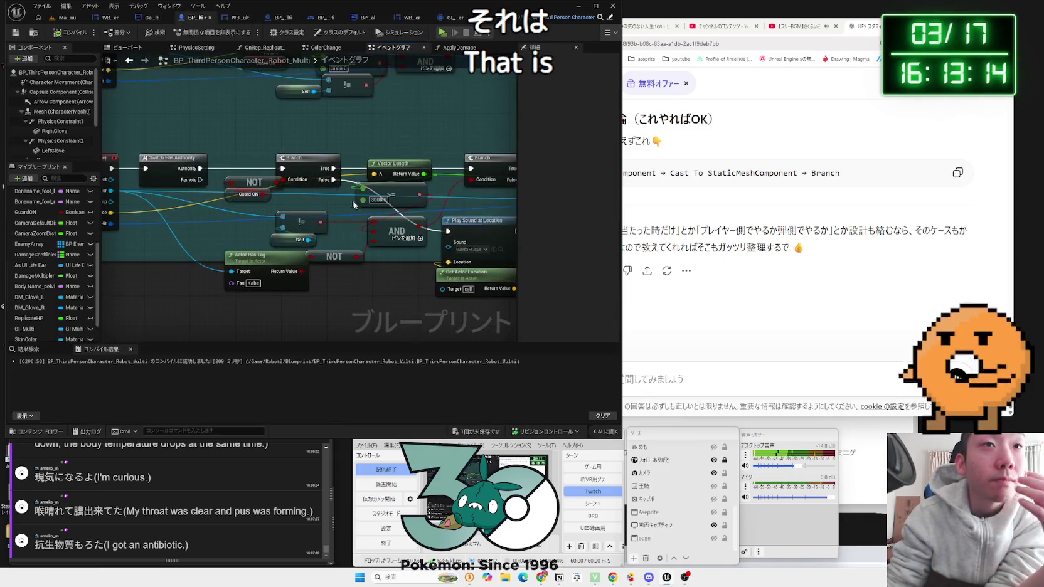
pyautogui.moveTo(368, 212); pyautogui.dragTo(346, 214)
pyautogui.moveTo(467, 234); pyautogui.dragTo(448, 246)
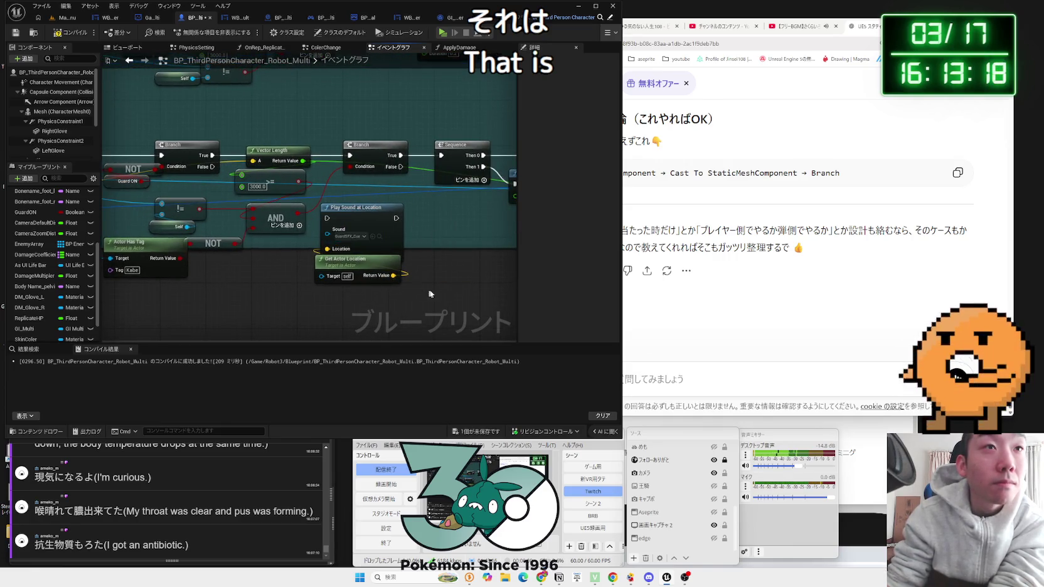
pyautogui.moveTo(360, 223)
pyautogui.mouseDown()
pyautogui.moveTo(291, 176)
pyautogui.moveTo(532, 182)
pyautogui.moveTo(363, 98)
pyautogui.mouseUp()
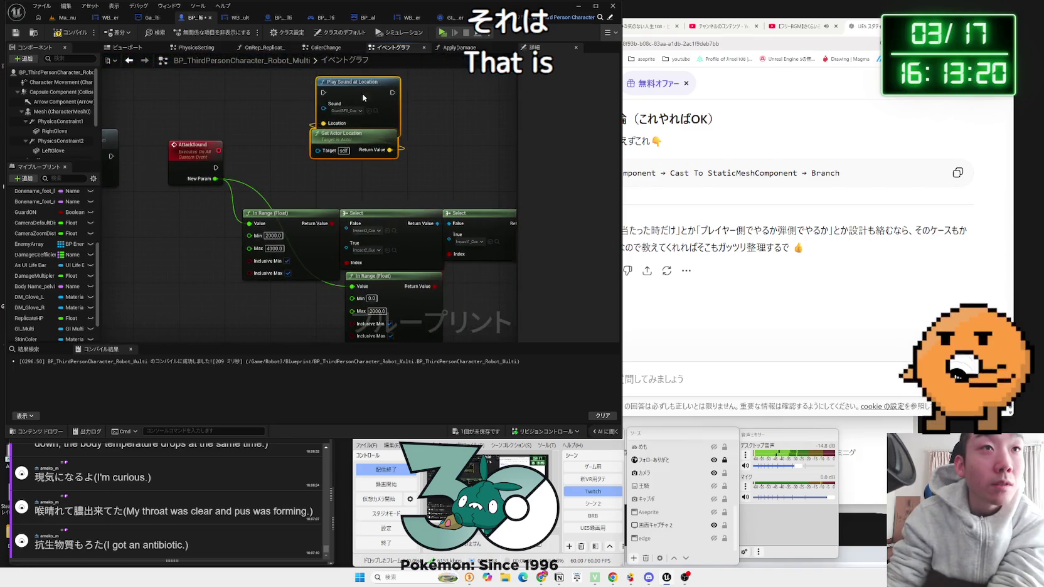
# - Add a Branch after AttackSound with a Guard ON getter as its condition
pyautogui.moveTo(215, 169); pyautogui.dragTo(282, 129)
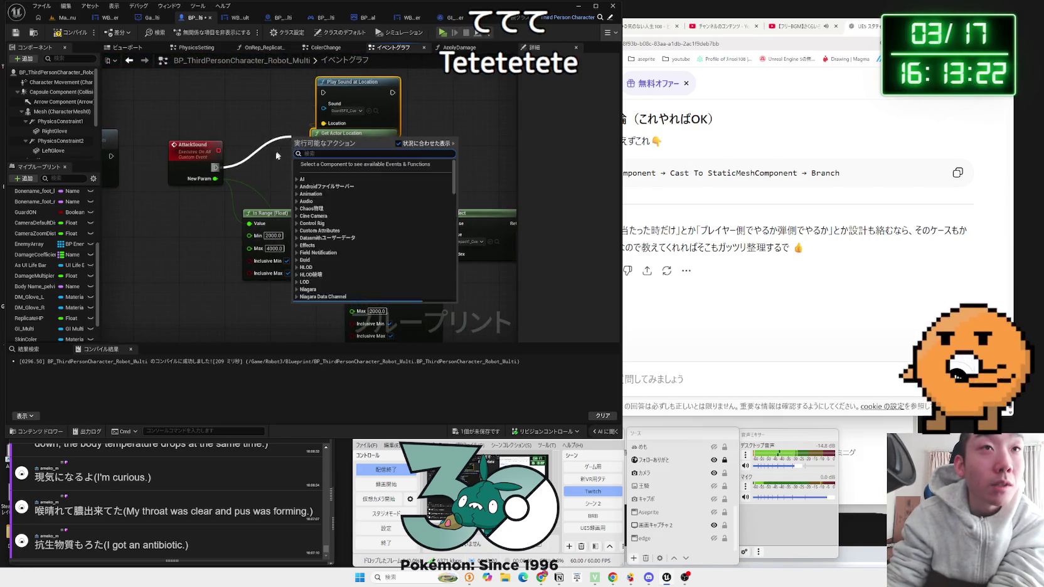
pyautogui.click(452, 187)
pyautogui.scroll(-3, 452, 187)
pyautogui.scroll(3, 413, 209)
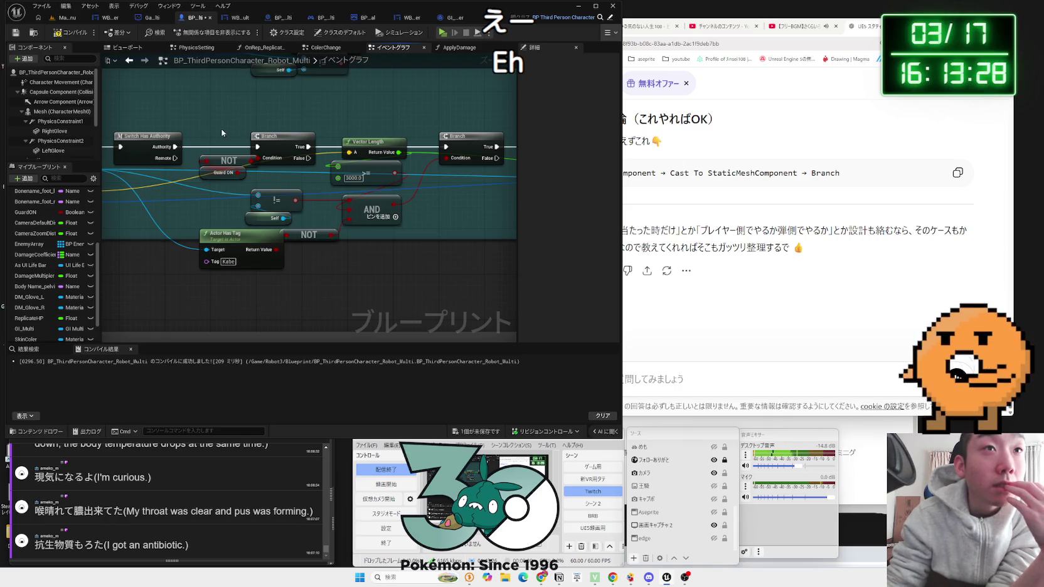
pyautogui.moveTo(280, 186)
pyautogui.mouseDown()
pyautogui.moveTo(287, 226)
pyautogui.moveTo(223, 200)
pyautogui.mouseUp()
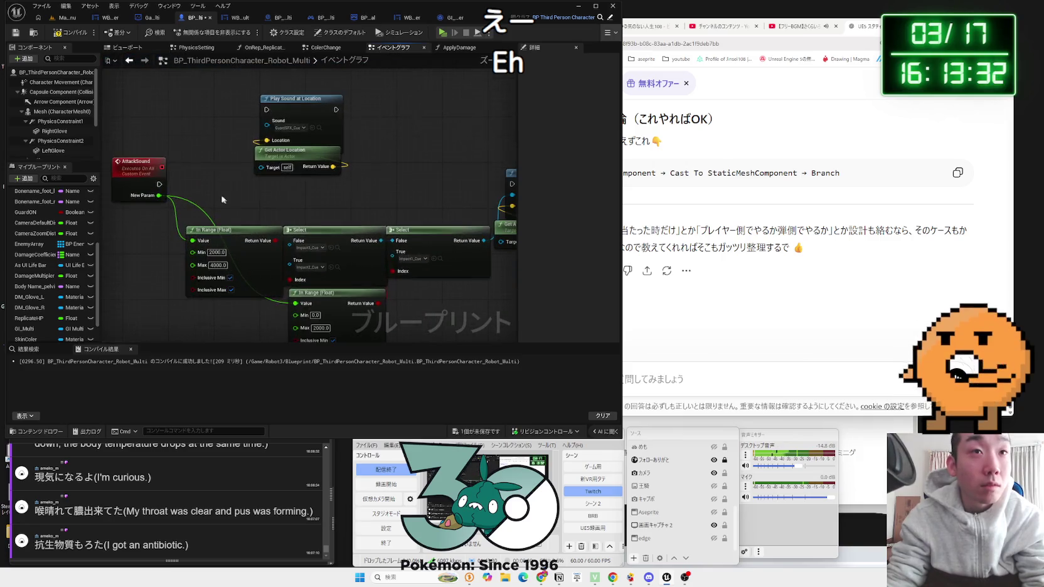
pyautogui.click(239, 179)
pyautogui.moveTo(28, 213)
pyautogui.mouseDown()
pyautogui.moveTo(217, 207)
pyautogui.moveTo(216, 192)
pyautogui.moveTo(196, 193)
pyautogui.moveTo(198, 209)
pyautogui.mouseUp()
pyautogui.click(248, 217)
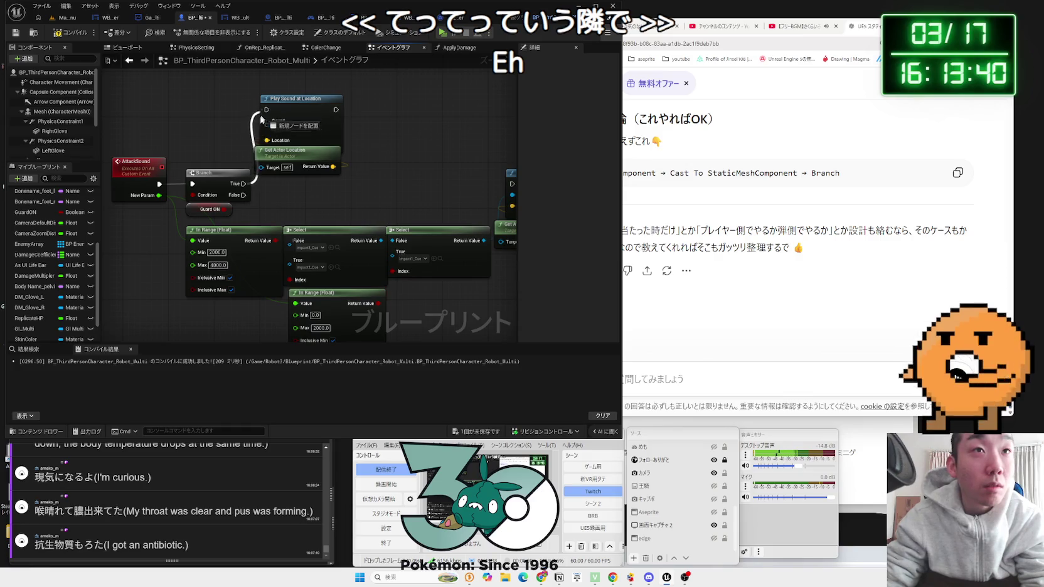
pyautogui.moveTo(244, 148); pyautogui.dragTo(223, 146)
# - Reposition the Play Sound and Get Actor Location nodes, then delete the Branch and Guard ON nodes
pyautogui.moveTo(249, 111); pyautogui.dragTo(345, 176)
pyautogui.moveTo(266, 136); pyautogui.dragTo(295, 153)
pyautogui.moveTo(218, 155)
pyautogui.mouseDown()
pyautogui.moveTo(260, 233)
pyautogui.moveTo(227, 213)
pyautogui.mouseUp()
pyautogui.press('Delete')
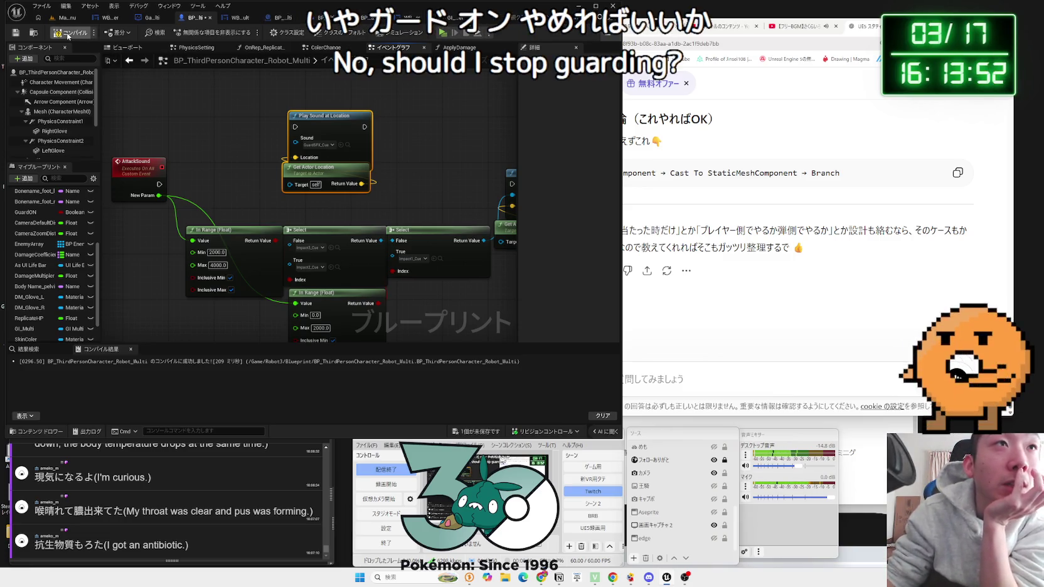
# - Open the ApplyDamage function graph from the Apply Damage call node
pyautogui.scroll(-2, 246, 147)
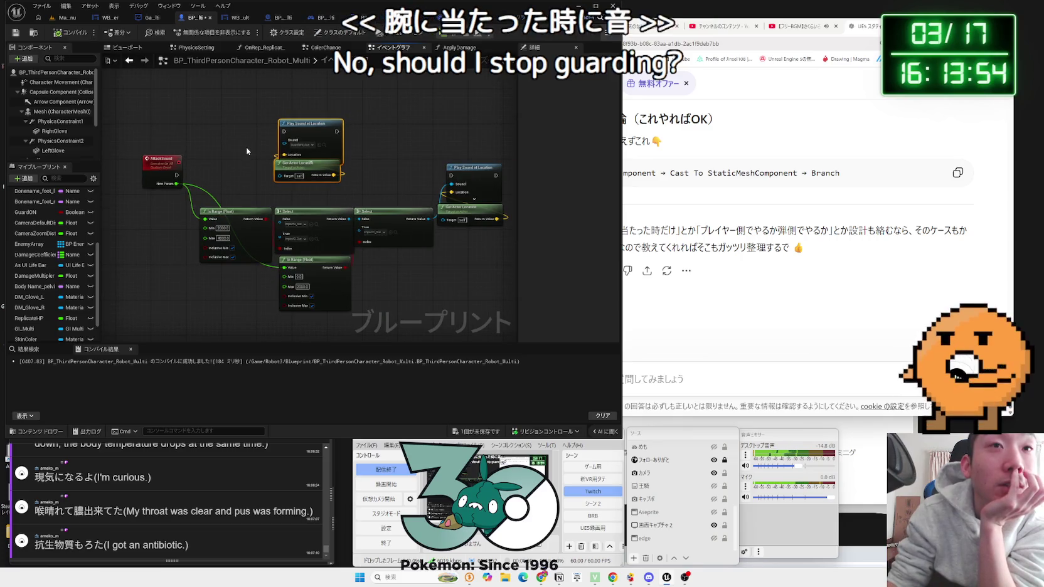
pyautogui.moveTo(246, 147)
pyautogui.mouseDown()
pyautogui.moveTo(442, 152)
pyautogui.moveTo(351, 145)
pyautogui.moveTo(284, 226)
pyautogui.mouseUp()
pyautogui.doubleClick(257, 152)
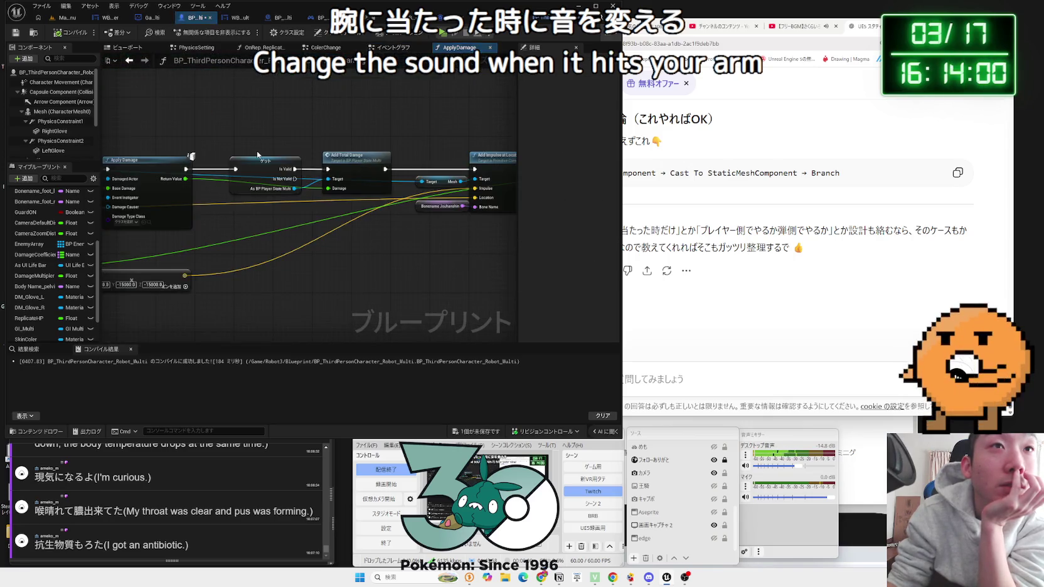
# - Inspect the Damage Coefficient variable and bring the Break Hit Result outputs into view
pyautogui.moveTo(367, 224); pyautogui.dragTo(462, 221)
pyautogui.moveTo(291, 219); pyautogui.dragTo(385, 208)
pyautogui.scroll(3, 276, 219)
pyautogui.click(270, 215)
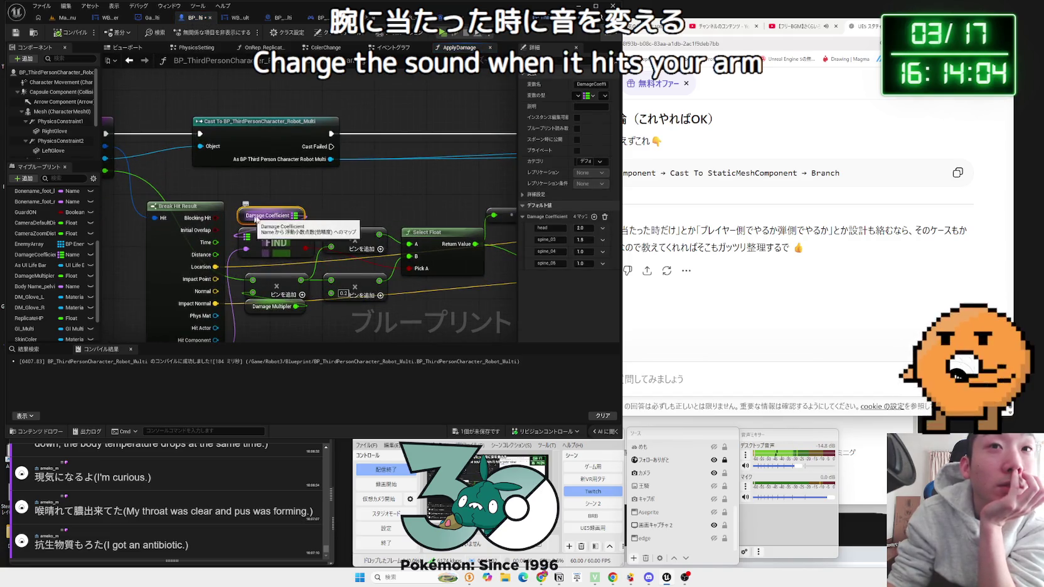
pyautogui.moveTo(304, 280); pyautogui.dragTo(320, 249)
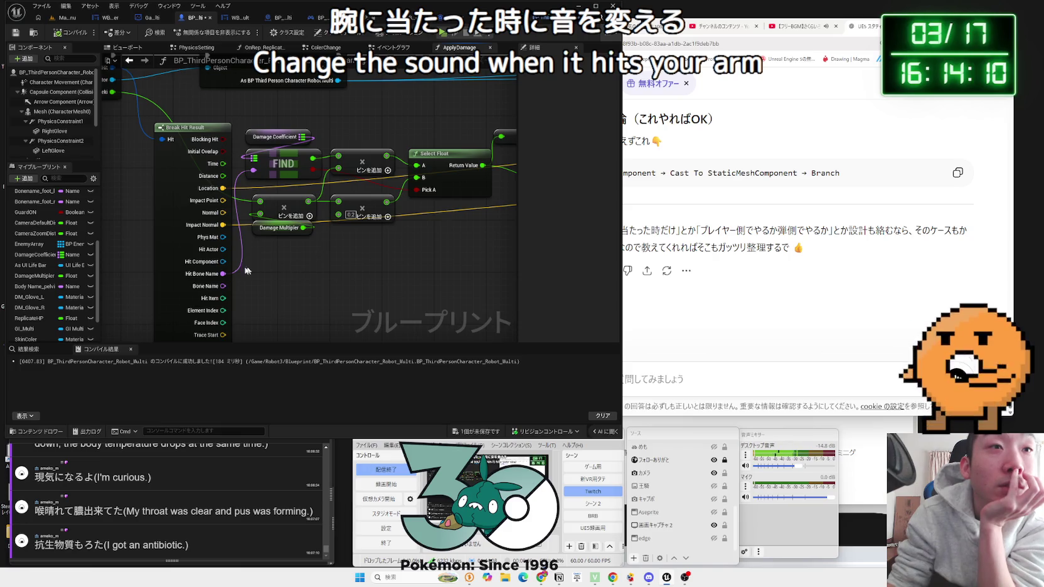
# - Add a Contains node fed by Hit Bone Name, then delete it
pyautogui.moveTo(223, 274); pyautogui.dragTo(223, 273)
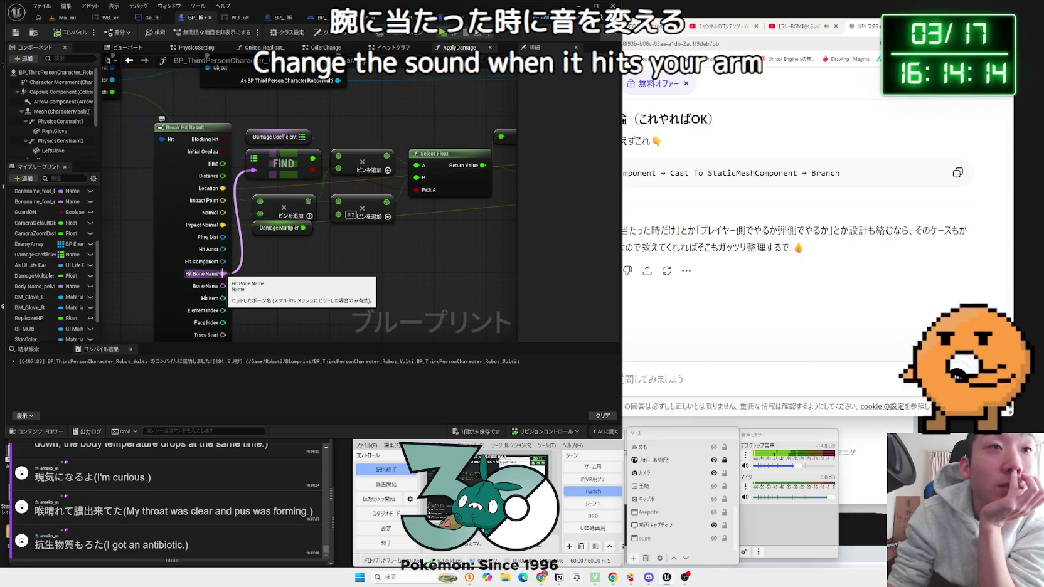
pyautogui.moveTo(223, 273); pyautogui.dragTo(314, 281)
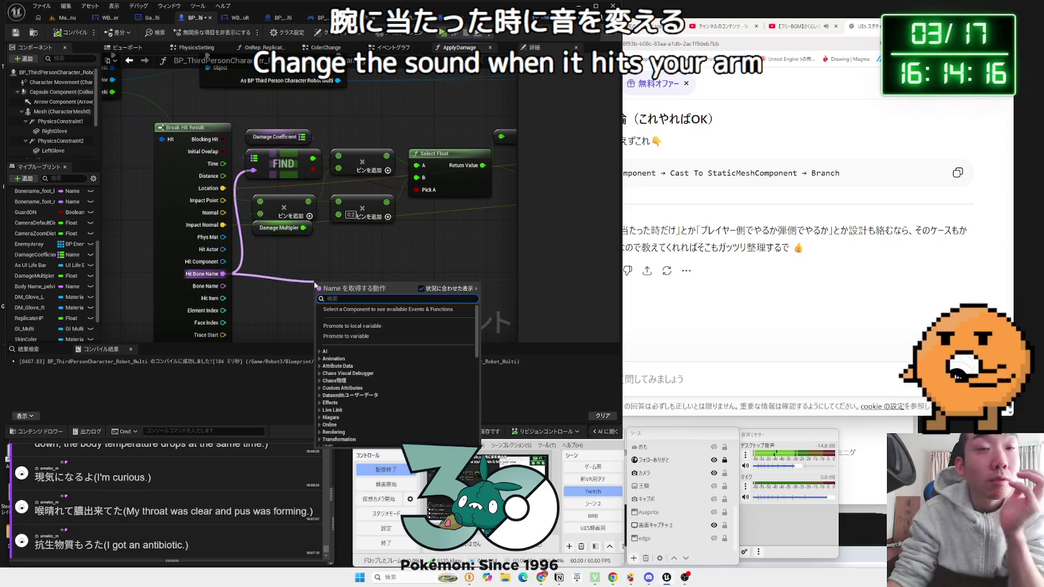
pyautogui.write('cons')
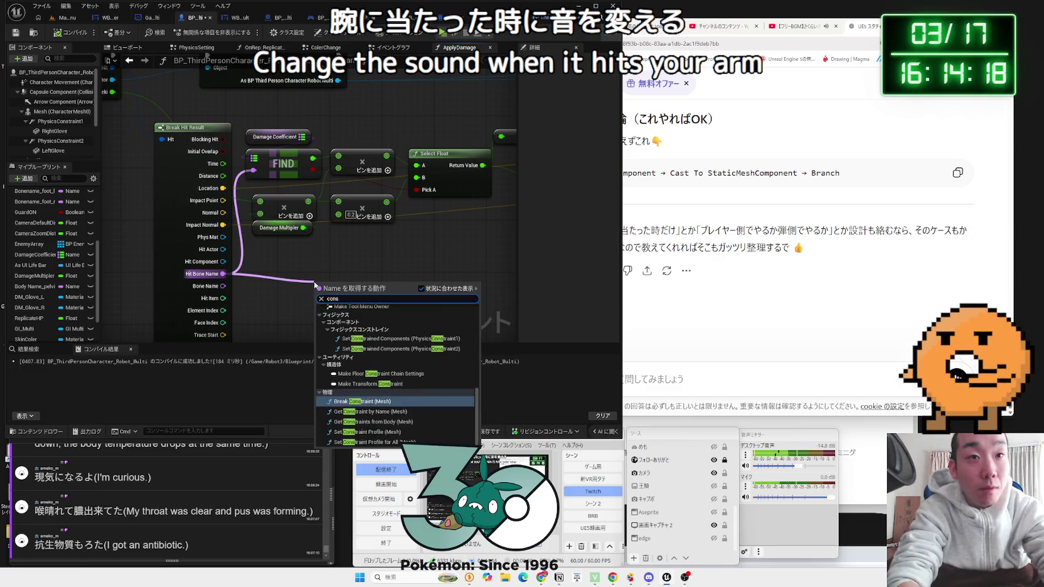
pyautogui.press('BackSpace')
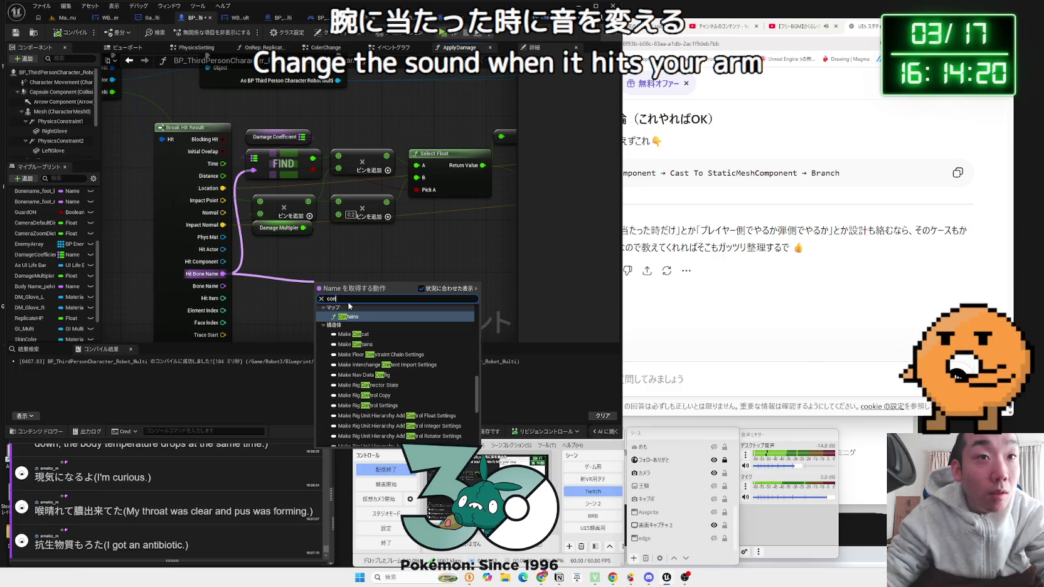
pyautogui.click(353, 317)
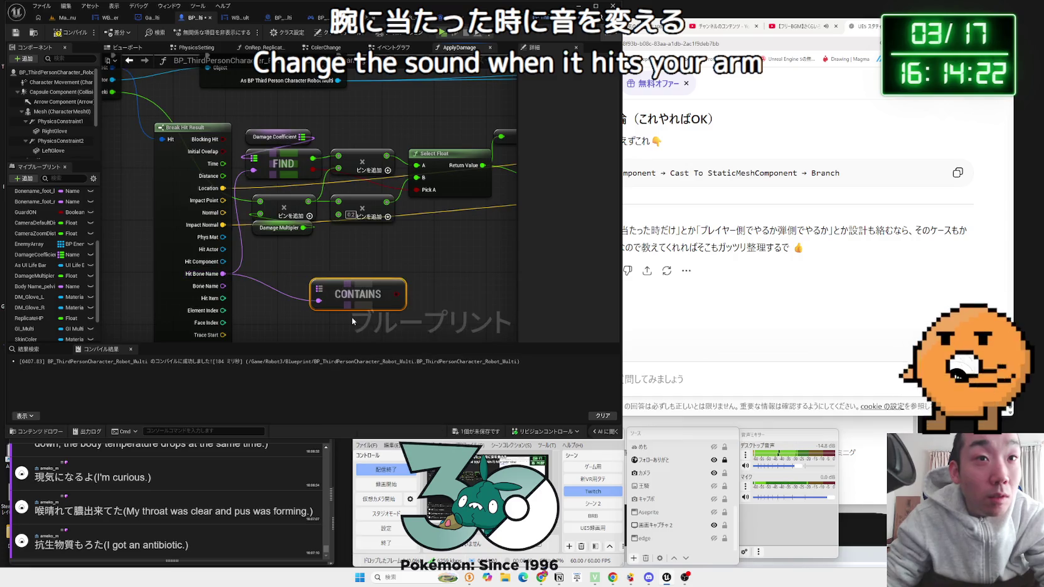
pyautogui.moveTo(350, 289); pyautogui.dragTo(369, 277)
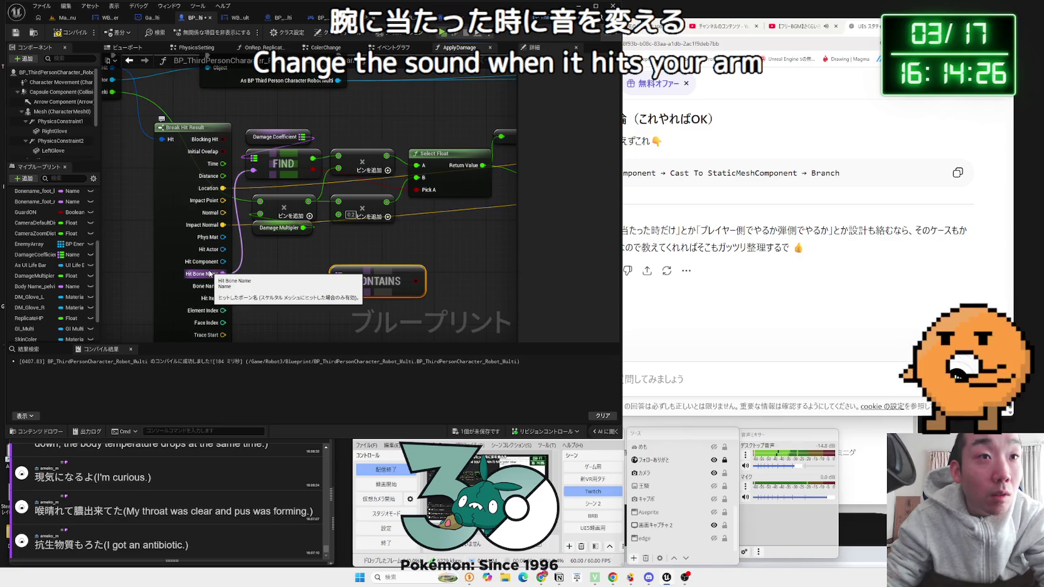
pyautogui.moveTo(211, 275); pyautogui.dragTo(339, 287)
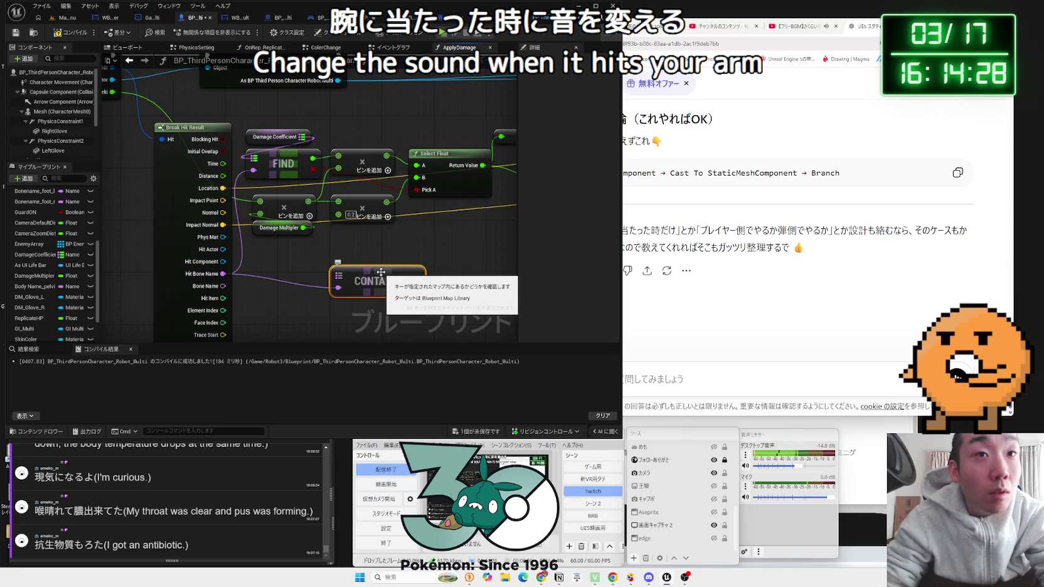
pyautogui.press('Delete')
# - Try an Equal (==) and a set Contains Item node off Hit Bone Name, deleting each, then reopen its node list
pyautogui.moveTo(223, 274); pyautogui.dragTo(321, 284)
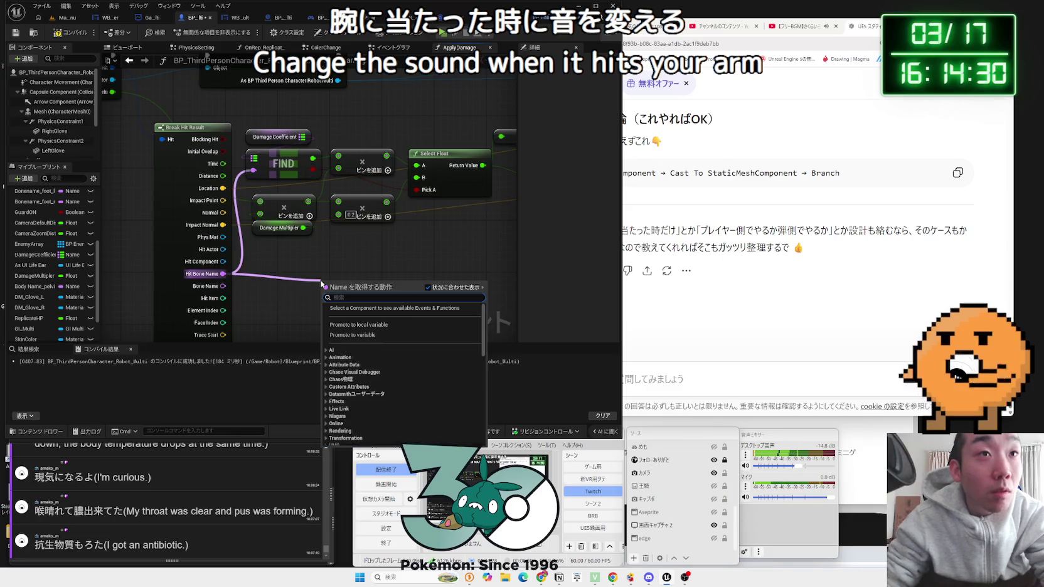
pyautogui.write('==')
pyautogui.click(351, 322)
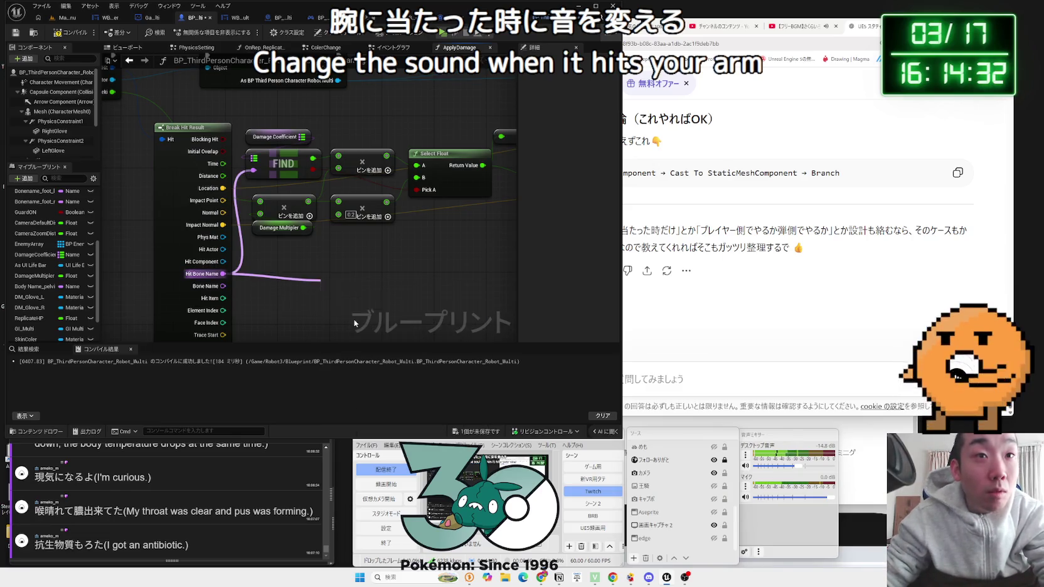
pyautogui.press('Delete')
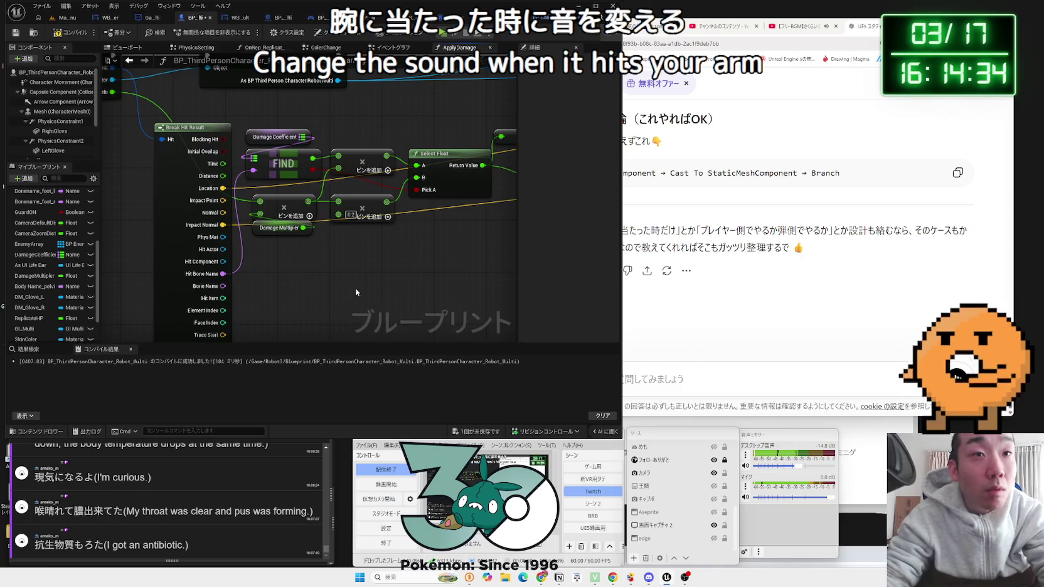
pyautogui.moveTo(222, 274); pyautogui.dragTo(318, 284)
pyautogui.write('c')
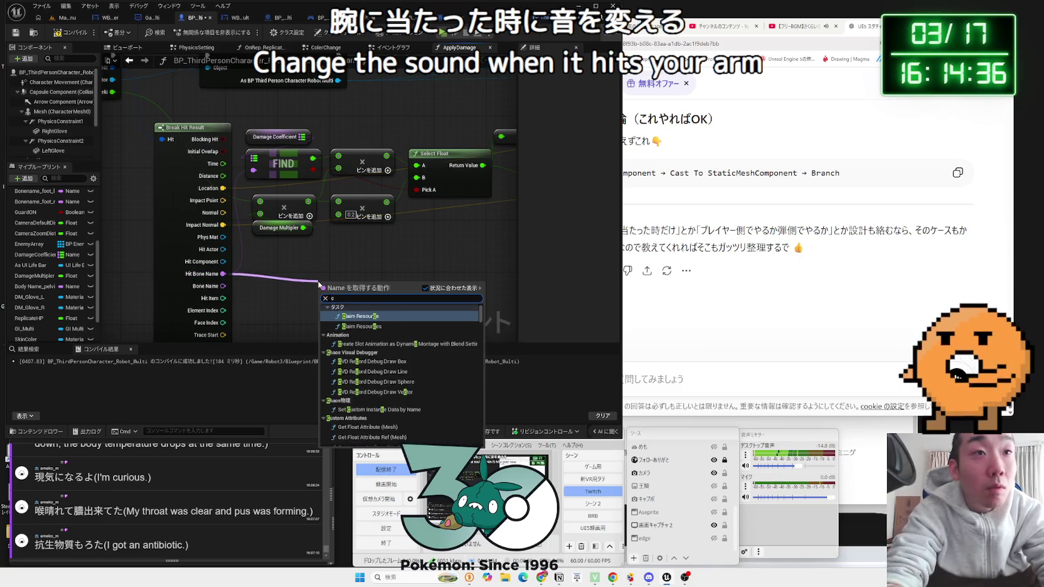
pyautogui.write('ontain')
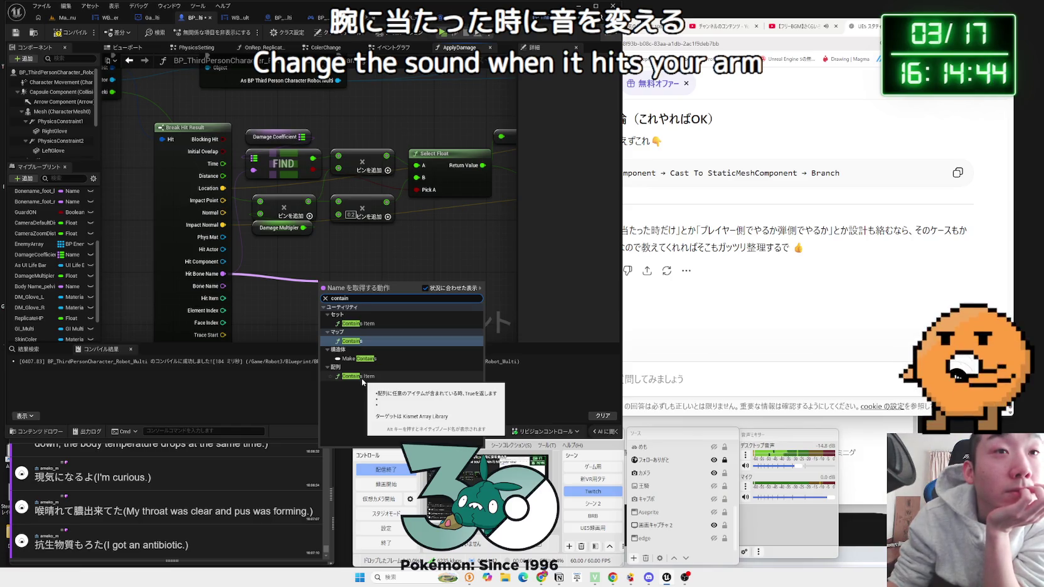
pyautogui.click(360, 324)
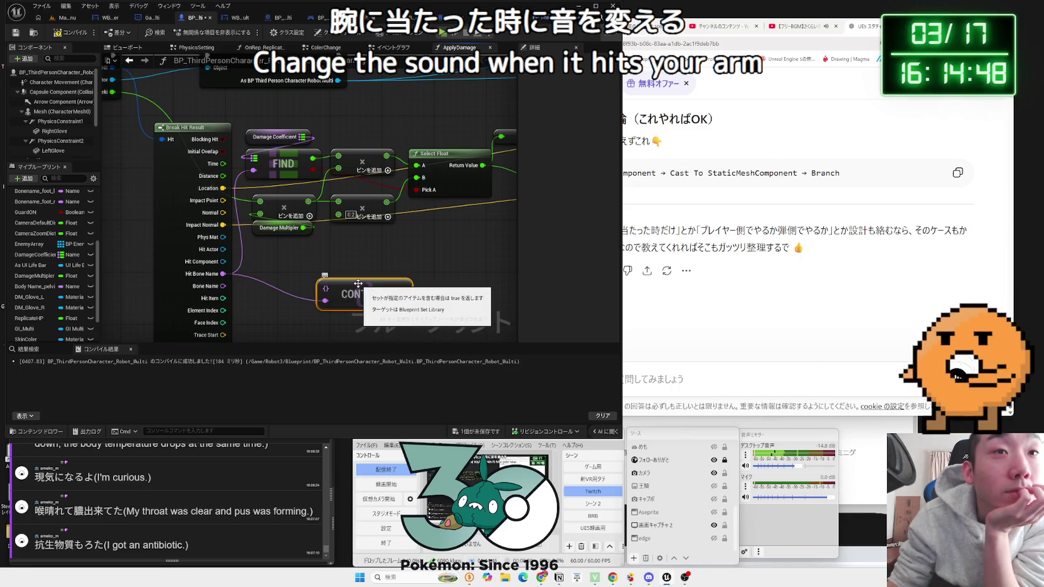
pyautogui.press('Delete')
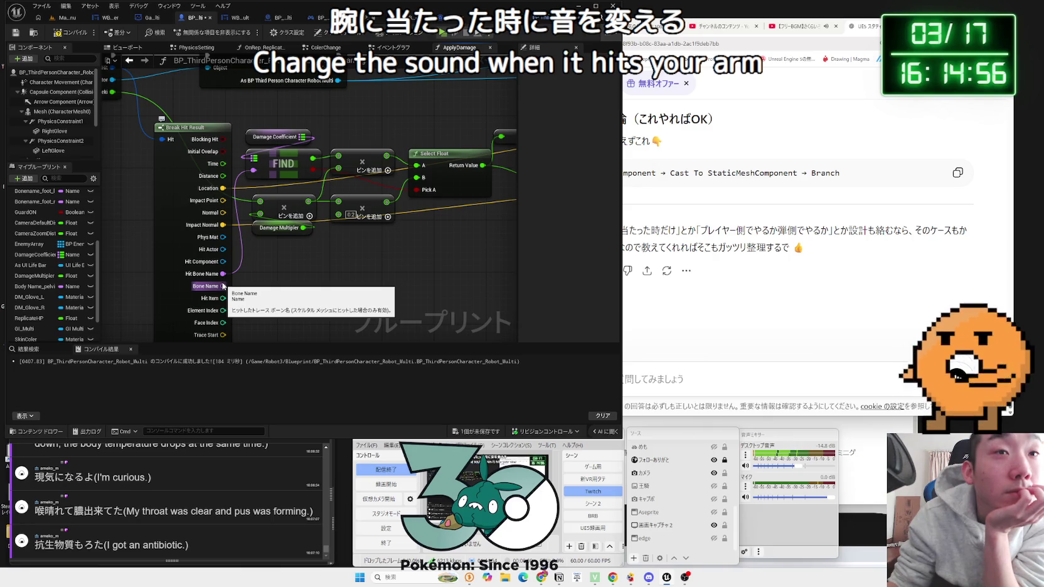
pyautogui.moveTo(224, 274); pyautogui.dragTo(341, 276)
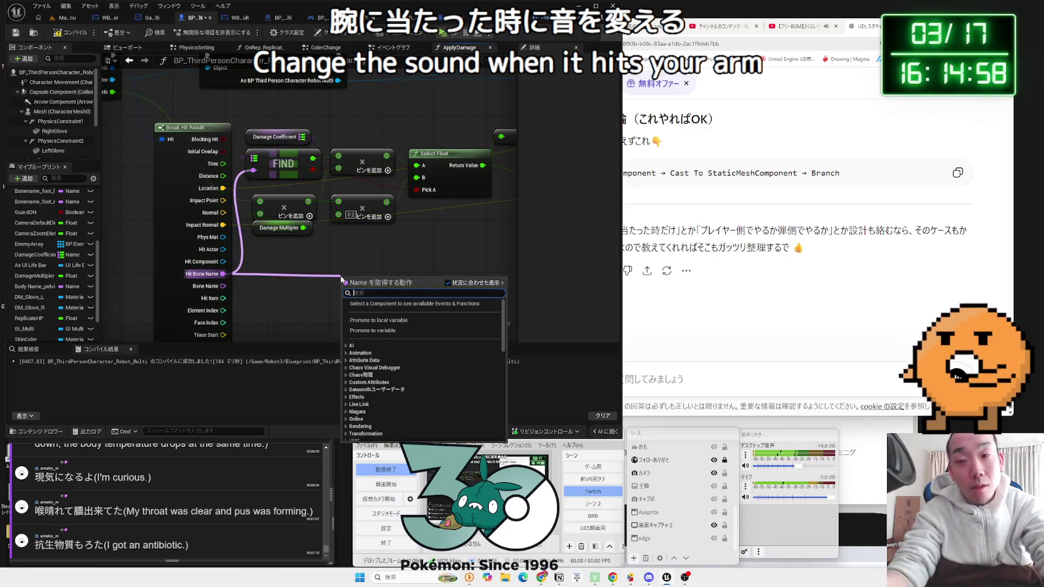
# - Add an array Contains node, check the Damage Coefficient map settings, then delete it
pyautogui.write('contains')
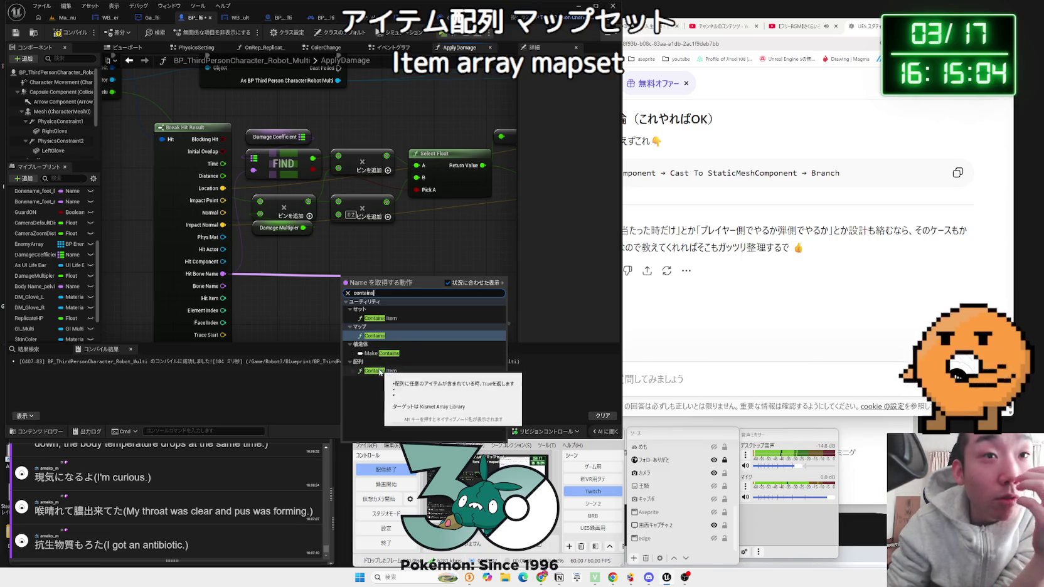
pyautogui.click(377, 371)
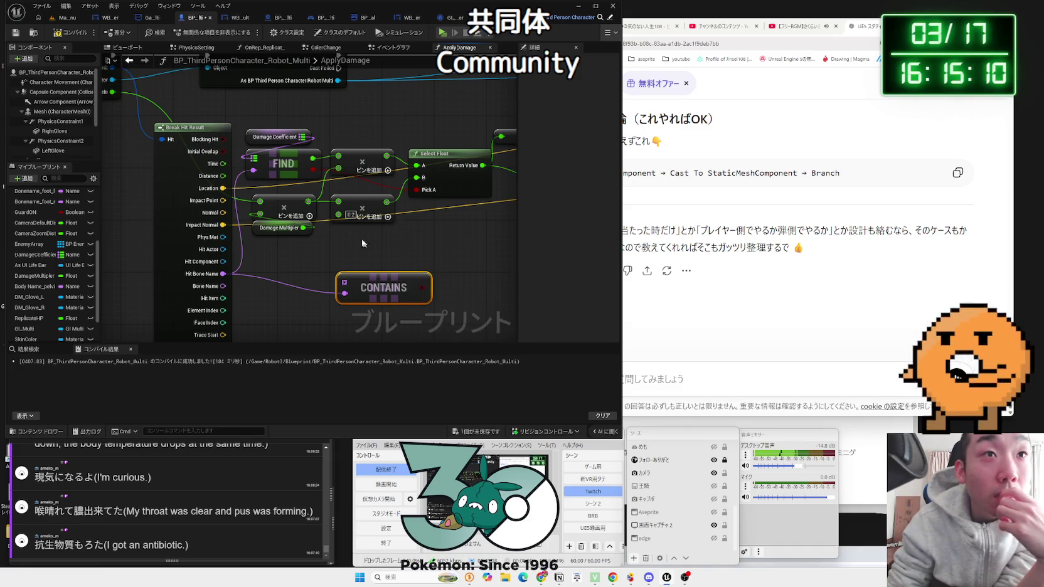
pyautogui.click(285, 139)
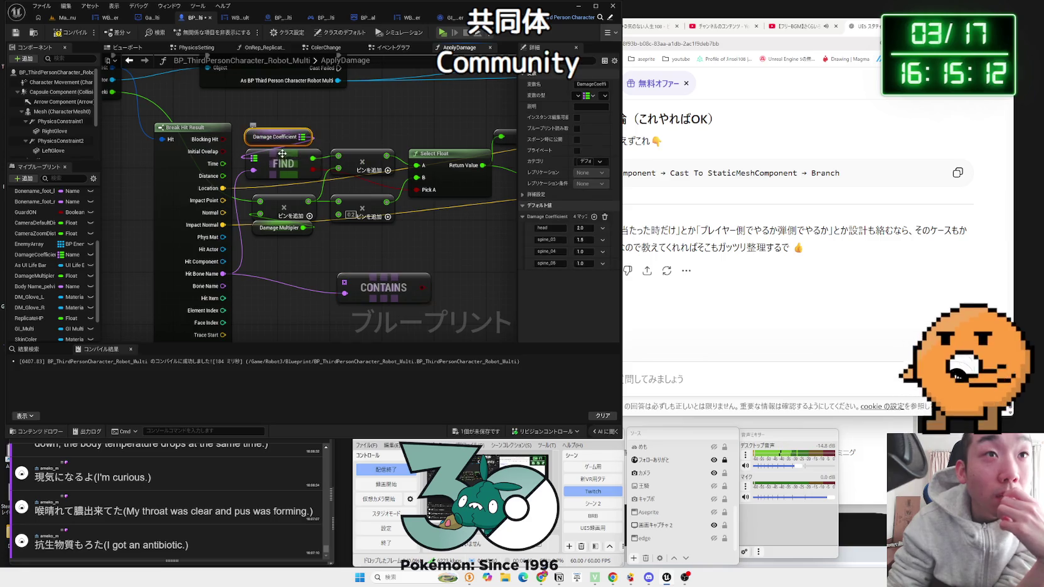
pyautogui.click(387, 262)
pyautogui.click(270, 136)
pyautogui.click(370, 256)
pyautogui.click(386, 284)
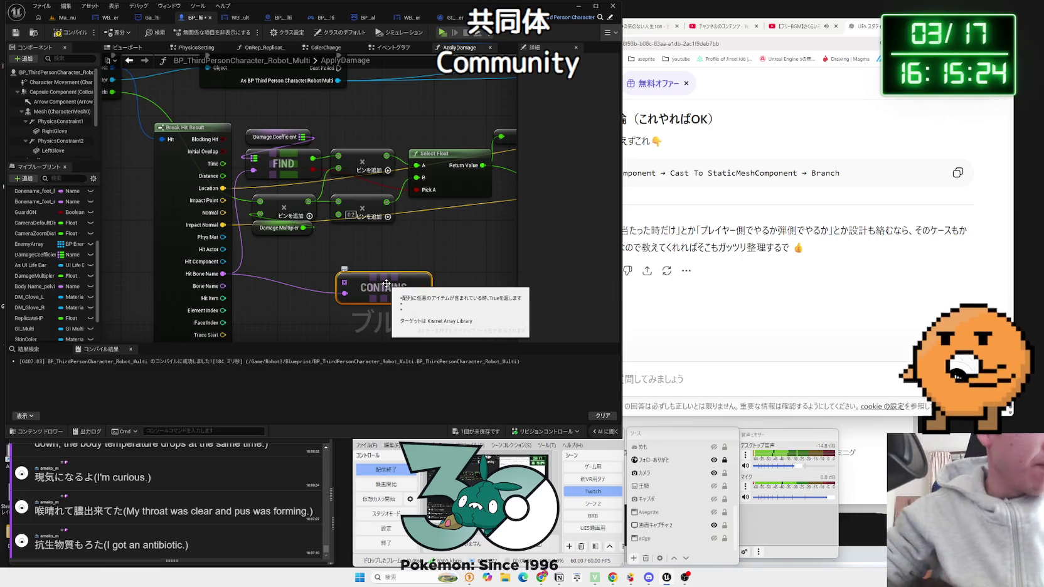
pyautogui.press('Delete')
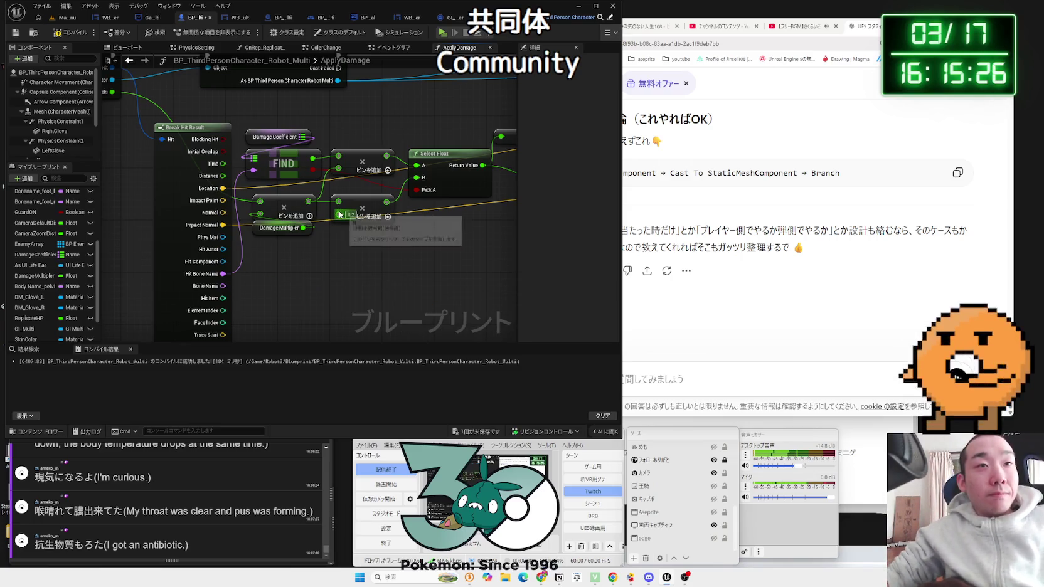
# - Paste a copy of Damage Coefficient, add a map Contains from it, and wire Hit Bone Name to the key
pyautogui.click(255, 138)
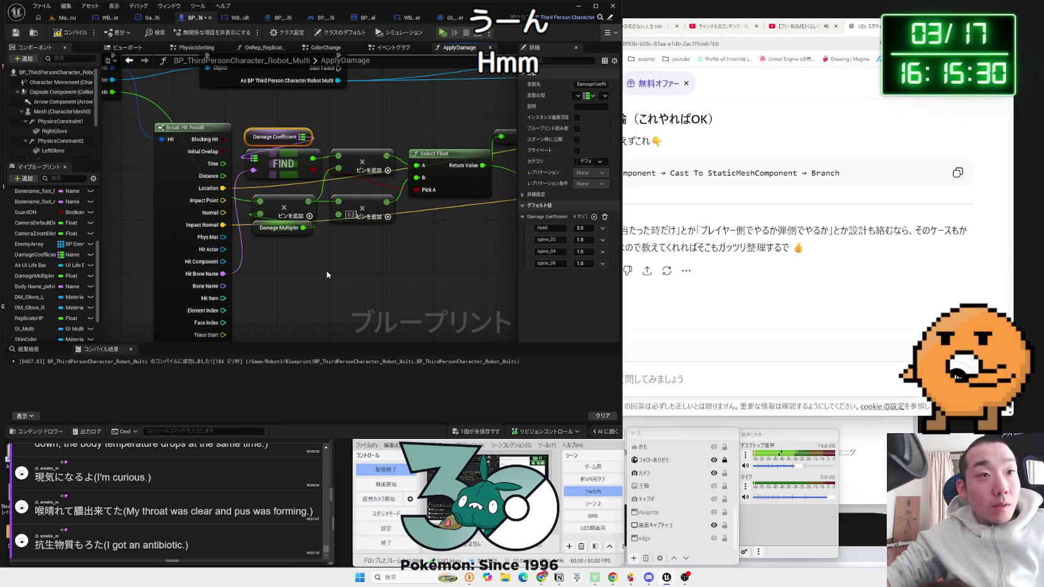
pyautogui.hotkey('ctrl', 'c')
pyautogui.hotkey('ctrl', 'v')
pyautogui.moveTo(336, 292)
pyautogui.mouseDown()
pyautogui.moveTo(315, 300)
pyautogui.moveTo(367, 292)
pyautogui.mouseUp()
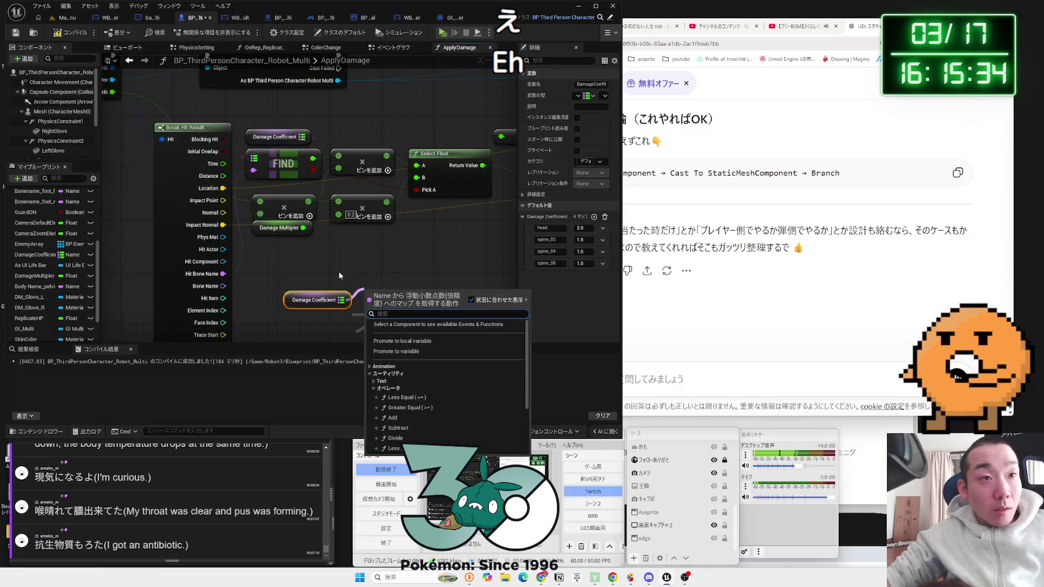
pyautogui.write('contains')
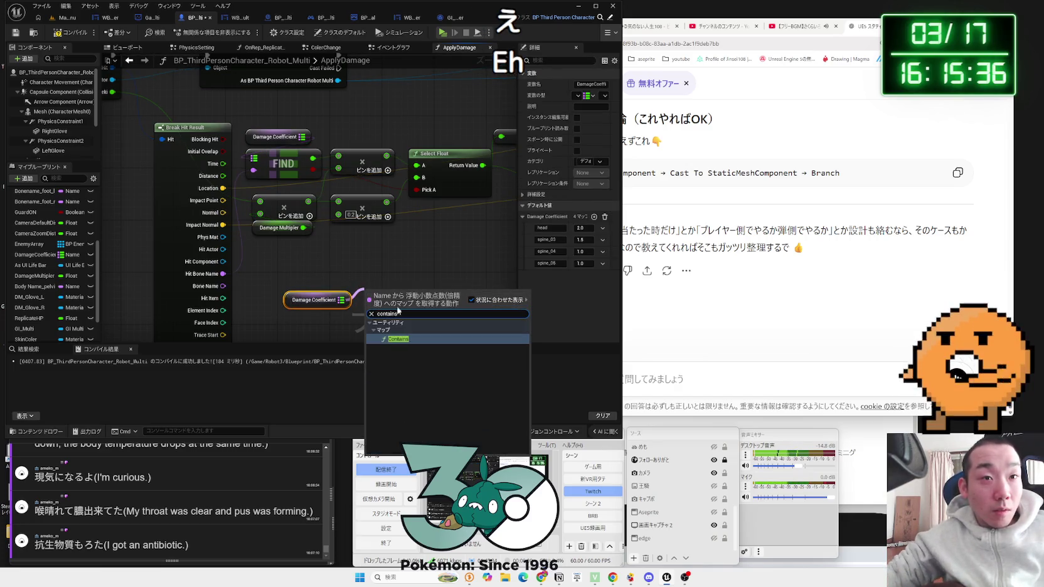
pyautogui.press('Return')
pyautogui.moveTo(223, 274)
pyautogui.mouseDown()
pyautogui.moveTo(323, 322)
pyautogui.moveTo(371, 308)
pyautogui.moveTo(319, 251)
pyautogui.mouseUp()
pyautogui.click(399, 270)
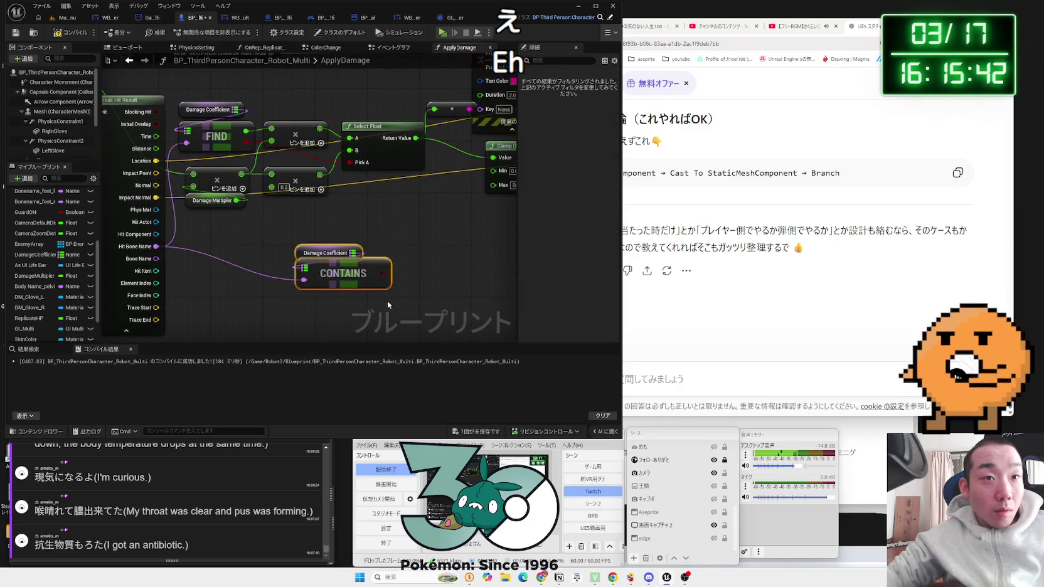
pyautogui.moveTo(375, 270)
pyautogui.mouseDown()
pyautogui.moveTo(355, 269)
pyautogui.moveTo(433, 271)
pyautogui.mouseUp()
# - Add and delete a Branch off the Contains result, then move the check nearer Hit Bone Name
pyautogui.write('branch')
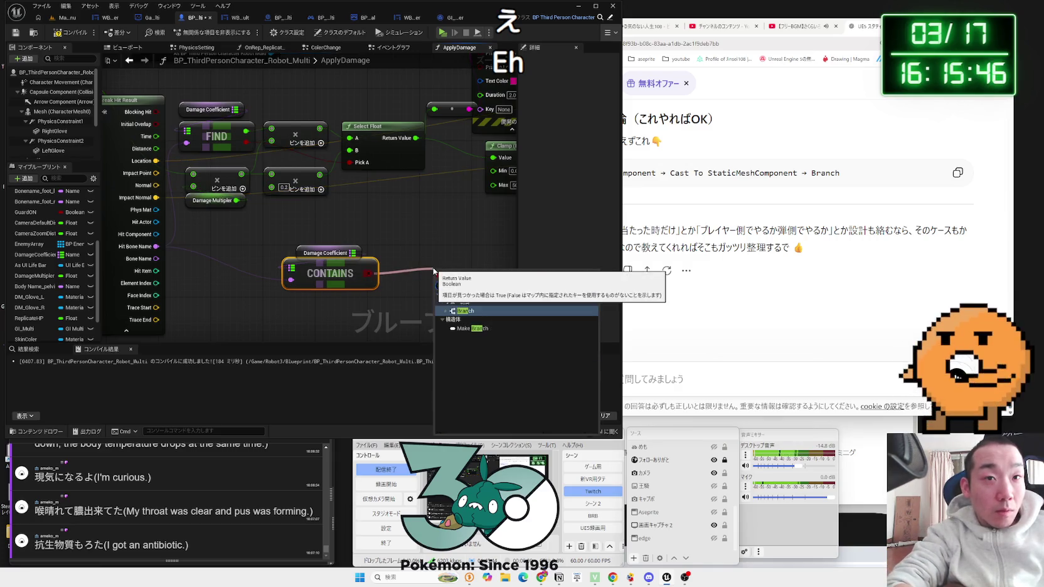
pyautogui.press('Return')
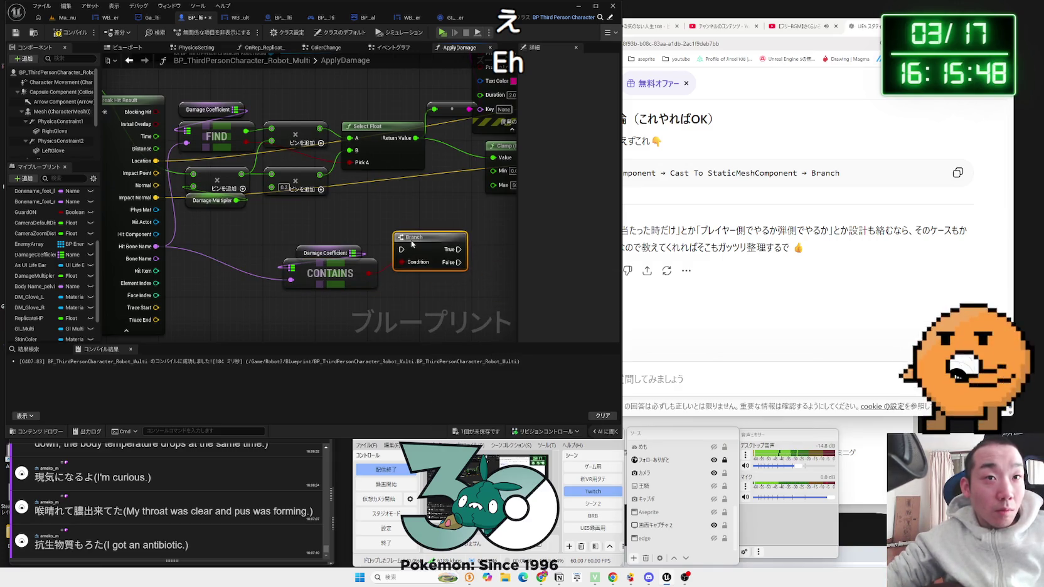
pyautogui.press('Delete')
pyautogui.moveTo(342, 276)
pyautogui.mouseDown()
pyautogui.moveTo(279, 254)
pyautogui.moveTo(321, 249)
pyautogui.moveTo(298, 224)
pyautogui.mouseUp()
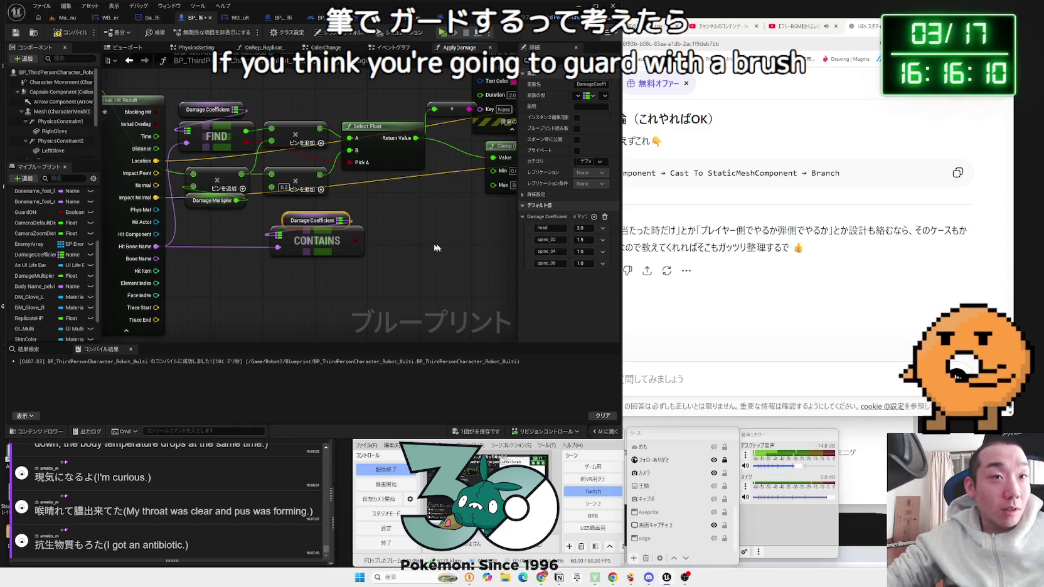
pyautogui.scroll(-2, 414, 244)
pyautogui.moveTo(414, 245)
pyautogui.mouseDown()
pyautogui.moveTo(239, 228)
pyautogui.moveTo(115, 264)
pyautogui.mouseUp()
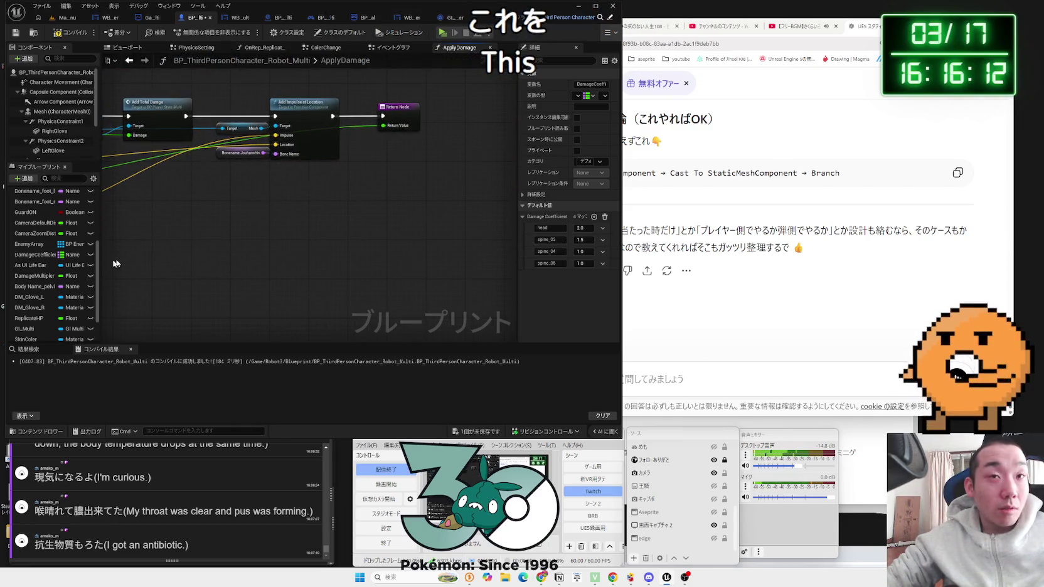
pyautogui.scroll(-2, 331, 182)
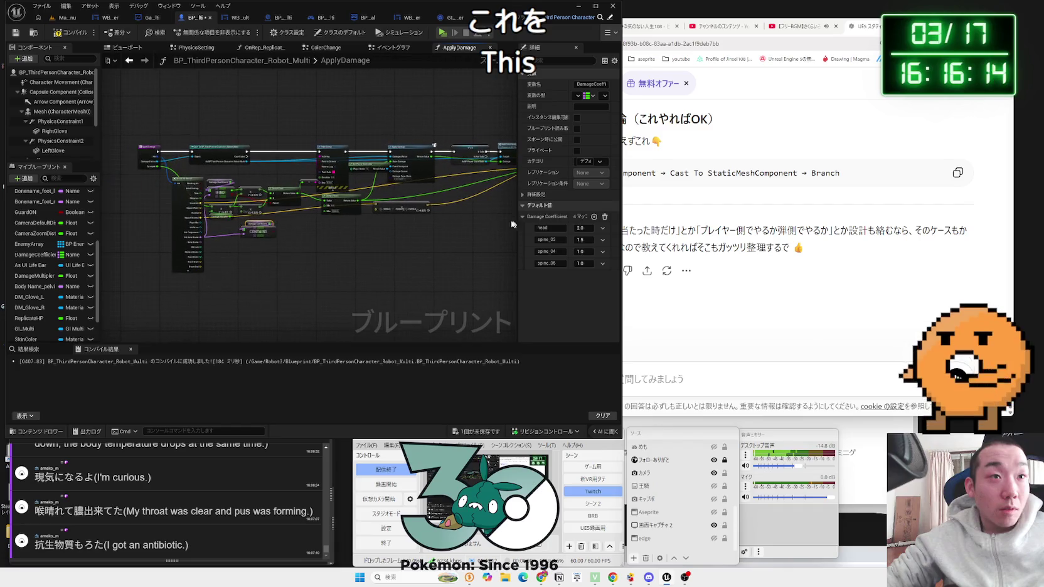
pyautogui.moveTo(256, 229)
pyautogui.mouseDown()
pyautogui.moveTo(512, 229)
pyautogui.moveTo(210, 225)
pyautogui.mouseUp()
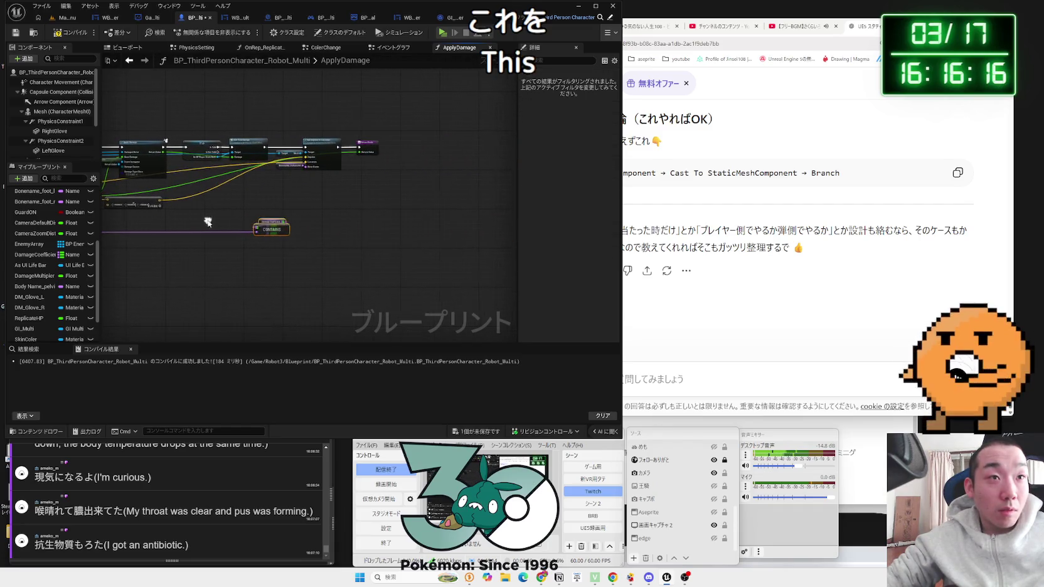
pyautogui.scroll(3, 283, 224)
pyautogui.scroll(-3, 515, 260)
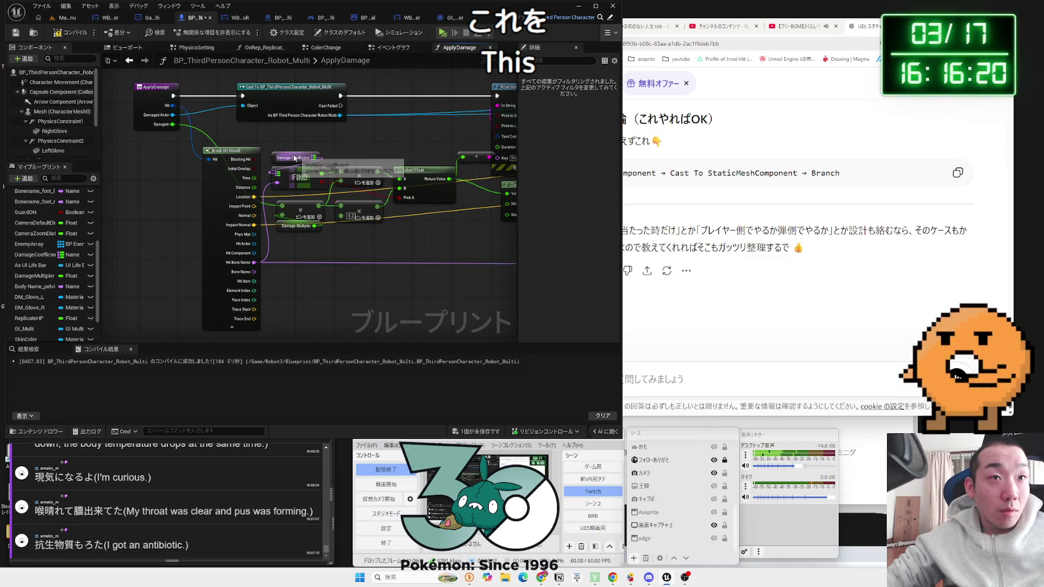
# - Wire the Contains result into the ApplyDamage Return Node
pyautogui.moveTo(446, 236)
pyautogui.mouseDown()
pyautogui.moveTo(249, 220)
pyautogui.moveTo(298, 234)
pyautogui.mouseUp()
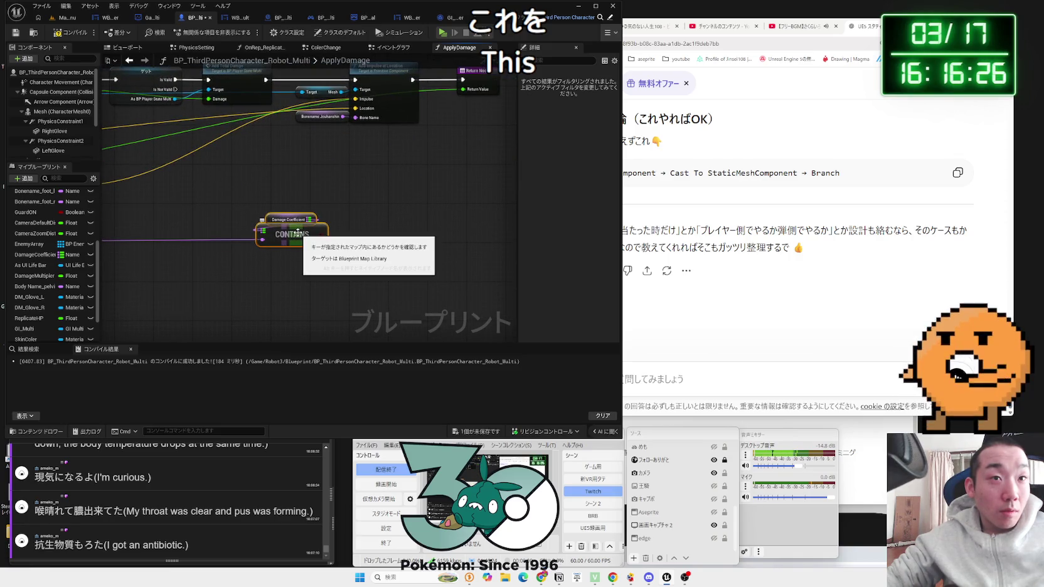
pyautogui.moveTo(298, 234); pyautogui.dragTo(255, 267)
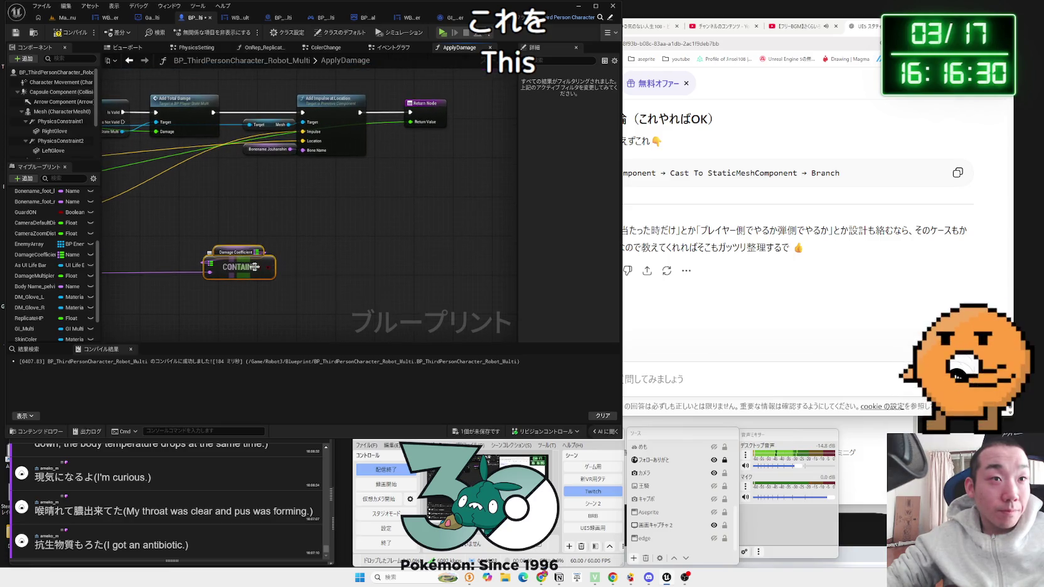
pyautogui.moveTo(270, 267); pyautogui.dragTo(409, 126)
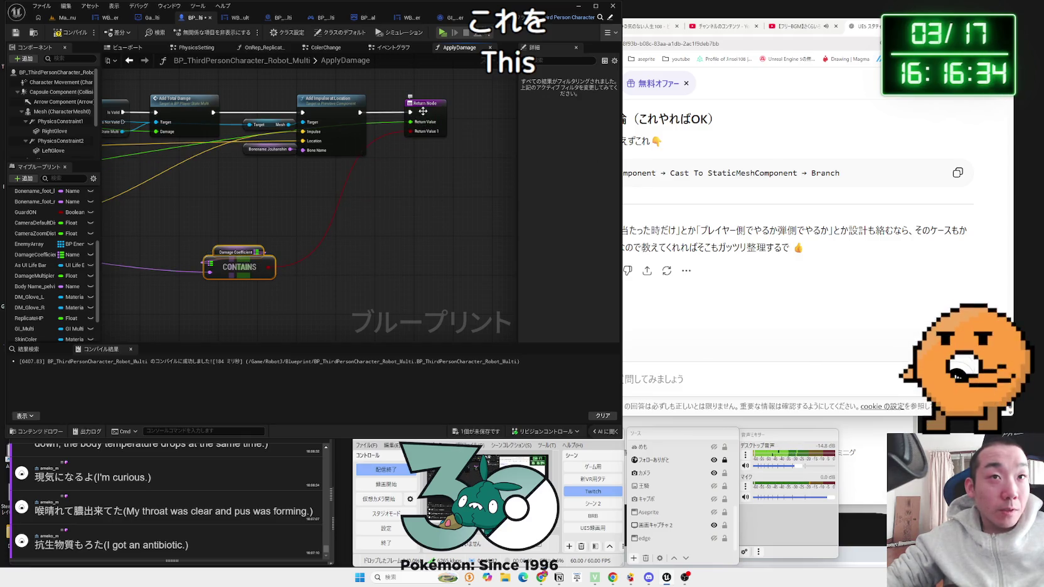
# - Rename the Return Node's second output from ReturnValue1 to UdeAshi
pyautogui.click(428, 123)
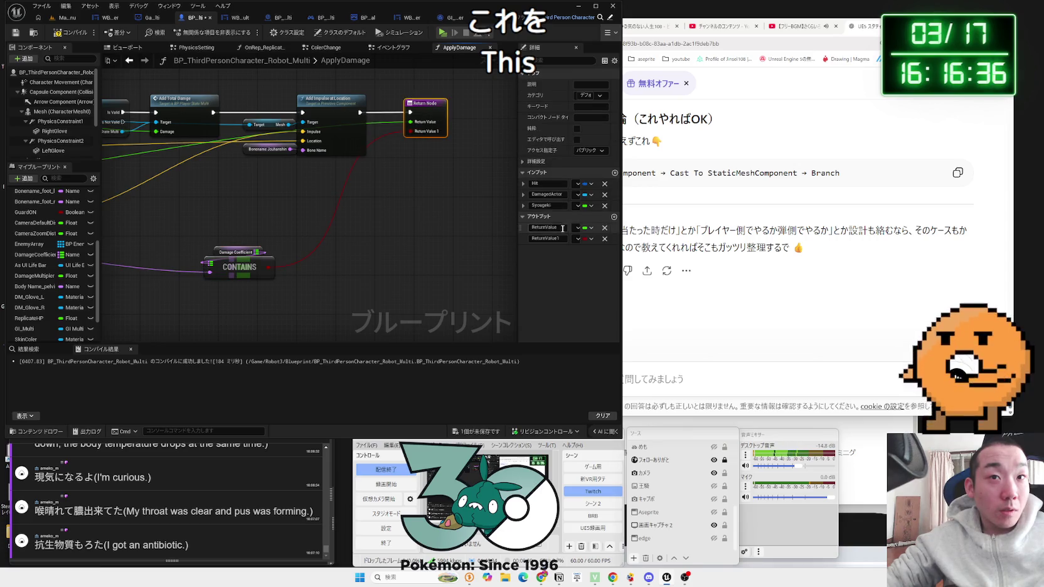
pyautogui.press('BackSpace')
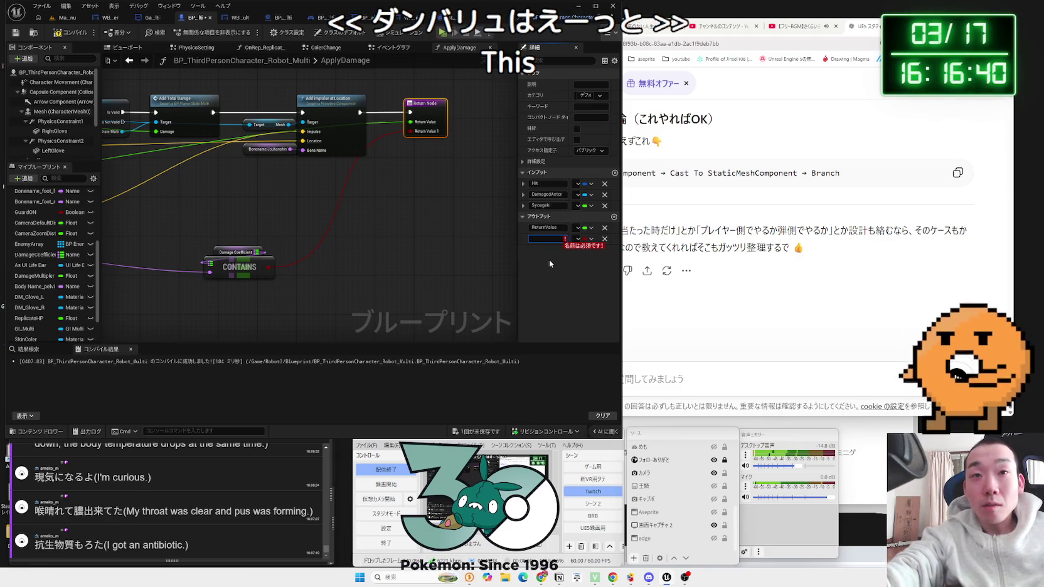
pyautogui.write('Bam')
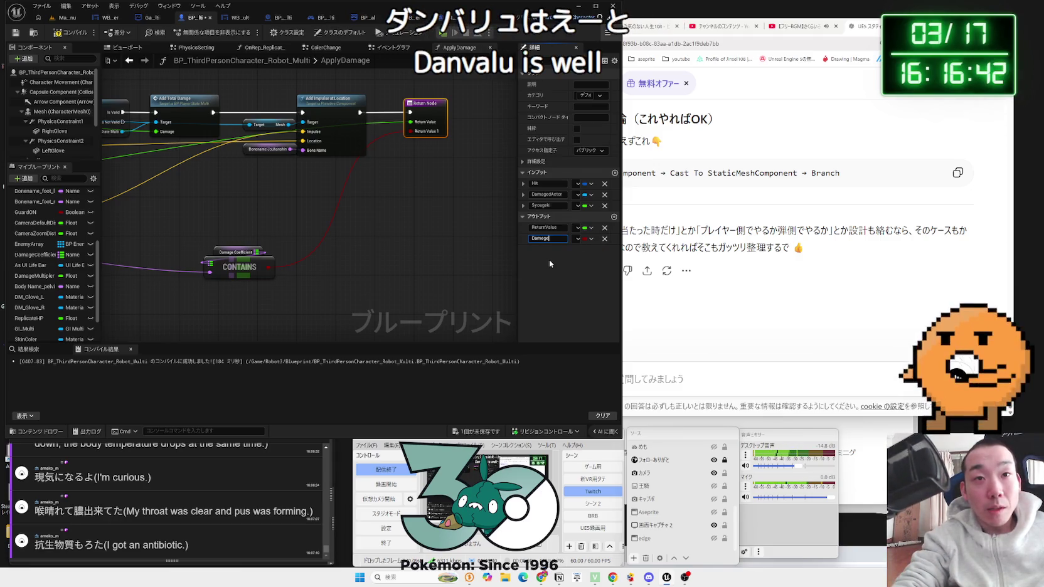
pyautogui.press('BackSpace')
pyautogui.press('BackSpace')
pyautogui.press('BackSpace')
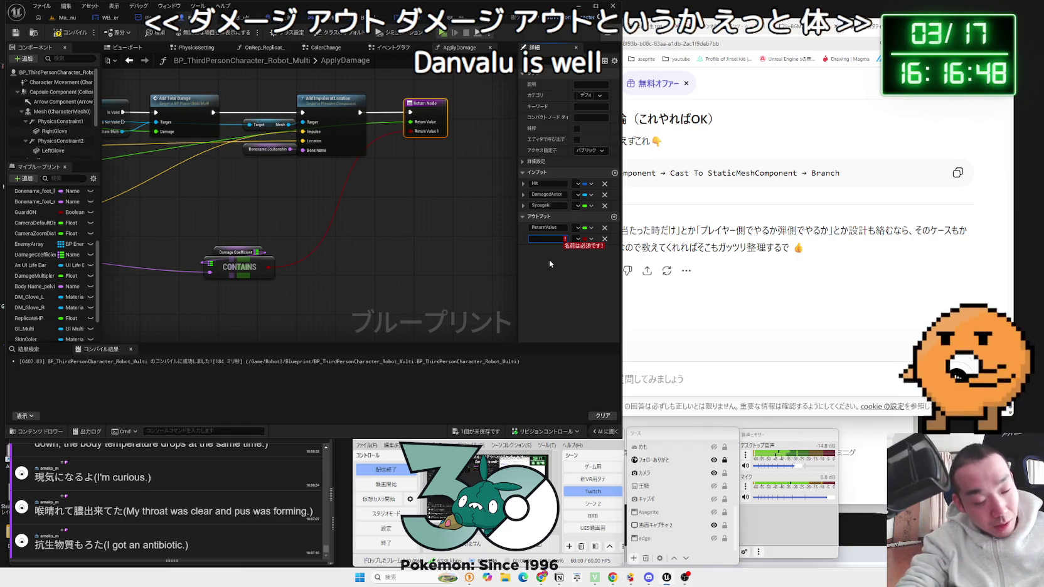
pyautogui.write('U')
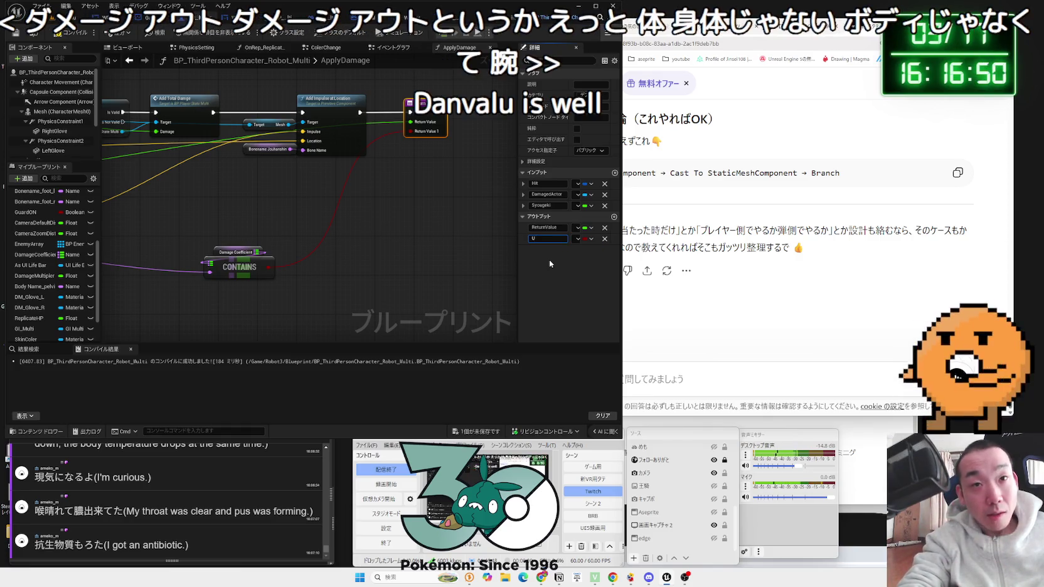
pyautogui.write('deAshi')
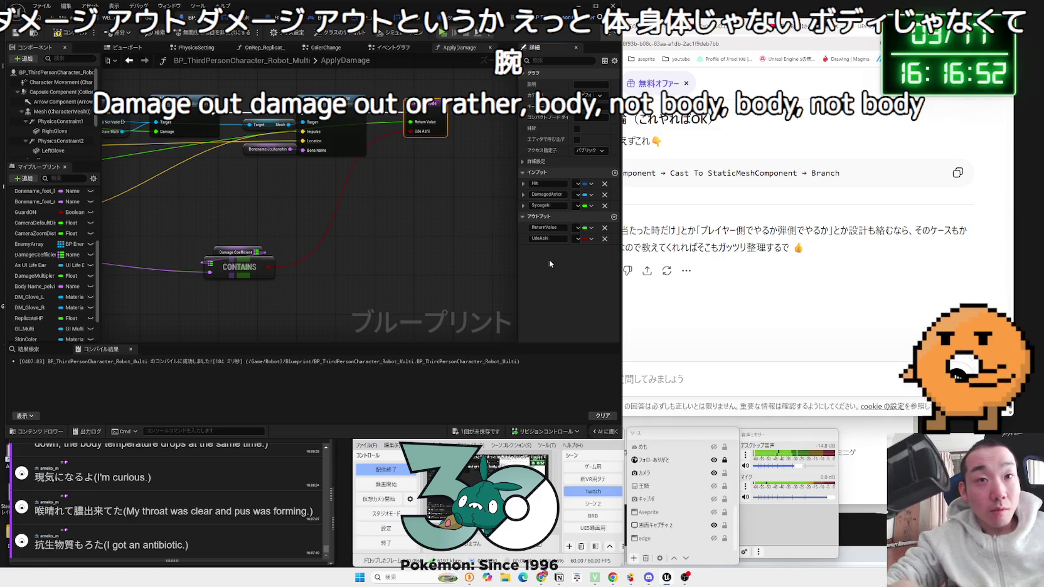
pyautogui.moveTo(248, 264)
pyautogui.mouseDown()
pyautogui.moveTo(242, 217)
pyautogui.moveTo(373, 264)
pyautogui.moveTo(475, 268)
pyautogui.mouseUp()
pyautogui.scroll(-4, 475, 268)
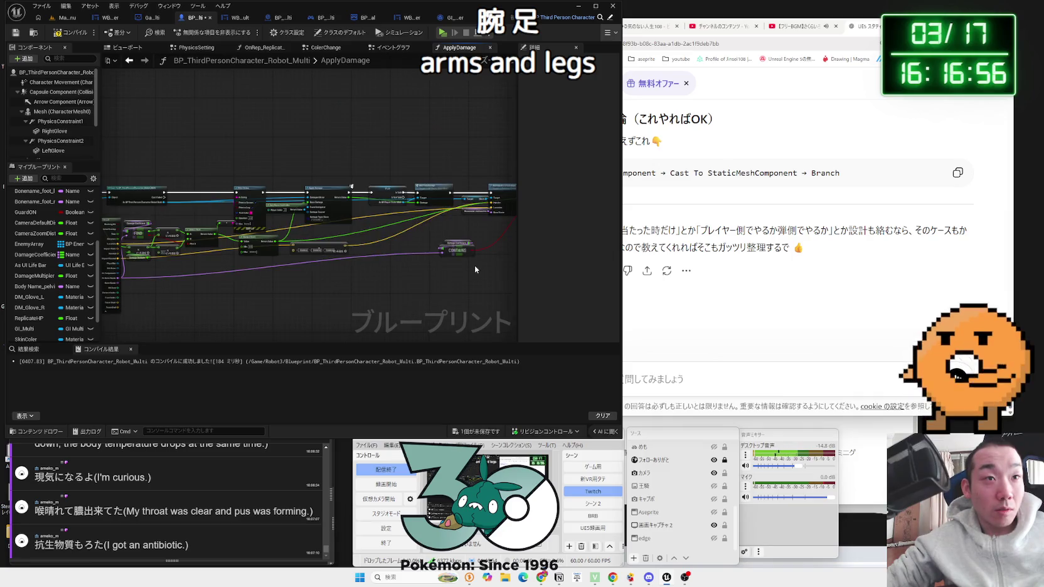
# - Save the blueprint with the ApplyDamage changes
pyautogui.click(462, 266)
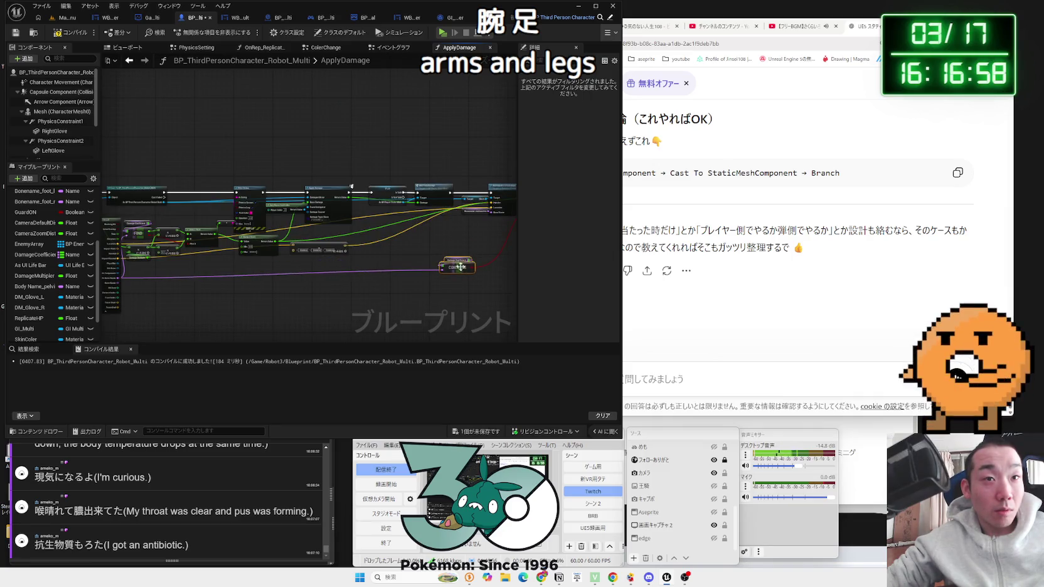
pyautogui.moveTo(460, 266); pyautogui.dragTo(373, 288)
pyautogui.click(485, 430)
pyautogui.click(577, 381)
# - In the Event Graph, give the AttackSound event a second Boolean input, NewParam2
pyautogui.click(392, 48)
pyautogui.doubleClick(358, 144)
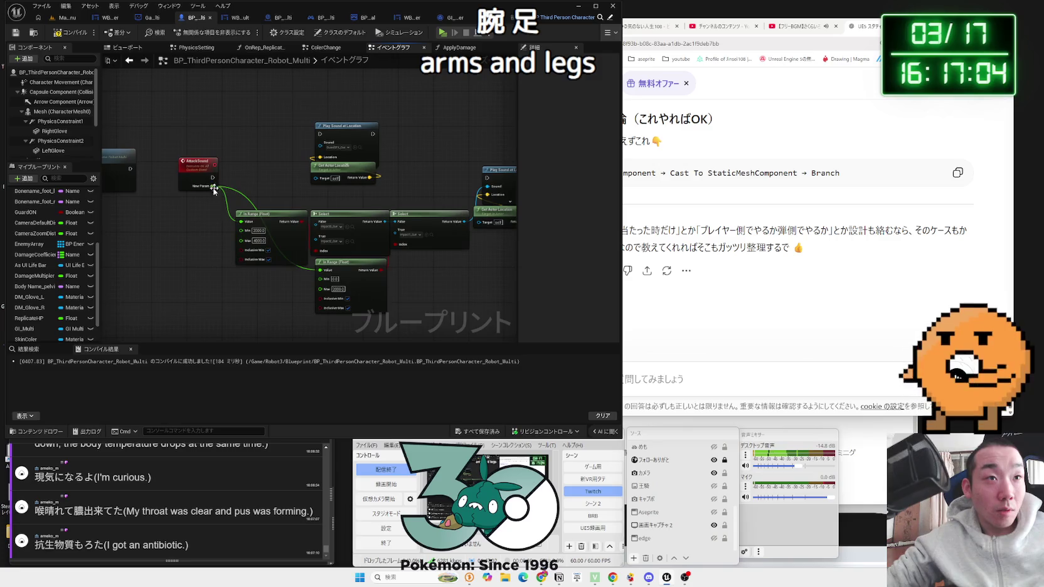
pyautogui.hotkey('alt', 'Left')
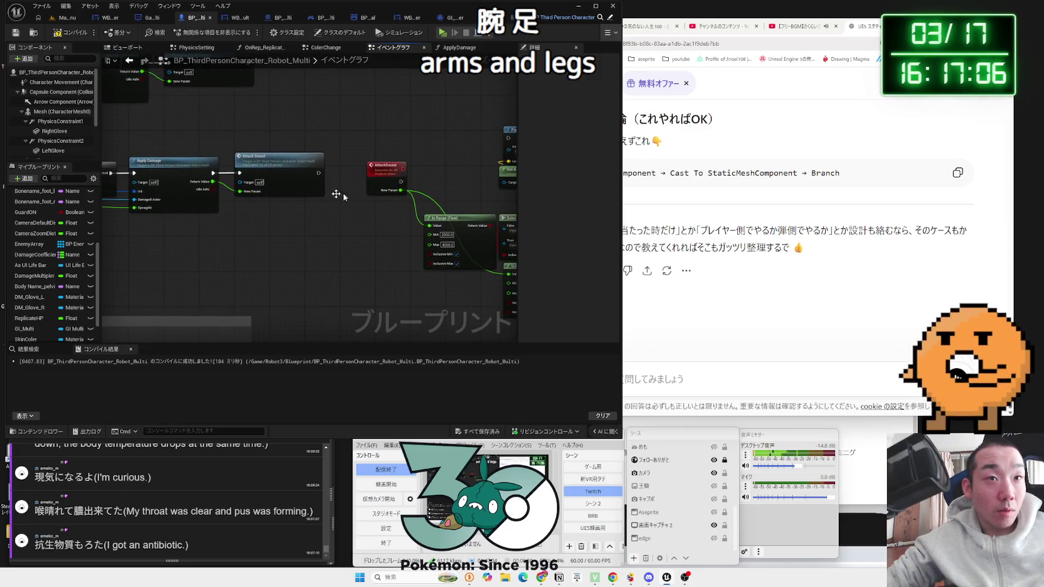
pyautogui.click(390, 174)
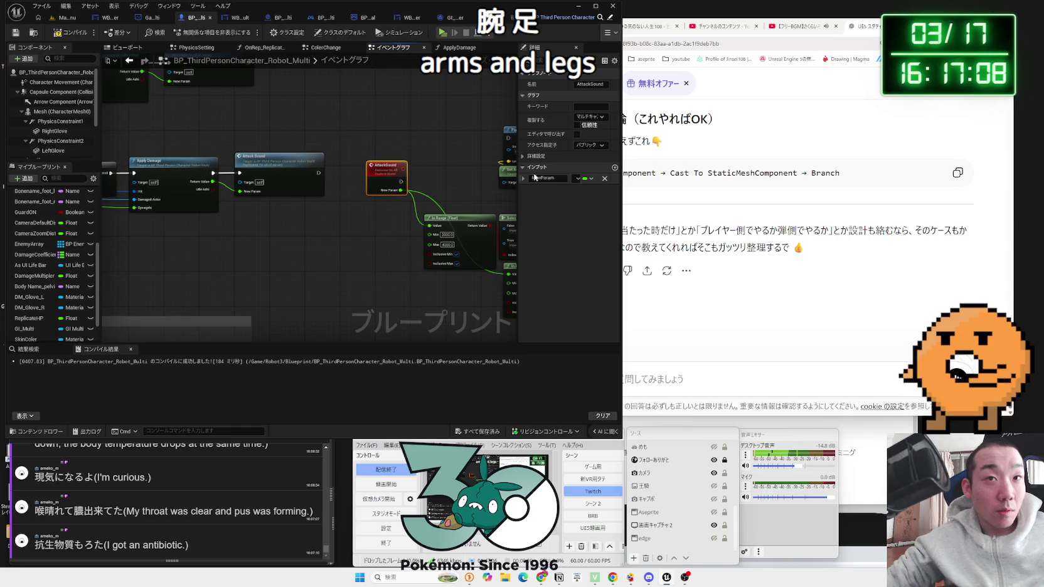
pyautogui.click(615, 168)
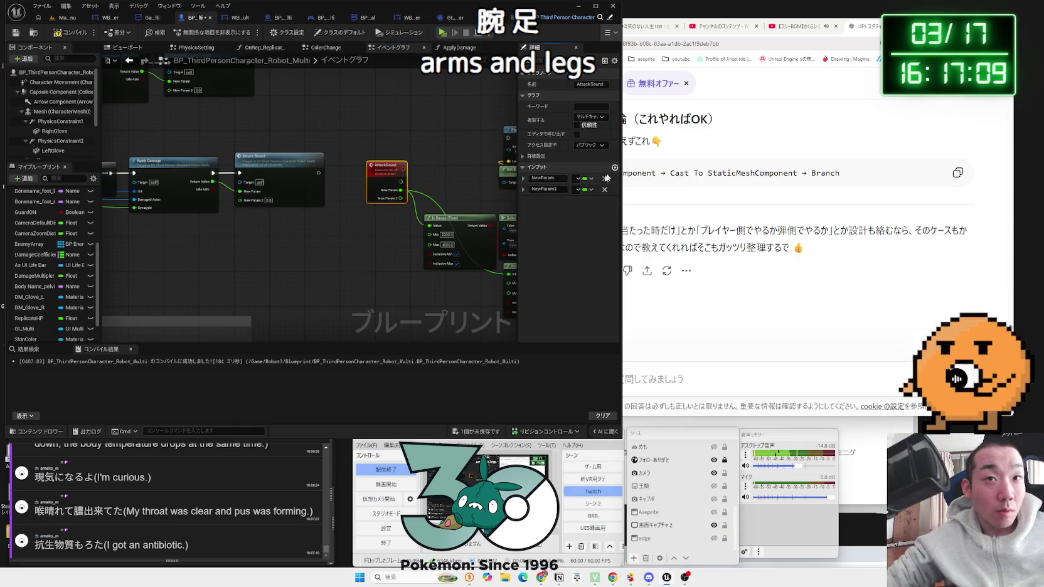
pyautogui.click(578, 189)
pyautogui.click(596, 215)
# - Wire Ude Ashi into New Param 2, add a Branch driven by it, and save
pyautogui.click(250, 218)
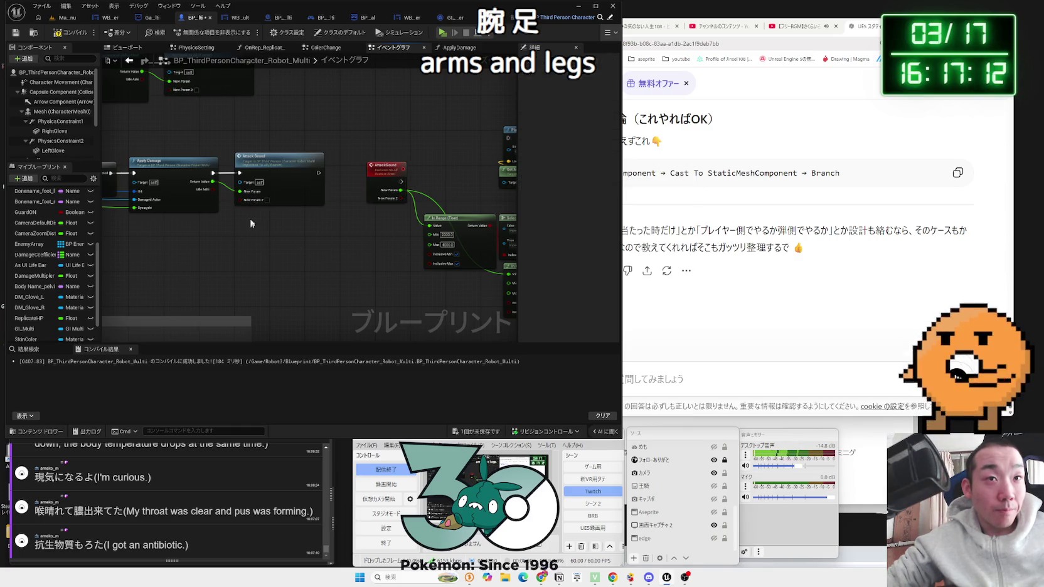
pyautogui.moveTo(250, 218); pyautogui.dragTo(221, 223)
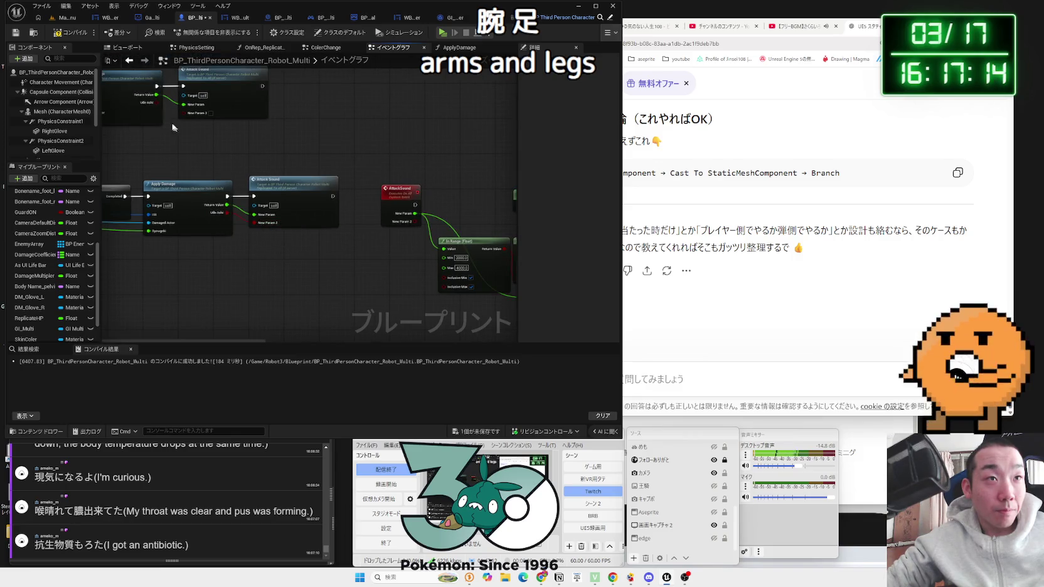
pyautogui.moveTo(188, 117); pyautogui.dragTo(188, 117)
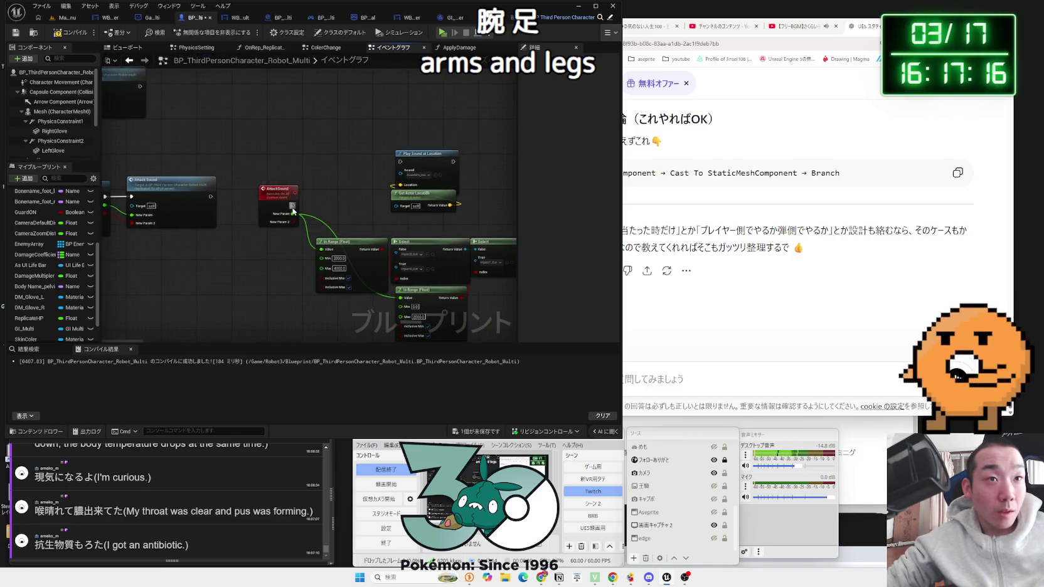
pyautogui.moveTo(314, 219)
pyautogui.mouseDown()
pyautogui.moveTo(331, 206)
pyautogui.moveTo(324, 193)
pyautogui.moveTo(347, 205)
pyautogui.mouseUp()
pyautogui.write('branch')
pyautogui.press('Return')
pyautogui.hotkey('ctrl', 's')
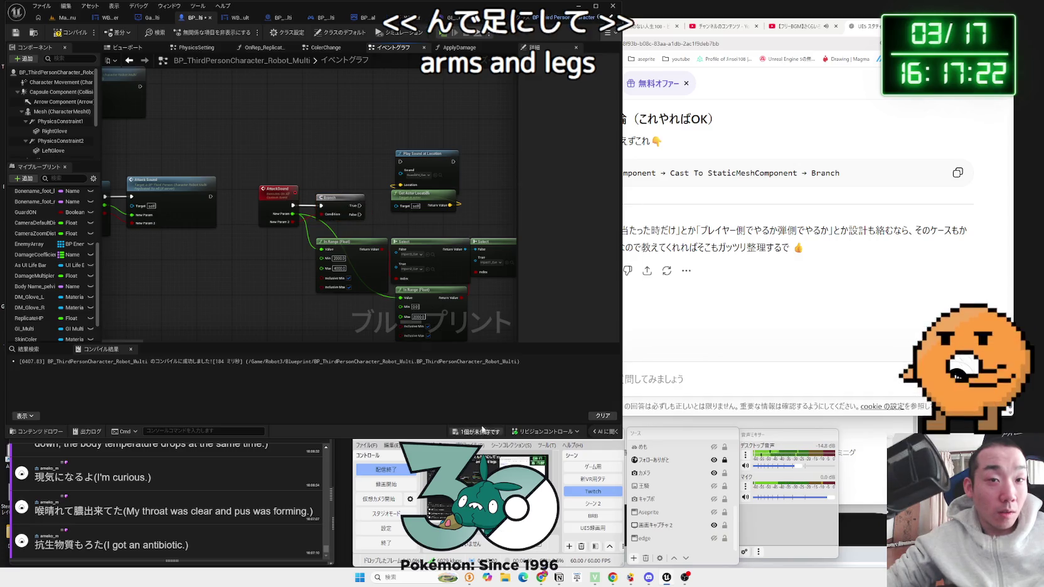
pyautogui.click(456, 48)
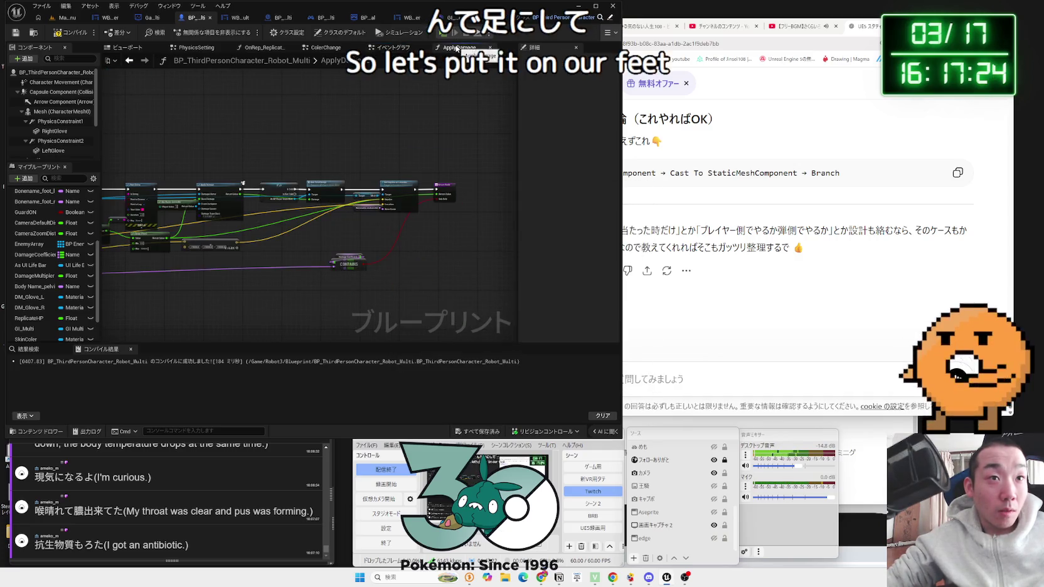
# - Check the Damage Coefficient map entries on the Contains node in ApplyDamage
pyautogui.scroll(4, 298, 234)
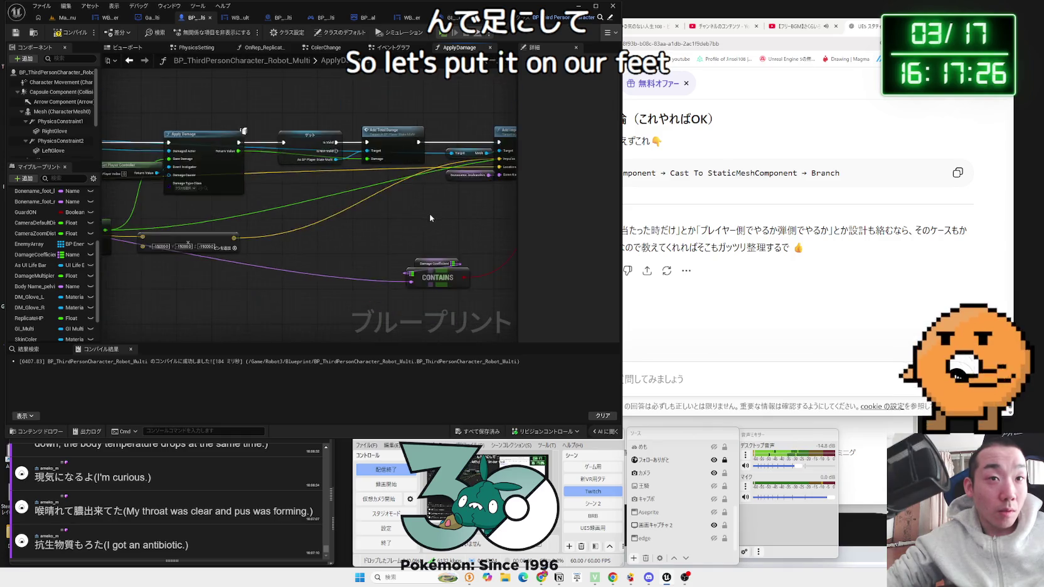
pyautogui.click(298, 206)
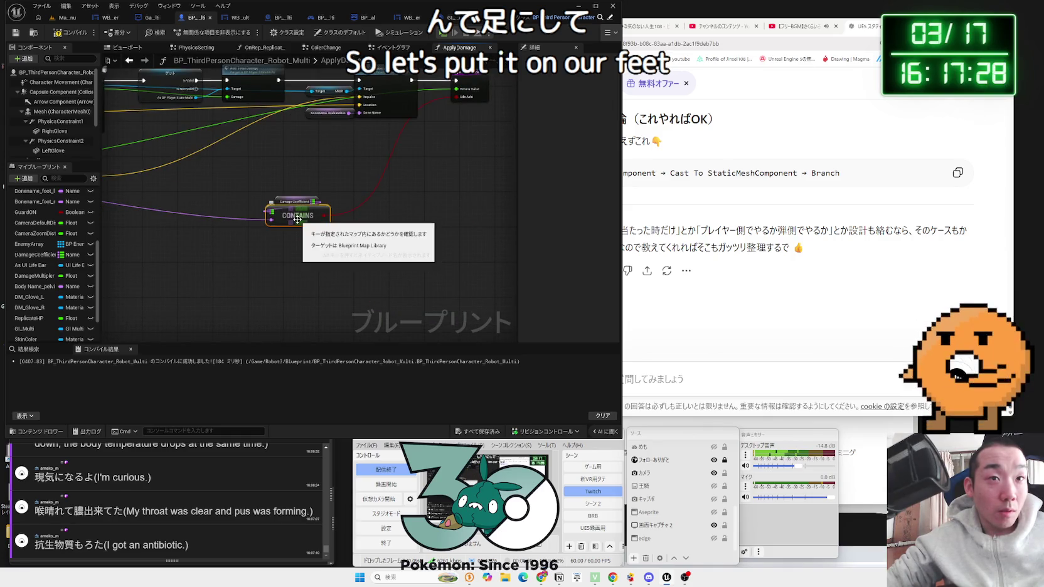
pyautogui.click(297, 203)
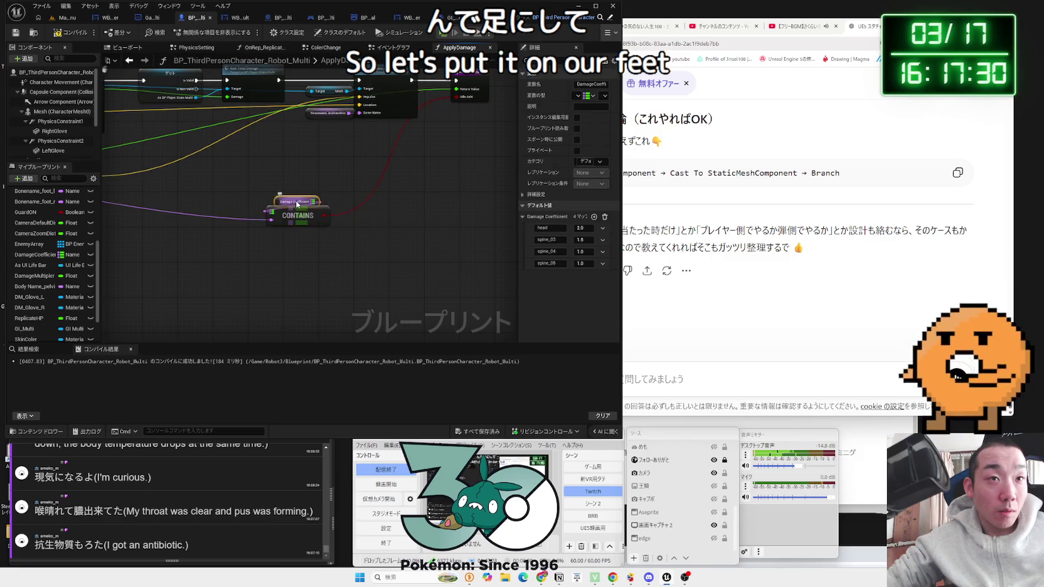
pyautogui.click(296, 217)
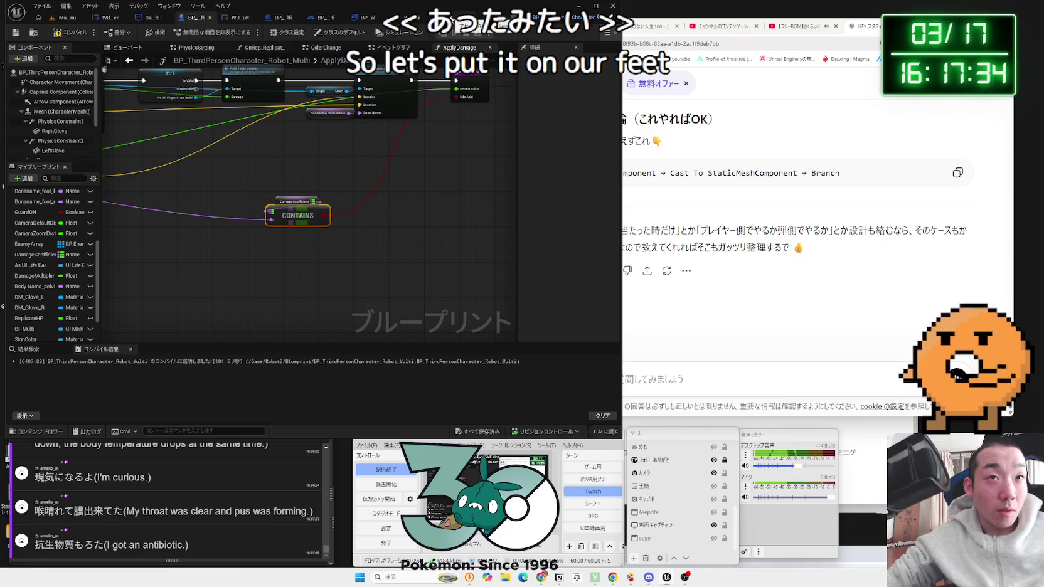
pyautogui.click(392, 47)
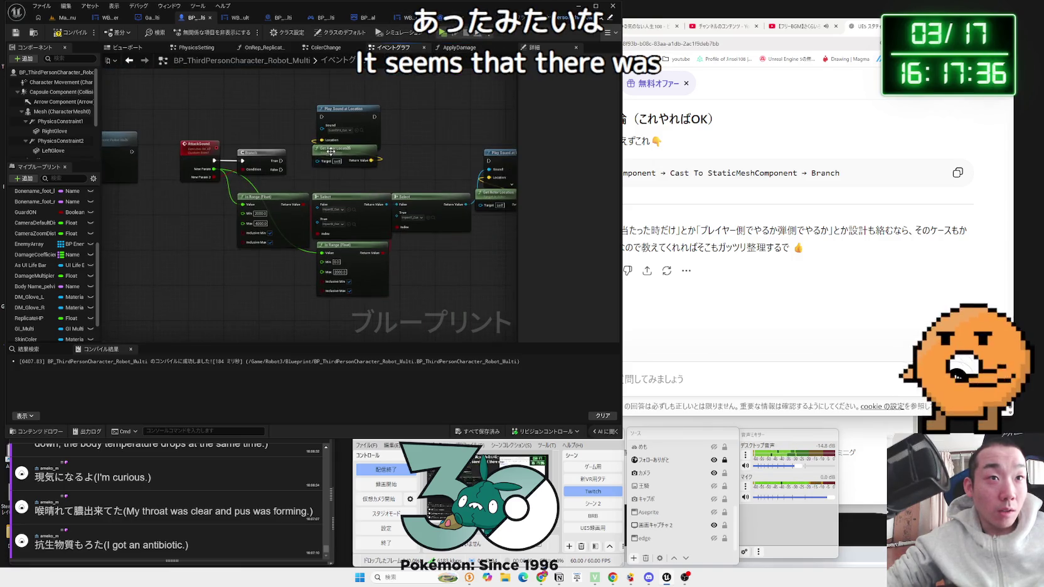
# - Wire the Branch's True and False outputs to separate Play Sound at Location nodes and save
pyautogui.moveTo(281, 160)
pyautogui.mouseDown()
pyautogui.moveTo(502, 176)
pyautogui.moveTo(493, 165)
pyautogui.mouseUp()
pyautogui.moveTo(359, 154); pyautogui.dragTo(363, 136)
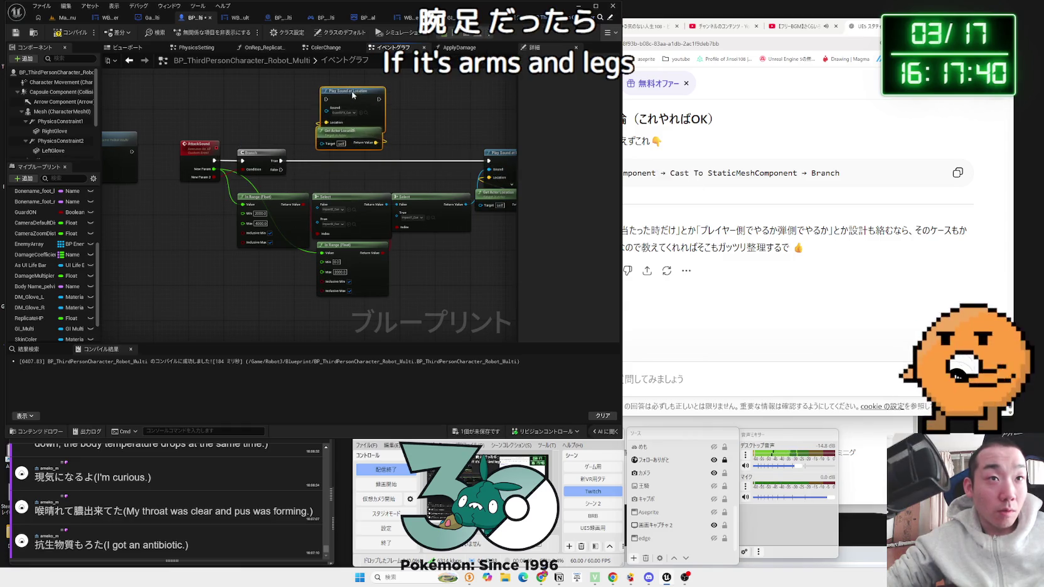
pyautogui.moveTo(281, 170); pyautogui.dragTo(325, 98)
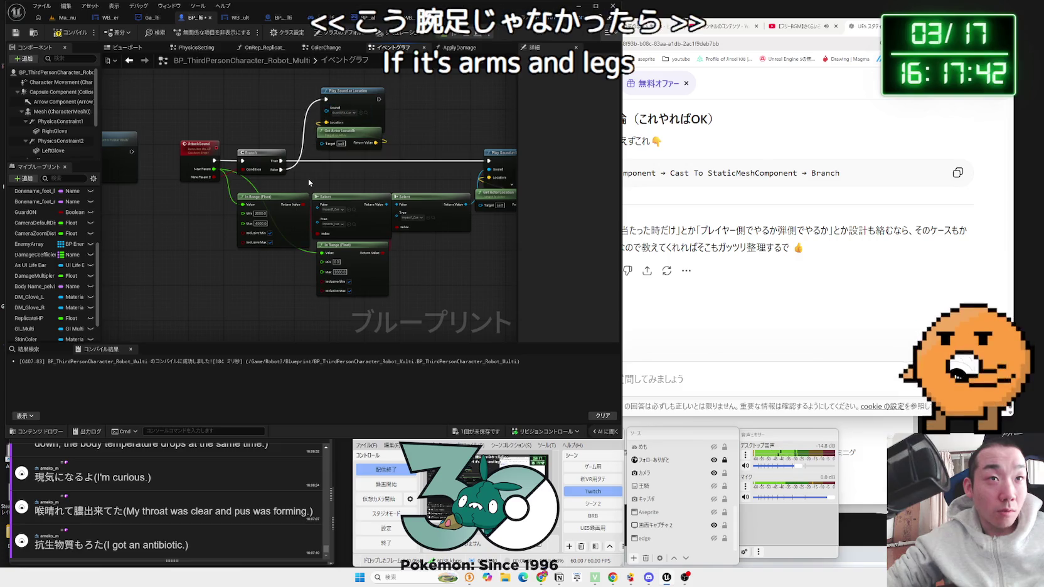
pyautogui.moveTo(292, 173); pyautogui.dragTo(254, 162)
pyautogui.scroll(-2, 293, 173)
pyautogui.click(462, 434)
pyautogui.click(576, 381)
pyautogui.moveTo(433, 229); pyautogui.dragTo(244, 129)
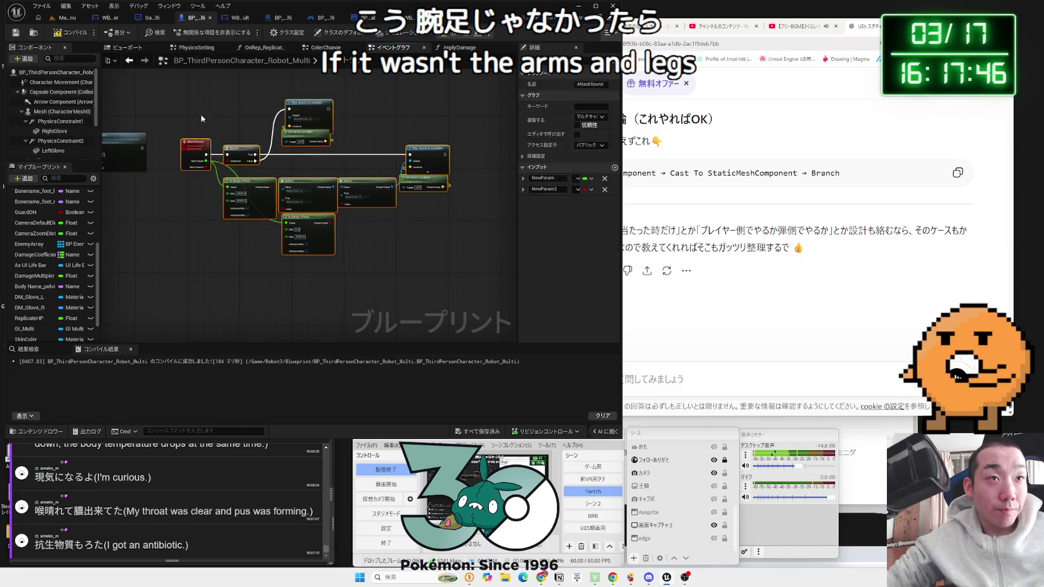
pyautogui.scroll(3, 189, 94)
pyautogui.scroll(-3, 229, 145)
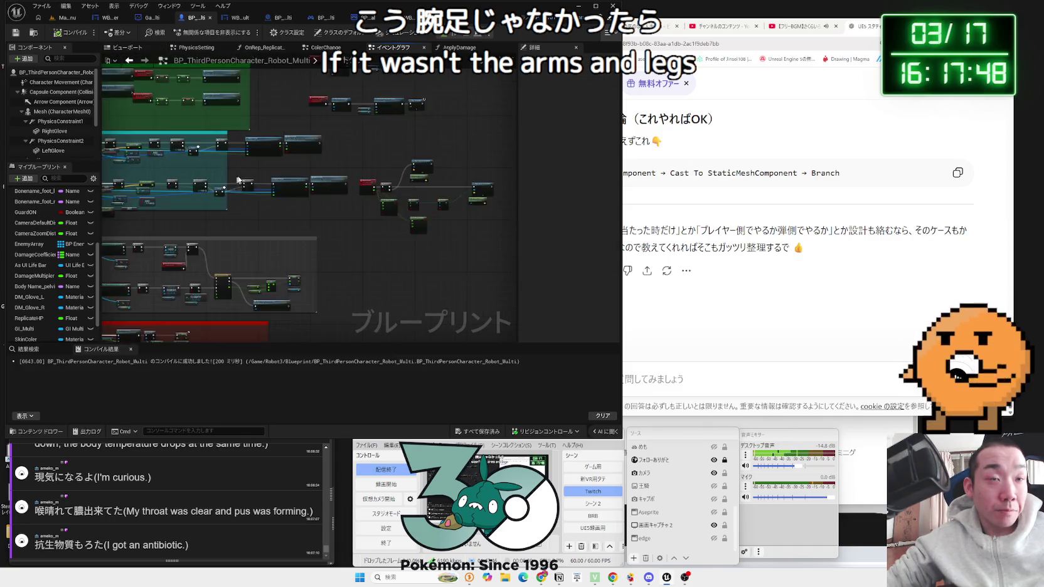
# - Delete the Actor Has Tag and NOT nodes and bring up the AND pin's options
pyautogui.scroll(3, 360, 204)
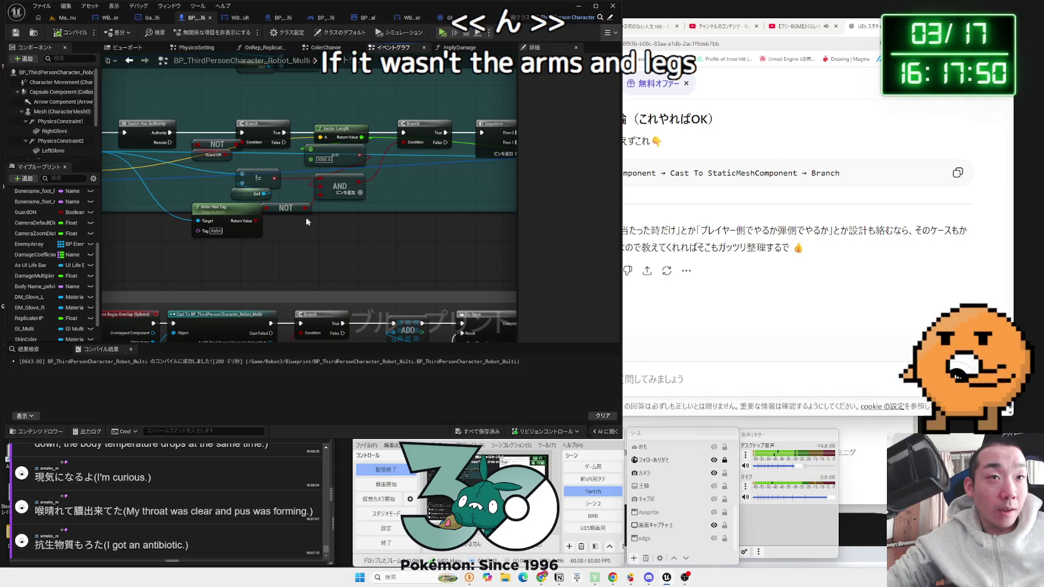
pyautogui.click(217, 209)
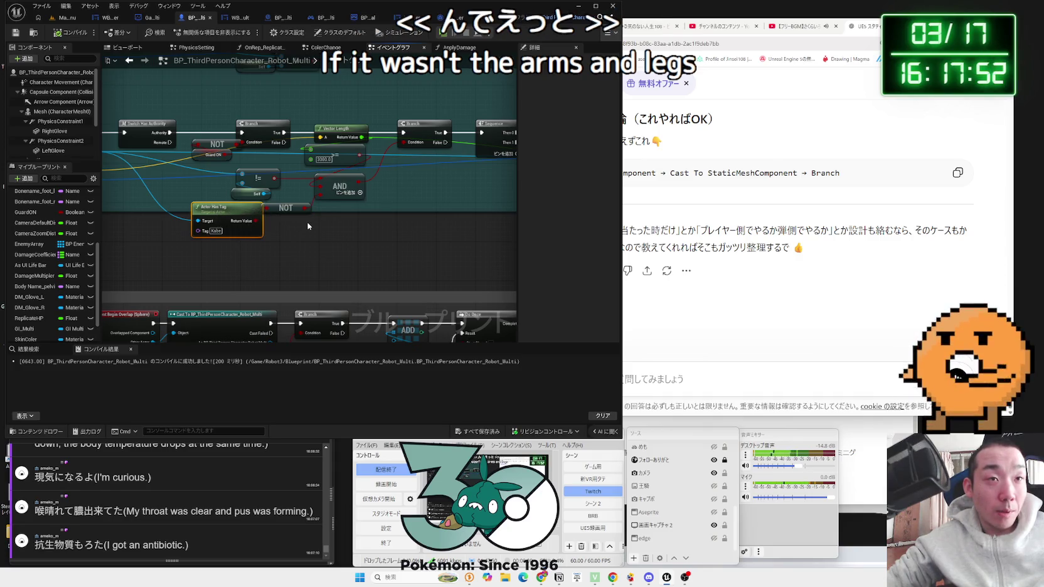
pyautogui.moveTo(346, 187); pyautogui.dragTo(350, 182)
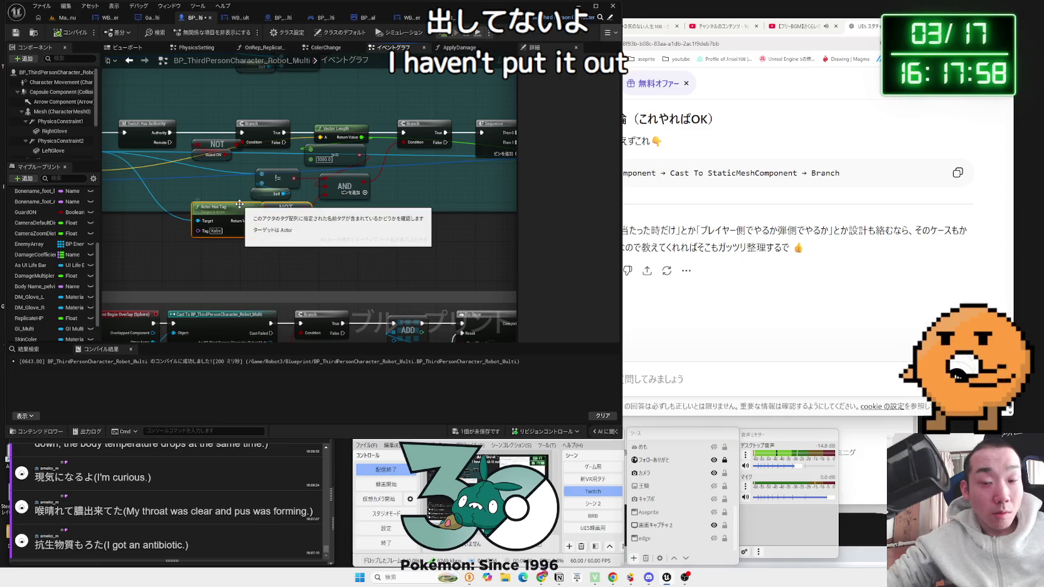
pyautogui.press('Delete')
pyautogui.rightClick(333, 198)
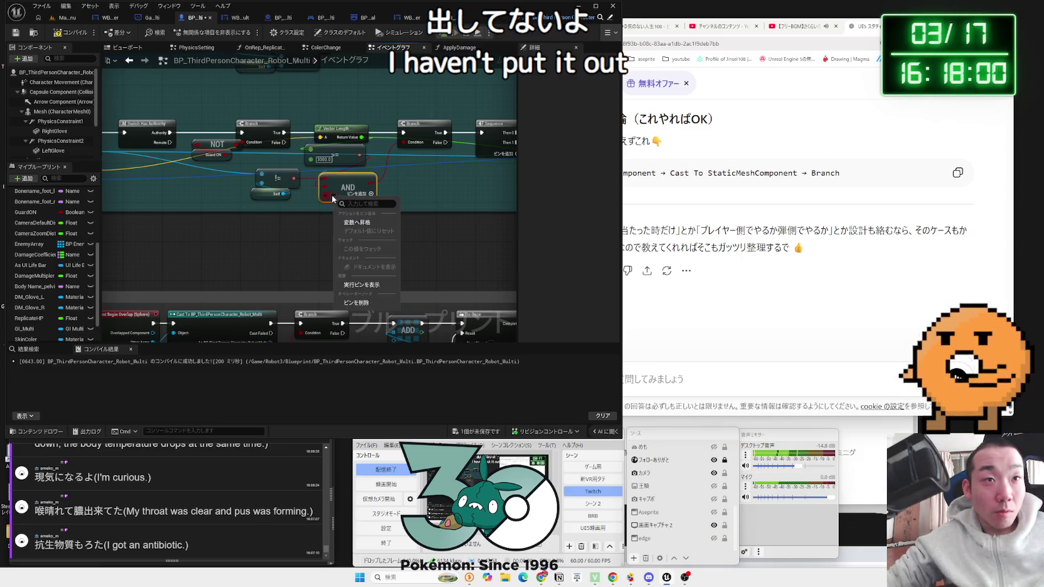
# - Nudge AttackSound left, compile, and bring the Do Once, Apply Damage and AttackSound row into view
pyautogui.moveTo(340, 92)
pyautogui.mouseDown()
pyautogui.moveTo(365, 193)
pyautogui.moveTo(447, 165)
pyautogui.moveTo(254, 156)
pyautogui.moveTo(239, 216)
pyautogui.mouseUp()
pyautogui.moveTo(231, 165); pyautogui.dragTo(218, 164)
pyautogui.click(62, 34)
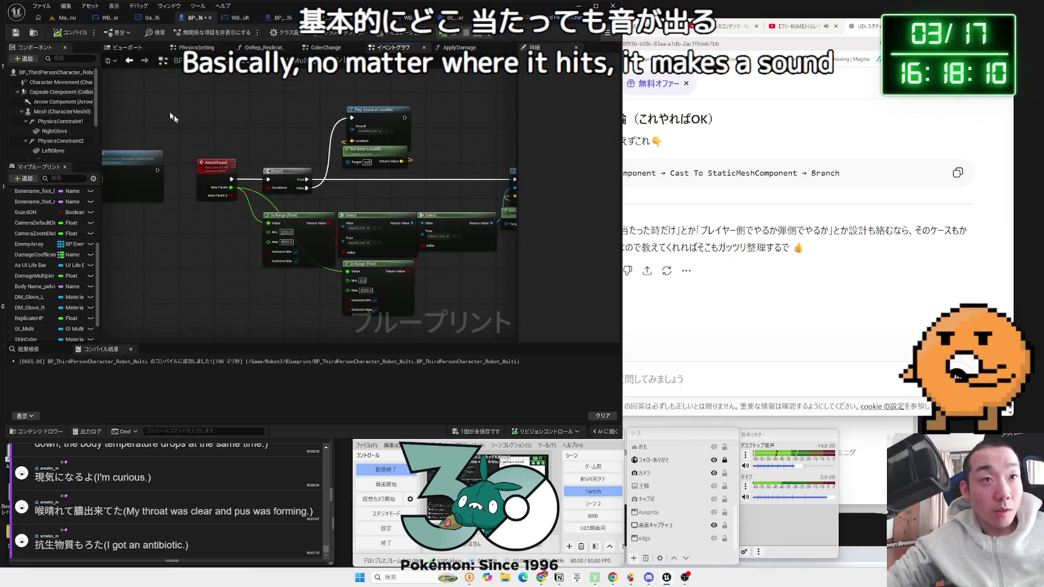
pyautogui.moveTo(292, 168); pyautogui.dragTo(432, 215)
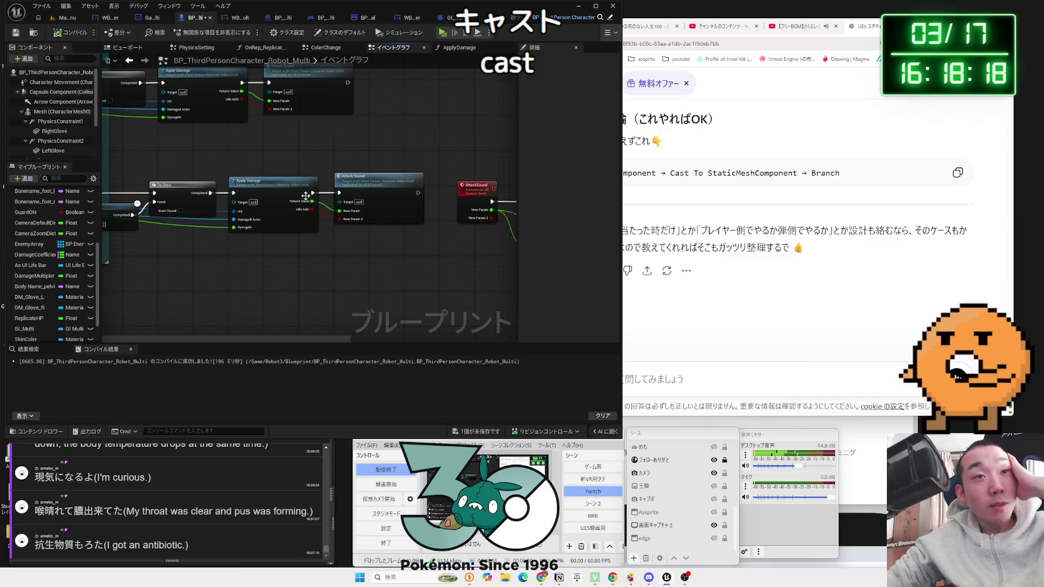
pyautogui.doubleClick(283, 190)
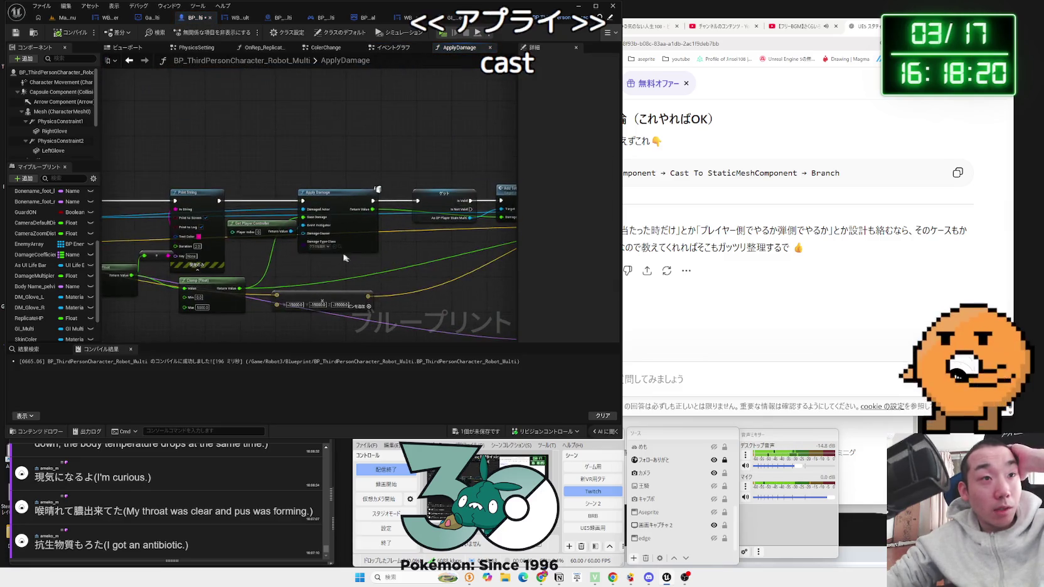
# - Review the ApplyDamage nodes and the AttackSound Branch in the Event Graph, then return to ApplyDamage
pyautogui.scroll(2, 368, 250)
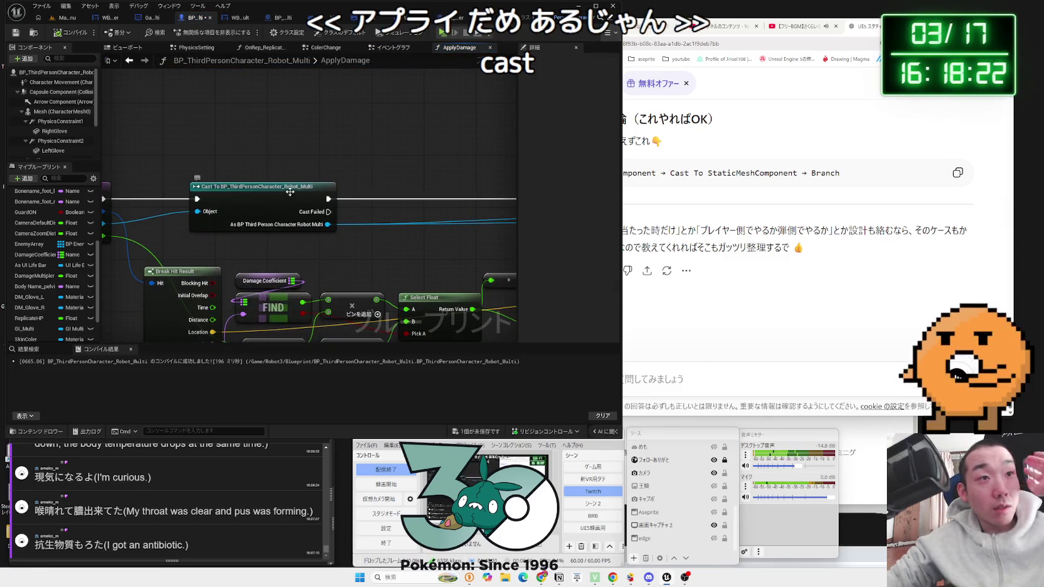
pyautogui.scroll(-2, 365, 253)
pyautogui.moveTo(366, 253); pyautogui.dragTo(157, 221)
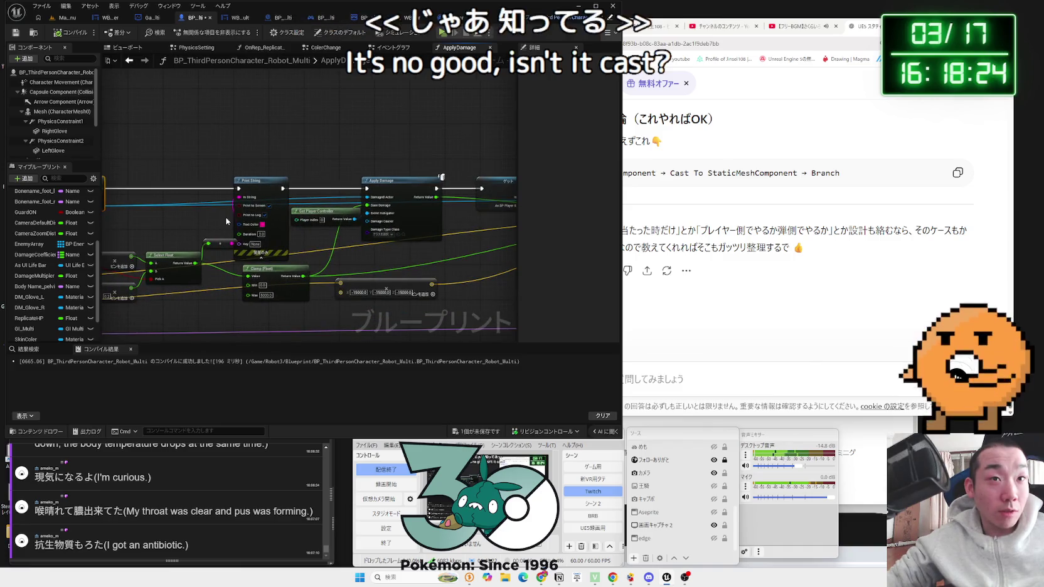
pyautogui.moveTo(418, 233)
pyautogui.mouseDown()
pyautogui.moveTo(409, 239)
pyautogui.moveTo(334, 205)
pyautogui.mouseUp()
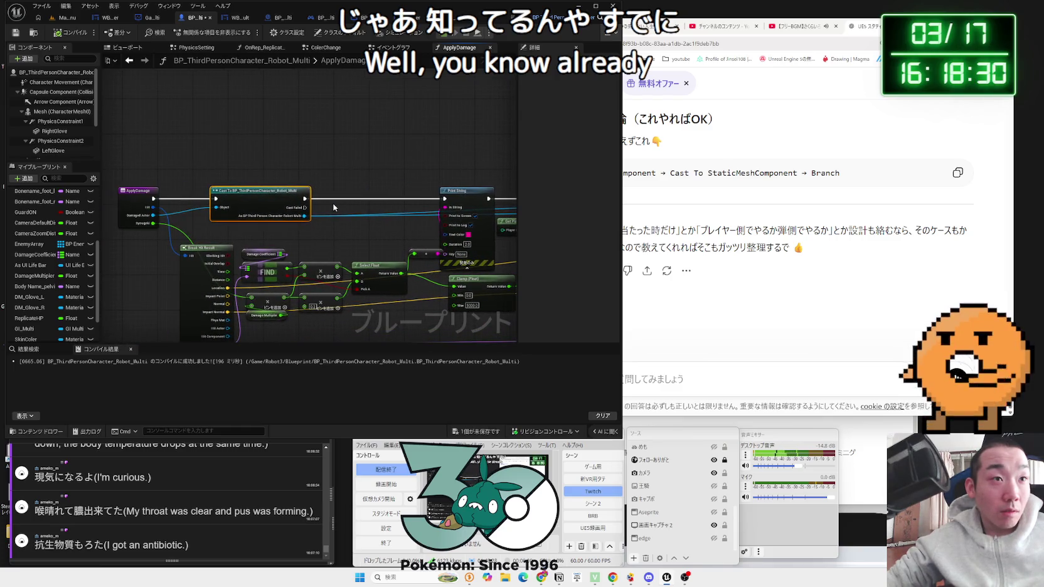
pyautogui.click(136, 196)
pyautogui.click(189, 180)
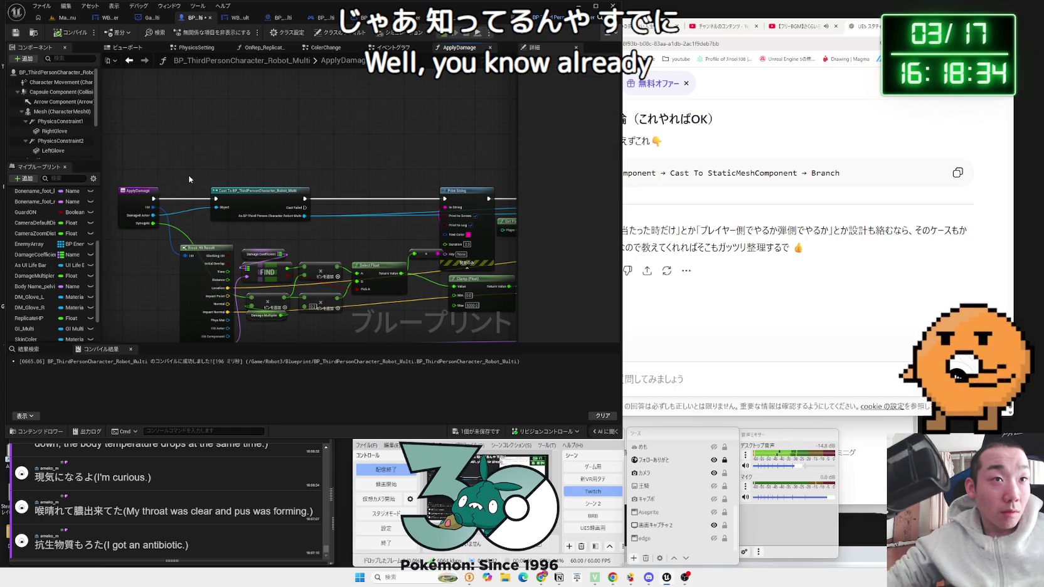
pyautogui.hotkey('alt', 'Left')
pyautogui.moveTo(247, 249); pyautogui.dragTo(318, 247)
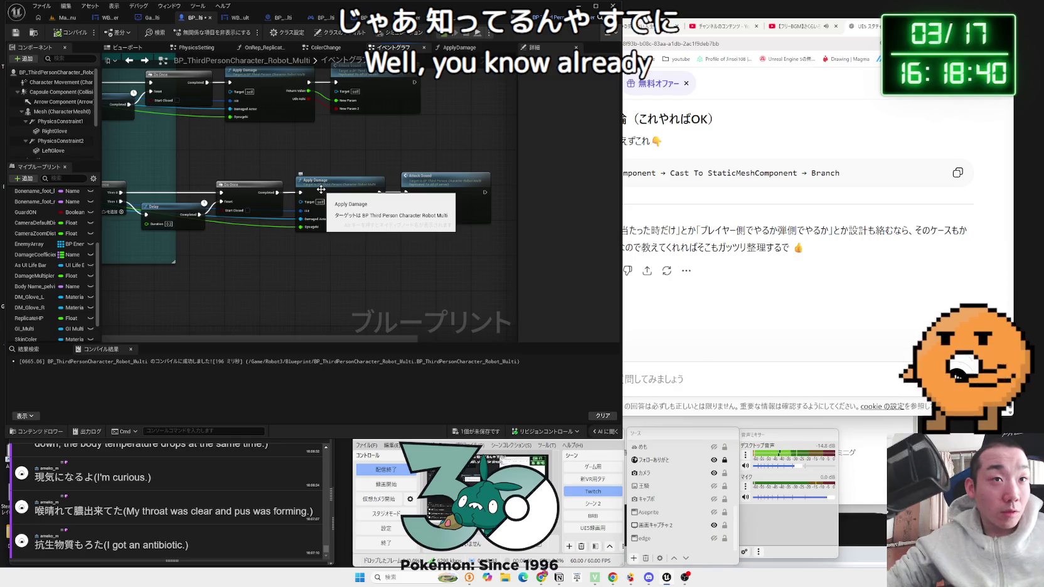
pyautogui.moveTo(434, 177); pyautogui.dragTo(322, 176)
pyautogui.doubleClick(226, 182)
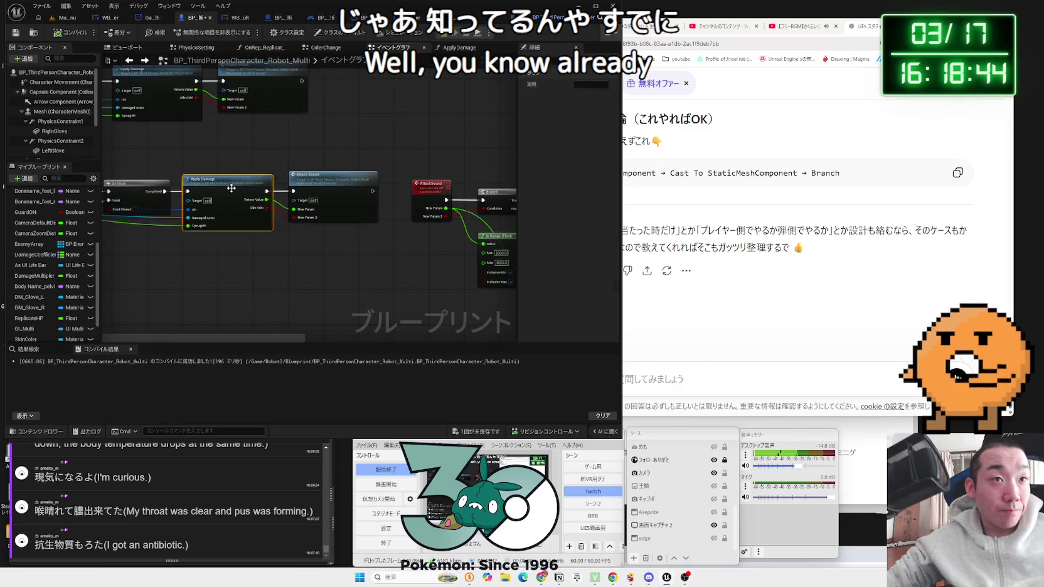
# - Add a Print String on the Cast Failed path, compile, and start a three-window play from Map_MainMenu
pyautogui.moveTo(376, 214)
pyautogui.mouseDown()
pyautogui.moveTo(229, 211)
pyautogui.moveTo(240, 125)
pyautogui.mouseUp()
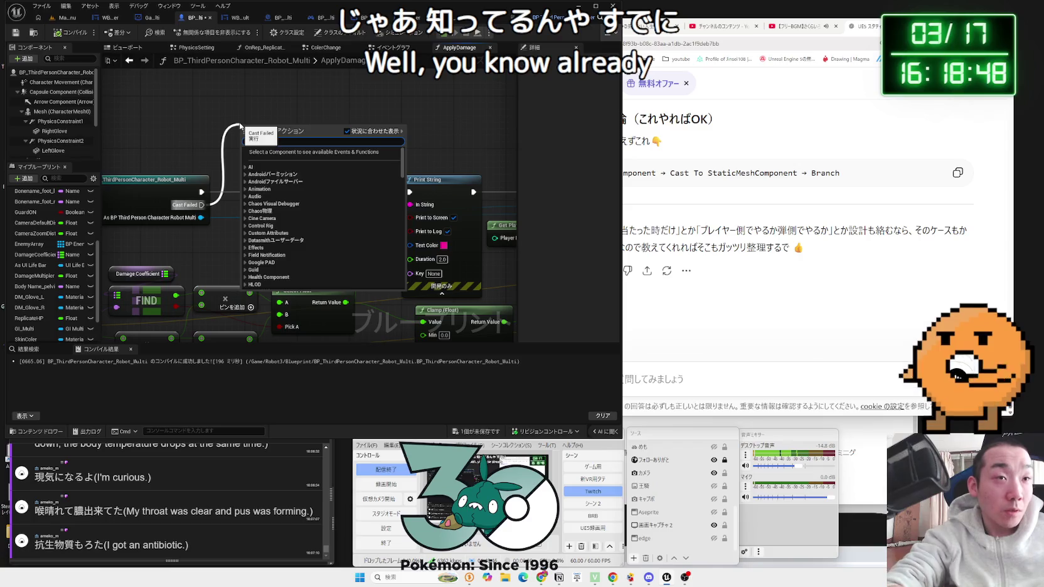
pyautogui.write('print')
pyautogui.click(286, 160)
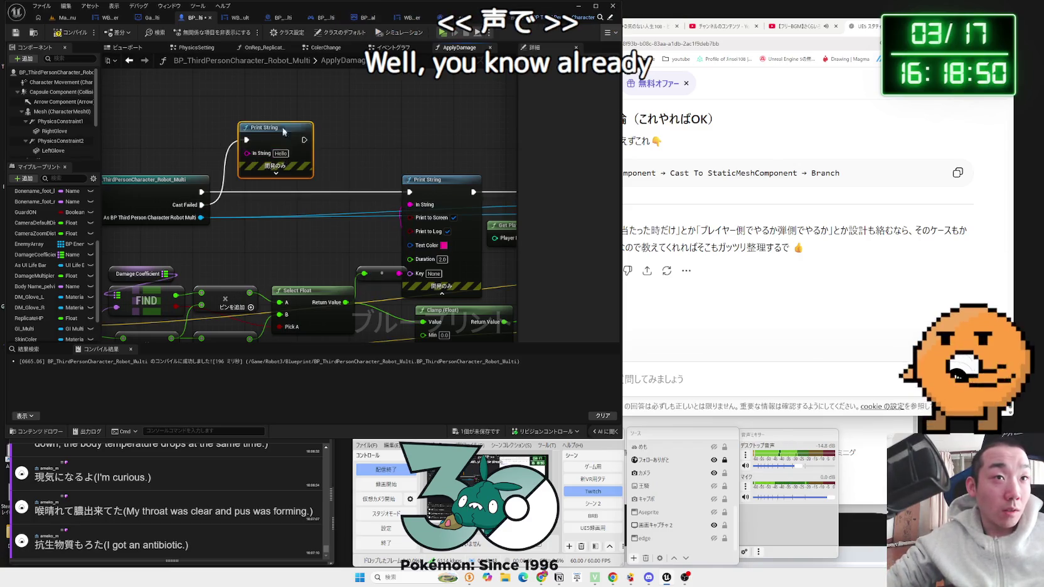
pyautogui.click(57, 31)
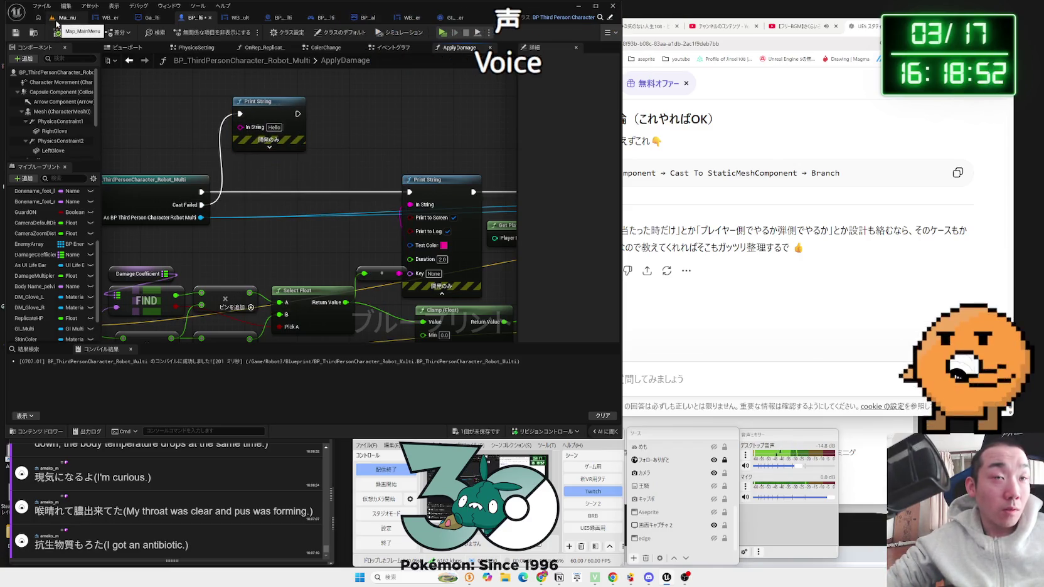
pyautogui.click(57, 19)
pyautogui.click(195, 32)
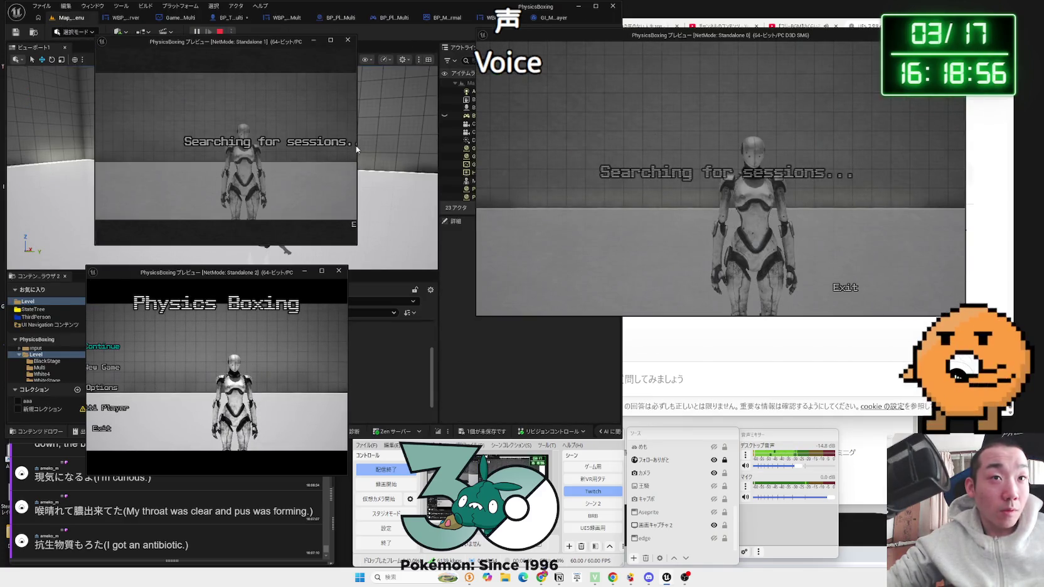
# - Widen the Standalone 2 preview window and host a server into the lobby from Standalone 0
pyautogui.moveTo(348, 302); pyautogui.dragTo(439, 299)
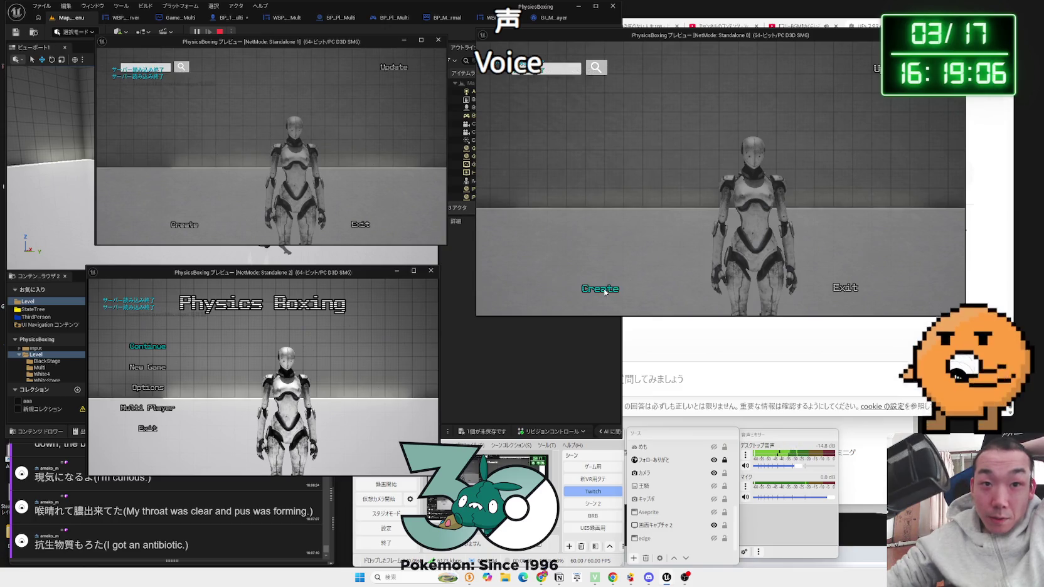
pyautogui.click(605, 291)
pyautogui.click(771, 220)
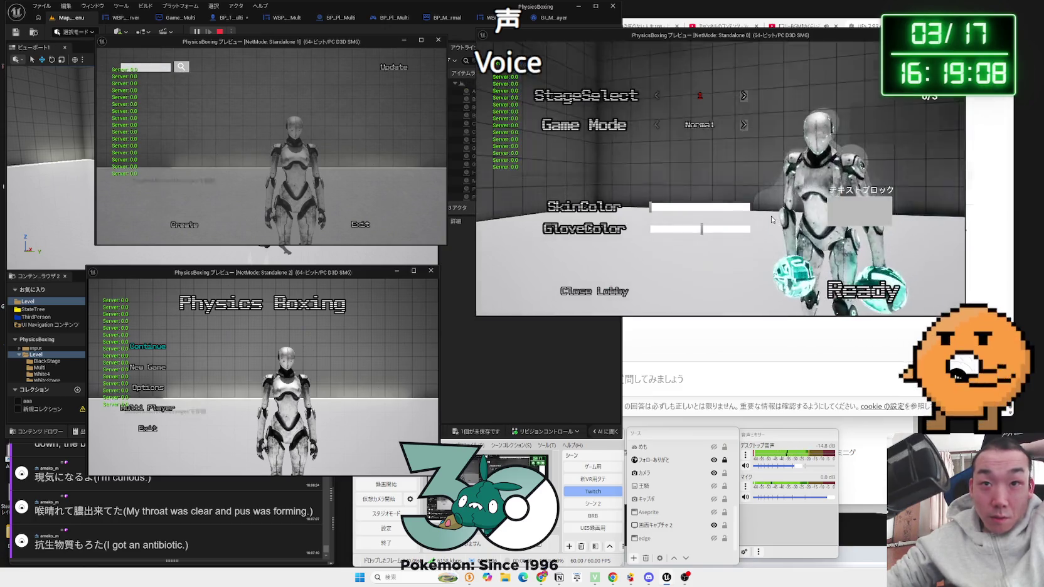
# - Recolour the robot's skin and gloves to teal, then stop the play session
pyautogui.click(673, 207)
pyautogui.click(678, 229)
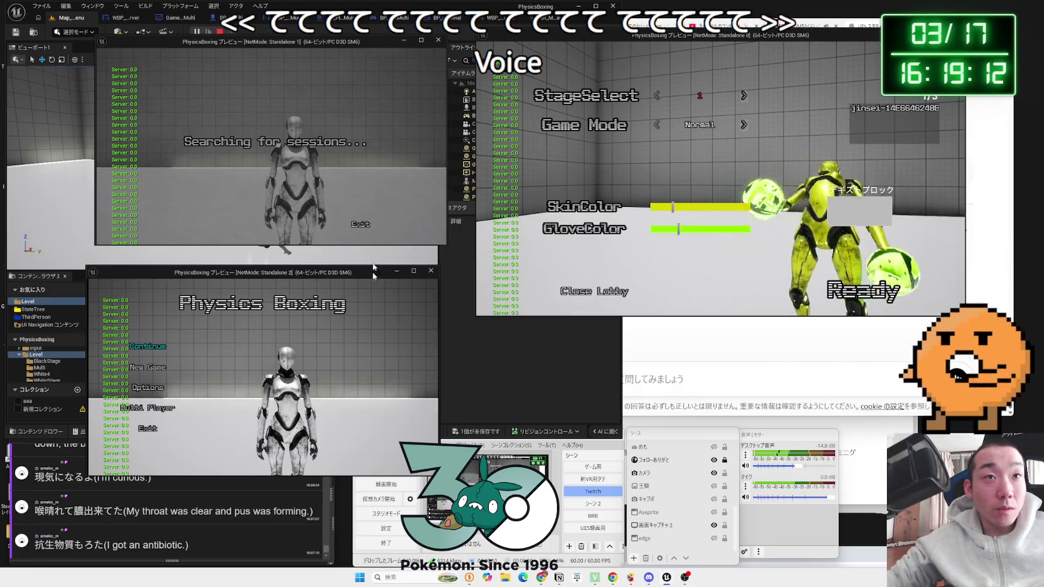
pyautogui.click(696, 207)
pyautogui.click(695, 229)
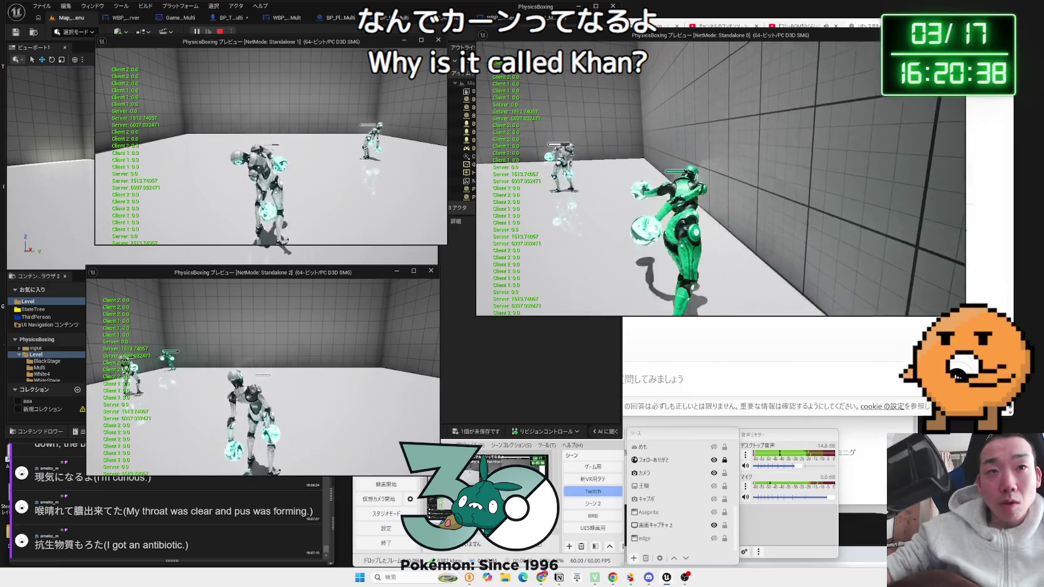
pyautogui.press('Escape')
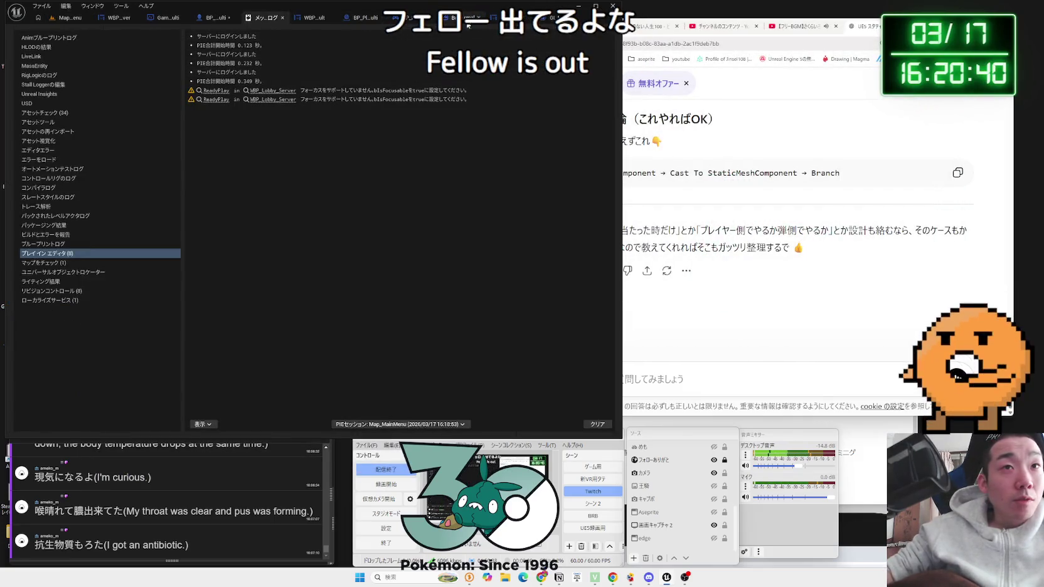
# - Look through the lobby controller, BP_PlayerState_Multi and WBP_Result_Multi tabs before returning to ApplyDamage
pyautogui.click(376, 19)
pyautogui.click(284, 20)
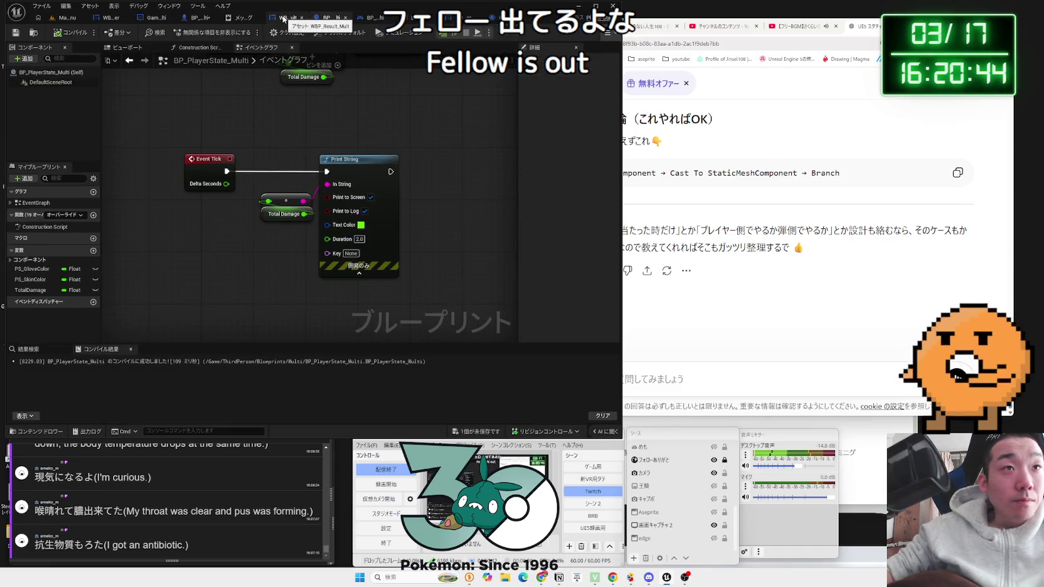
pyautogui.click(283, 20)
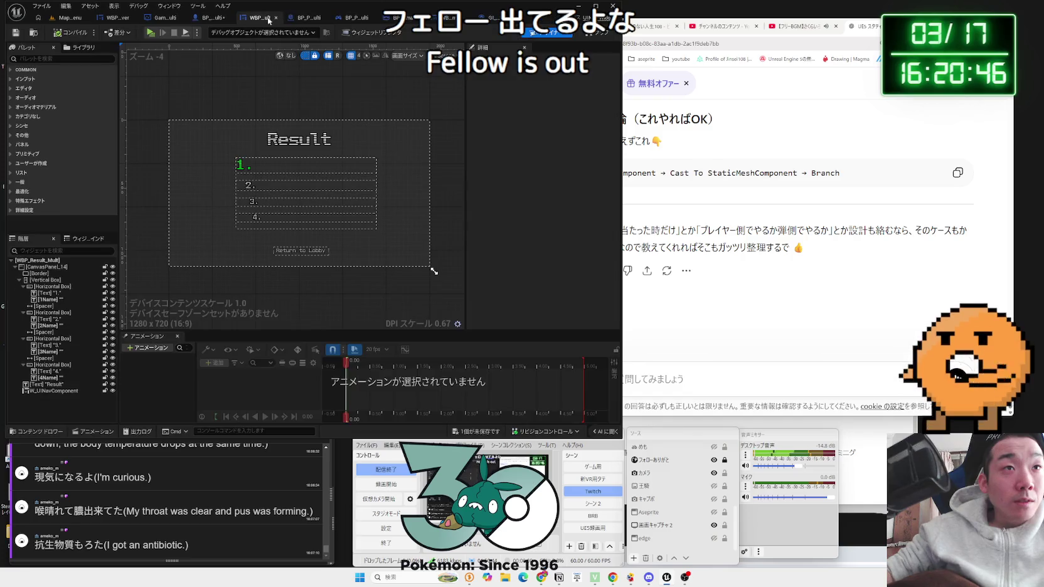
pyautogui.click(218, 20)
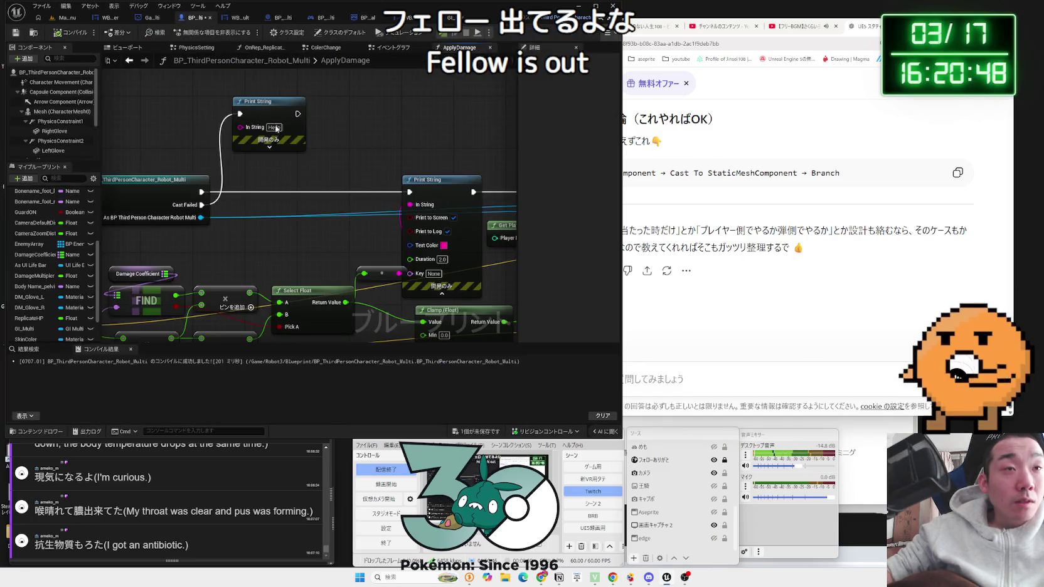
pyautogui.scroll(-3, 313, 201)
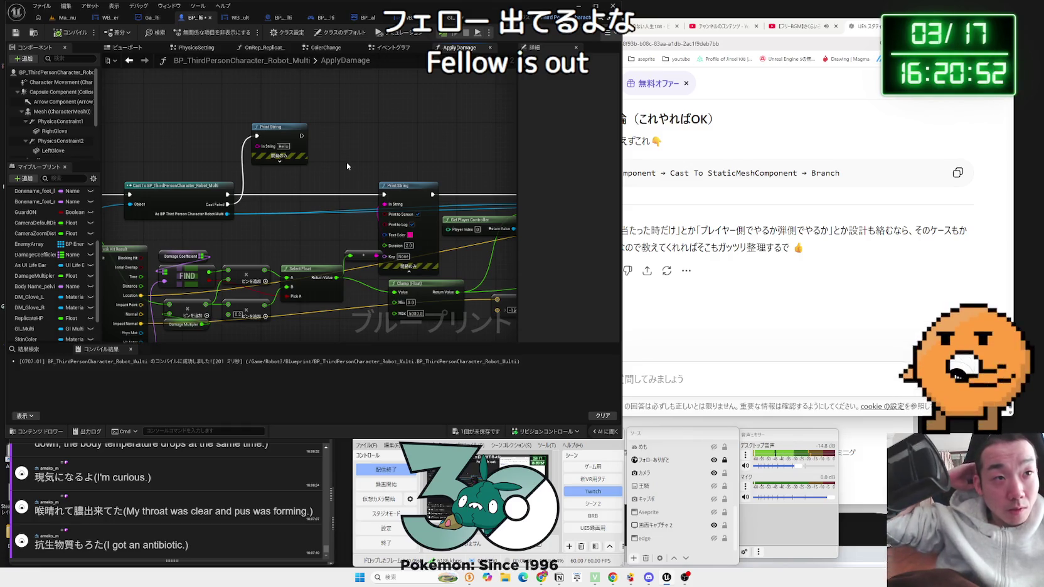
pyautogui.scroll(-5, 352, 153)
pyautogui.scroll(5, 245, 159)
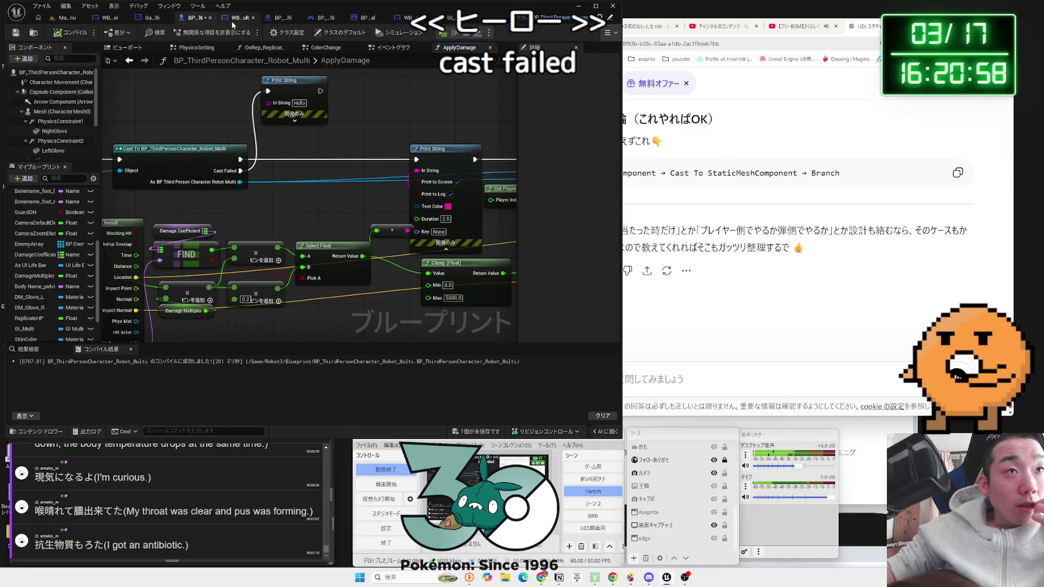
# - Check BP_PlayerState_Multi's event graph, then view ApplyDamage's Return Node and Cast node
pyautogui.click(275, 23)
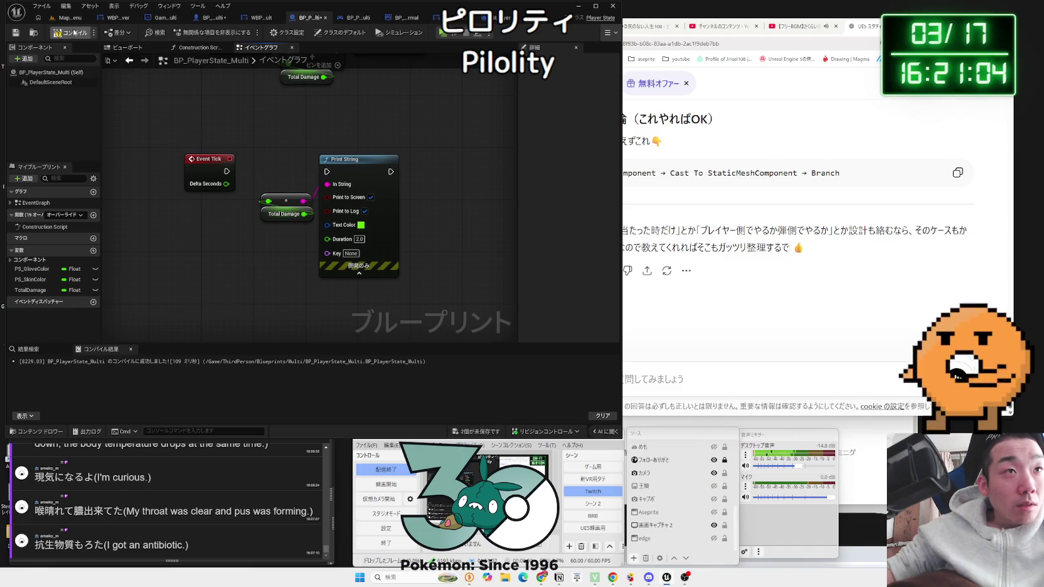
pyautogui.click(207, 24)
pyautogui.moveTo(337, 143)
pyautogui.mouseDown()
pyautogui.moveTo(175, 210)
pyautogui.moveTo(128, 167)
pyautogui.moveTo(125, 237)
pyautogui.mouseUp()
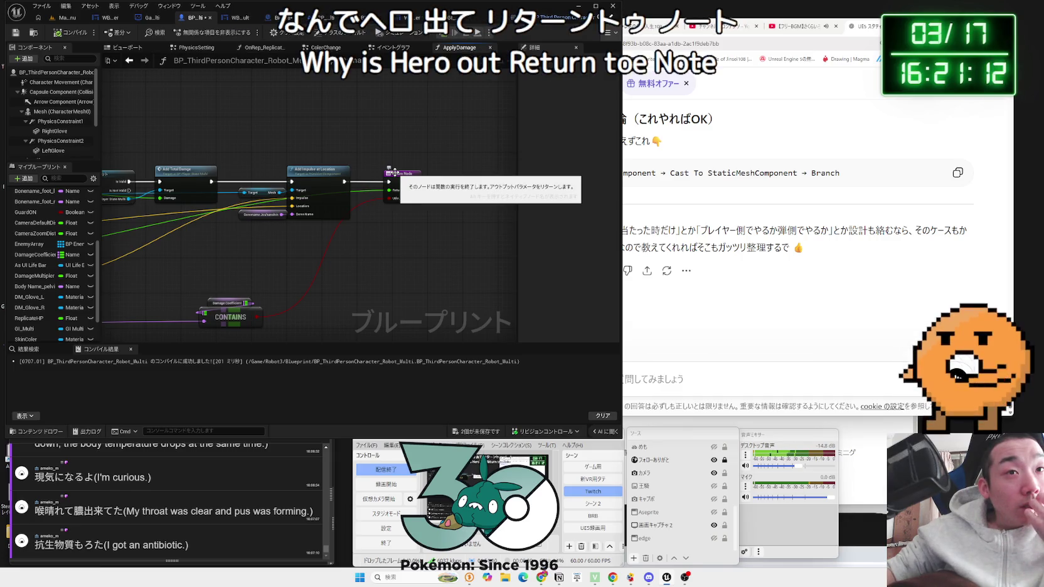
pyautogui.moveTo(394, 172)
pyautogui.mouseDown()
pyautogui.moveTo(292, 173)
pyautogui.moveTo(398, 143)
pyautogui.mouseUp()
# - Add a Return Node on ApplyDamage's cast-failed path and save all assets
pyautogui.write('return')
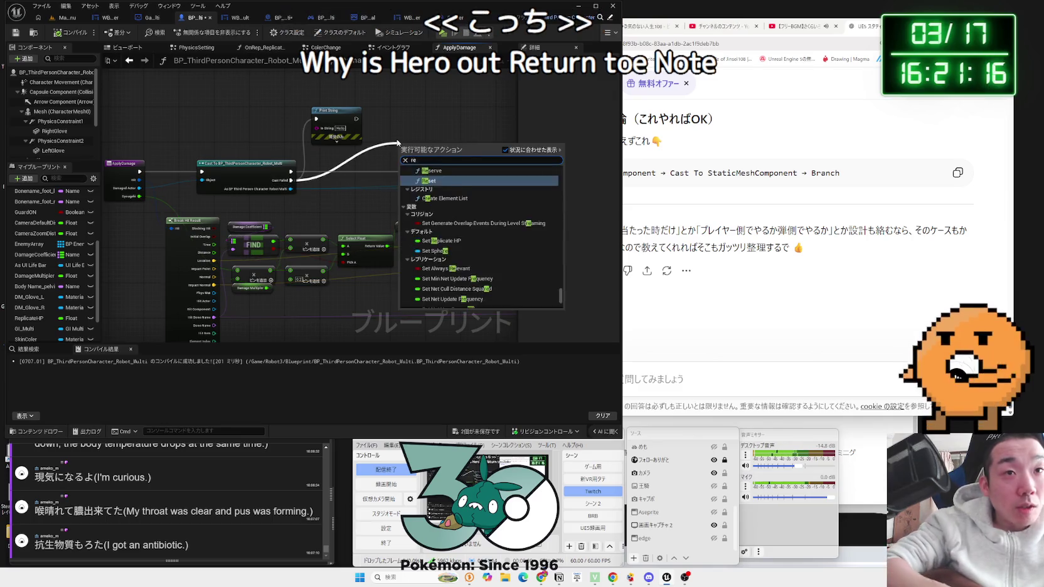
pyautogui.scroll(-2, 437, 293)
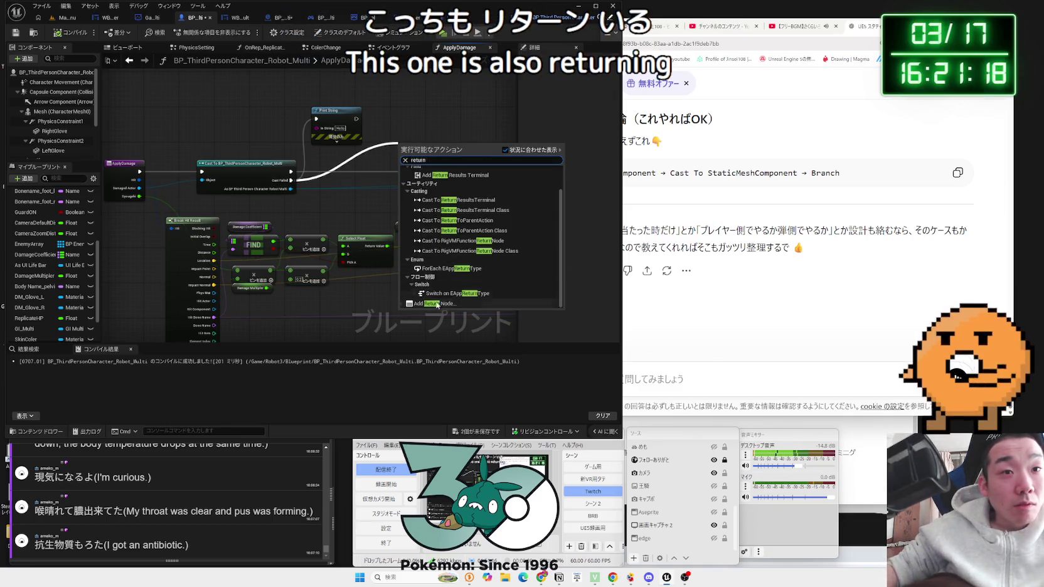
pyautogui.click(437, 293)
pyautogui.moveTo(410, 142)
pyautogui.mouseDown()
pyautogui.moveTo(340, 163)
pyautogui.moveTo(132, 153)
pyautogui.mouseUp()
pyautogui.scroll(5, 270, 159)
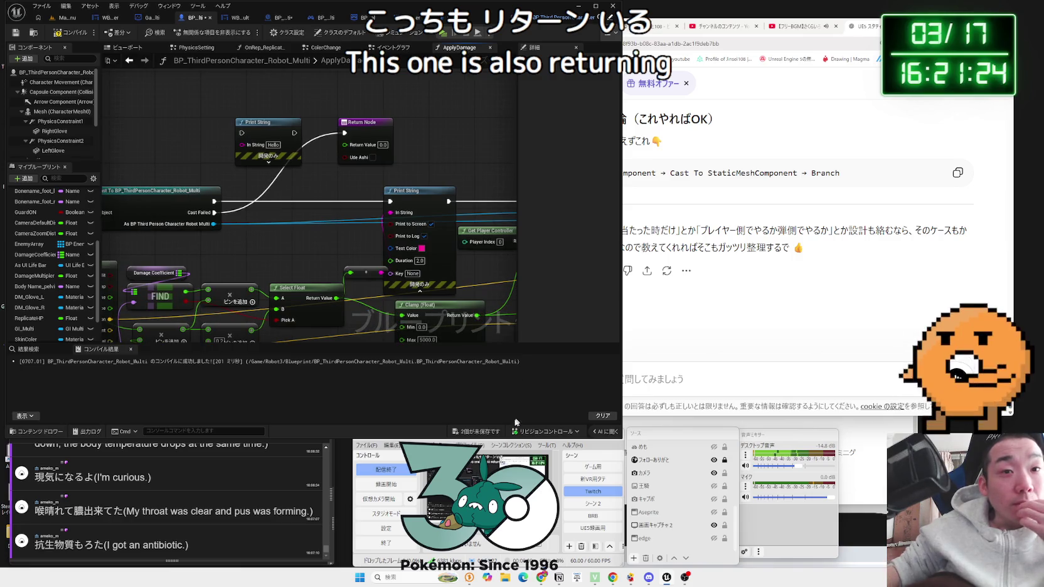
pyautogui.hotkey('ctrl', 's')
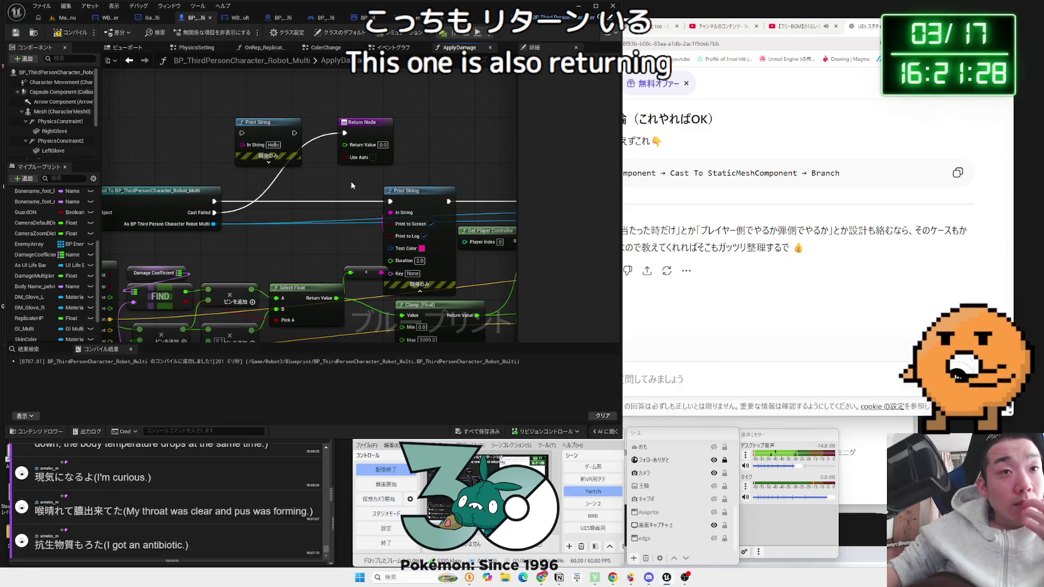
# - Delete the cast-failed debug print and make the Return Node return -1.0
pyautogui.click(273, 125)
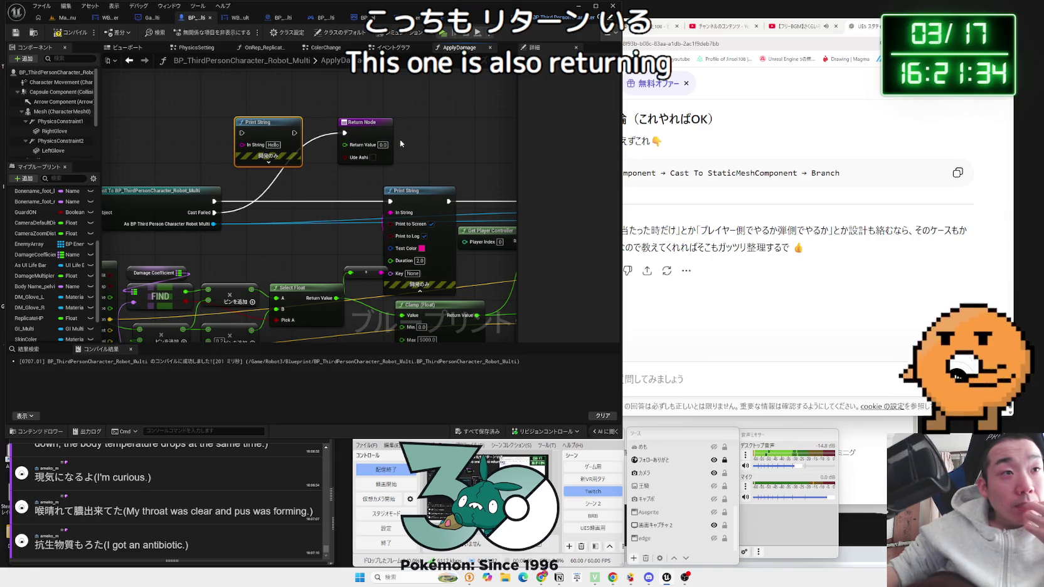
pyautogui.press('Delete')
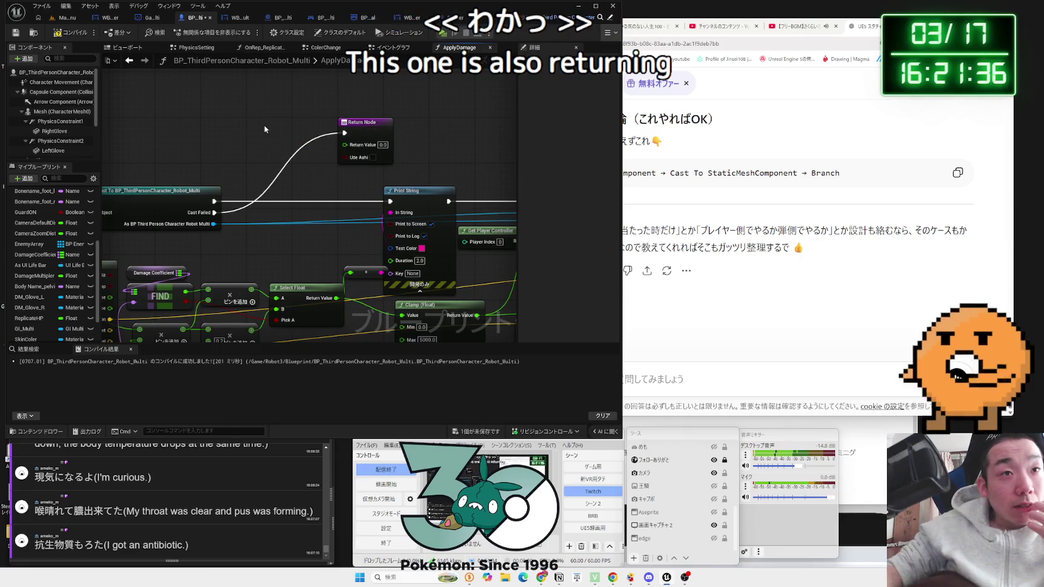
pyautogui.moveTo(361, 131); pyautogui.dragTo(293, 130)
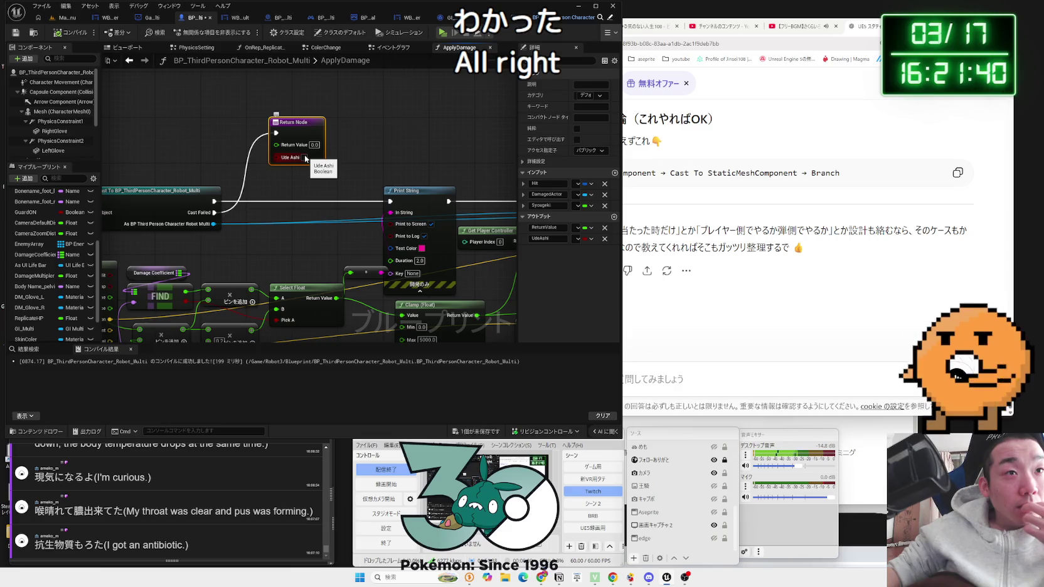
pyautogui.press('BackSpace')
pyautogui.write('1')
pyautogui.click(377, 149)
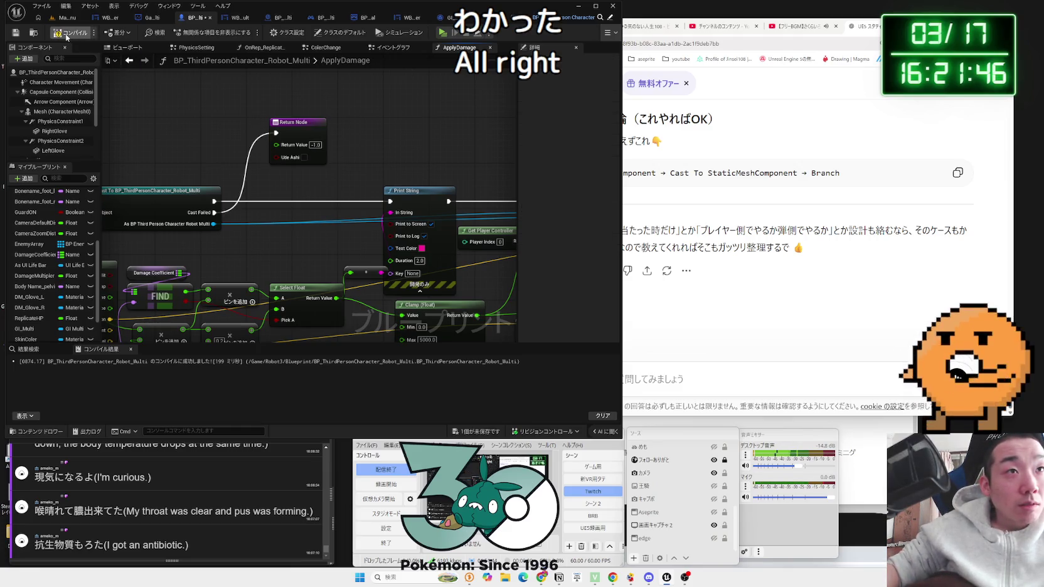
# - In the Event Graph, add an == node comparing AttackSound's New Param with -1.0
pyautogui.click(390, 49)
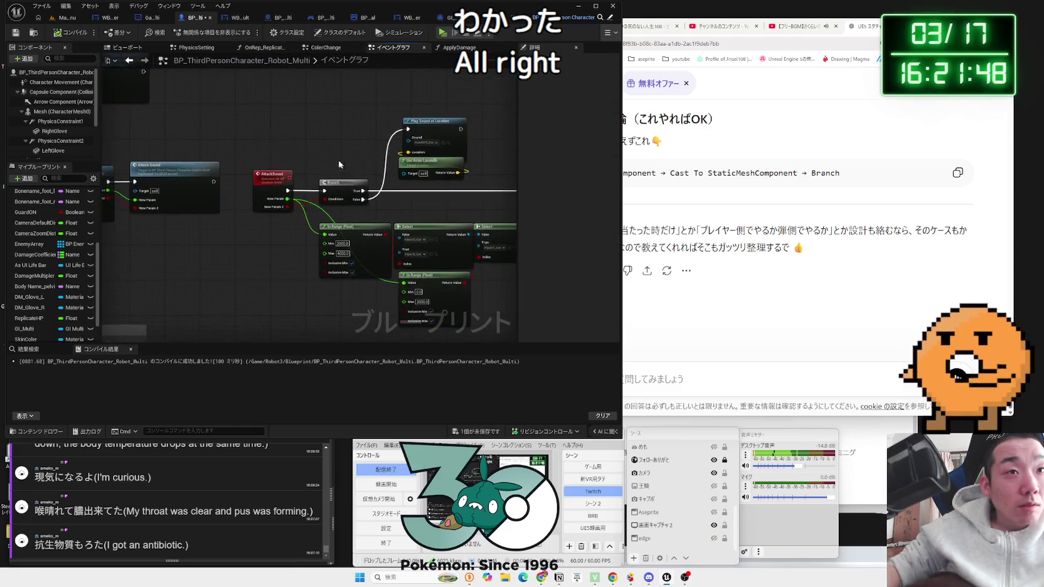
pyautogui.moveTo(274, 179); pyautogui.dragTo(303, 176)
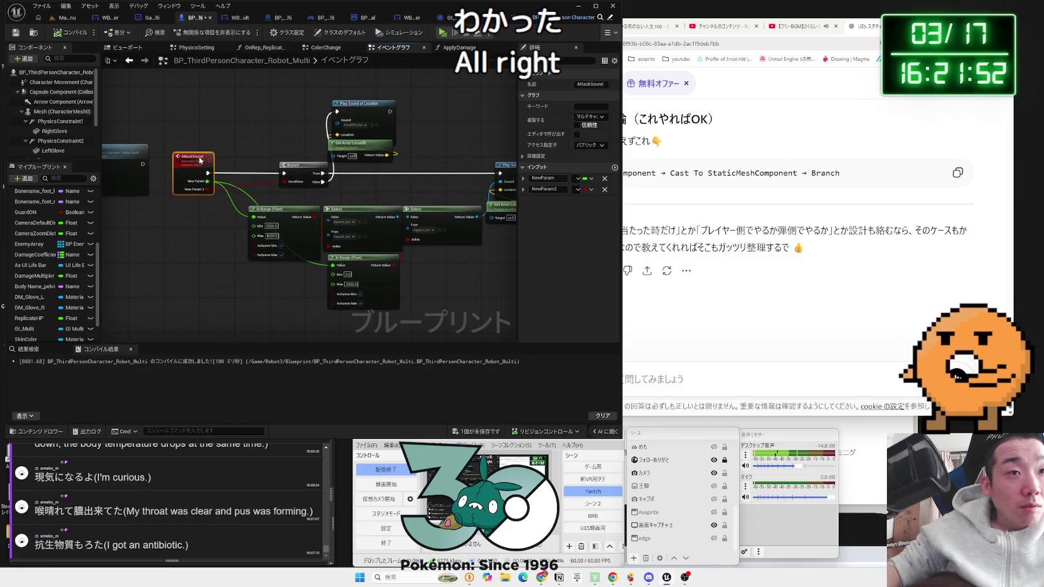
pyautogui.scroll(2, 251, 153)
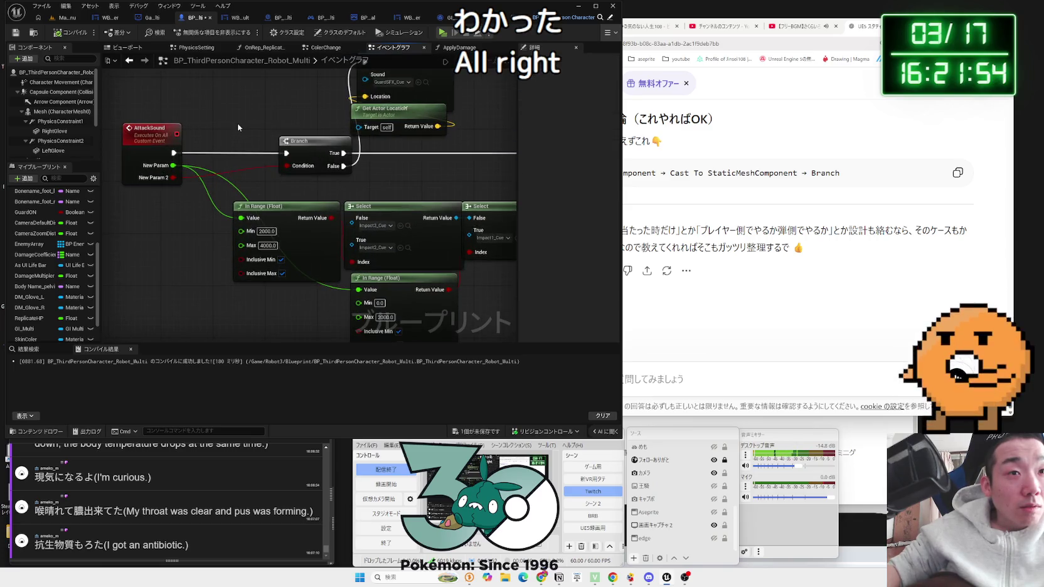
pyautogui.scroll(-1, 245, 122)
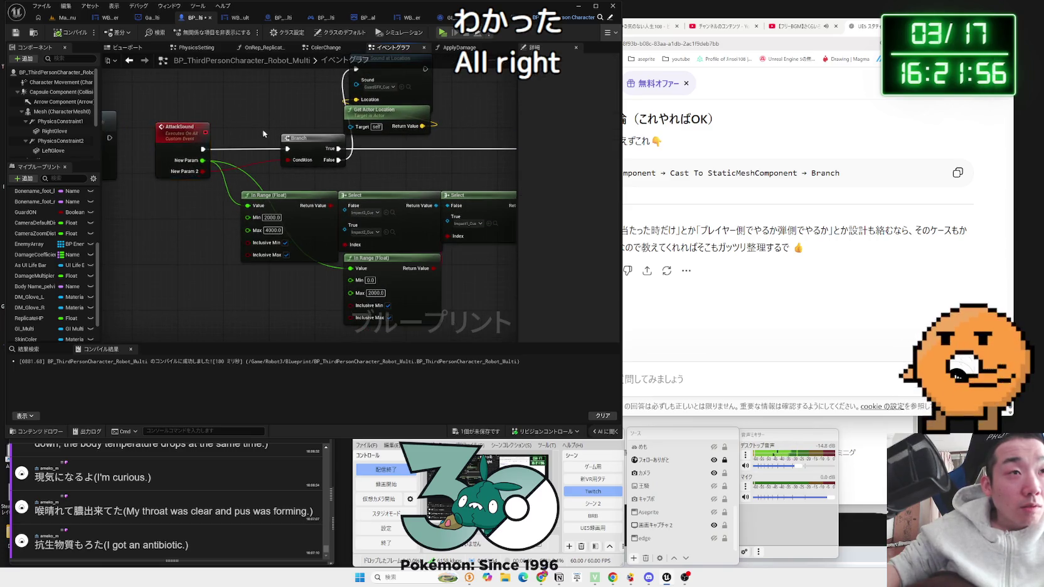
pyautogui.scroll(-1, 263, 134)
pyautogui.scroll(1, 430, 254)
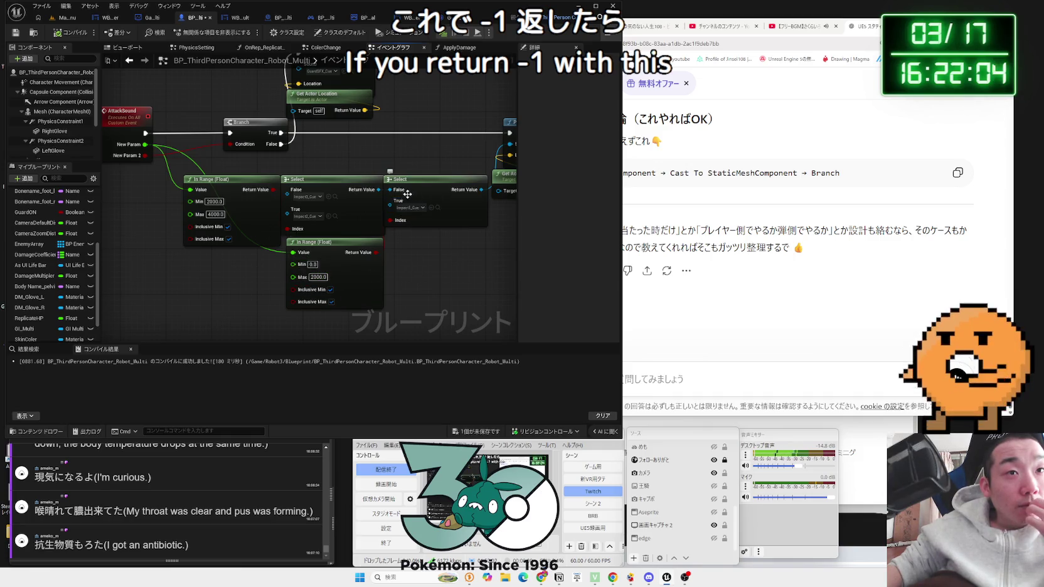
pyautogui.moveTo(306, 182); pyautogui.dragTo(404, 253)
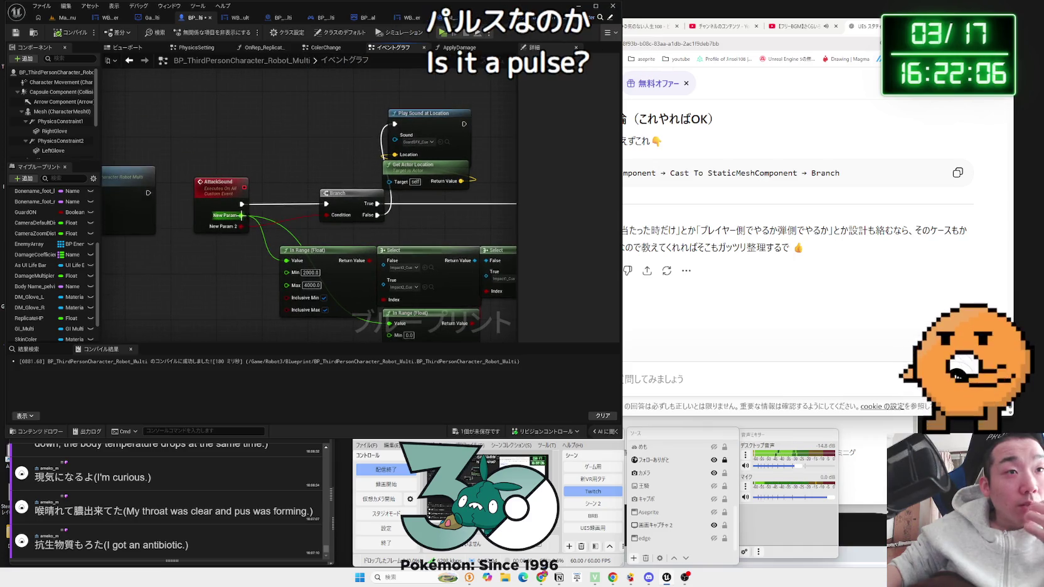
pyautogui.moveTo(241, 215); pyautogui.dragTo(271, 230)
pyautogui.write('==')
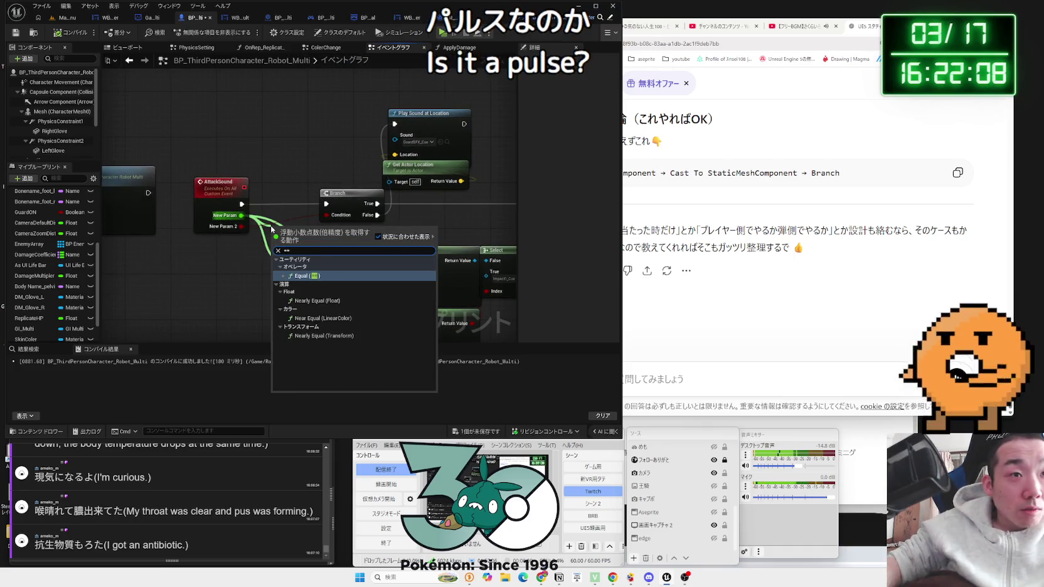
pyautogui.click(313, 276)
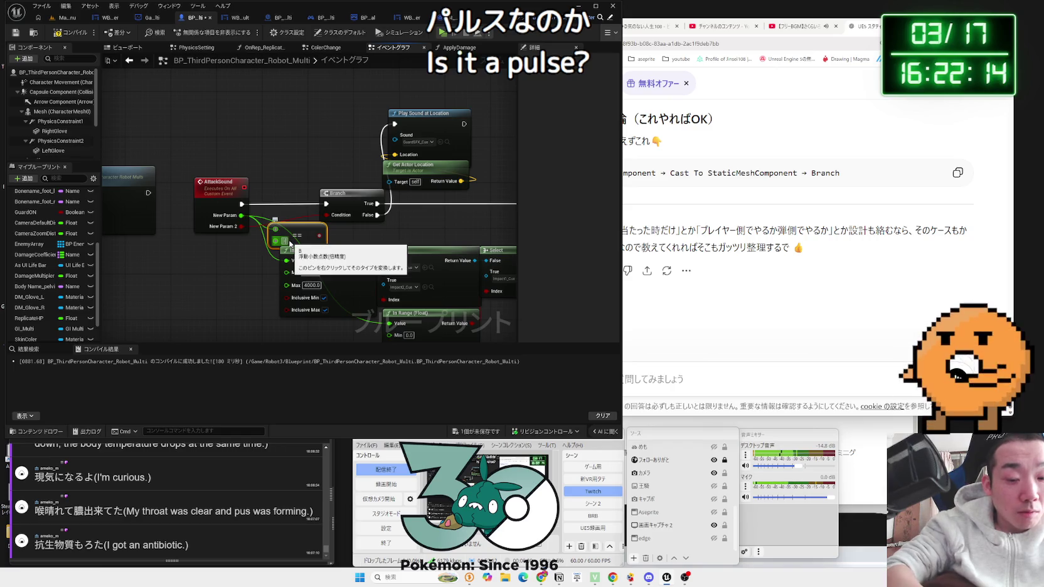
pyautogui.click(291, 241)
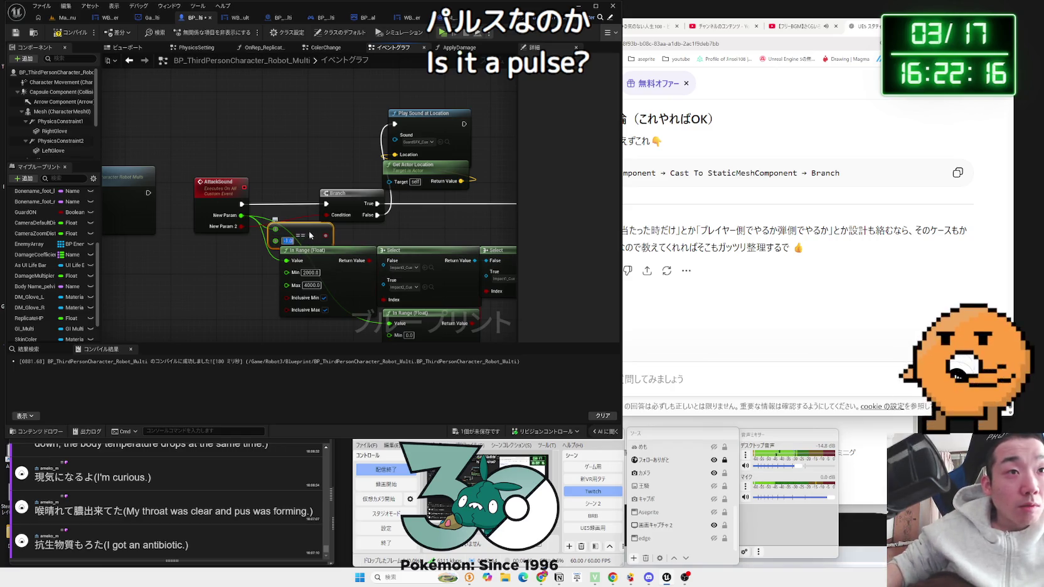
pyautogui.moveTo(298, 223); pyautogui.dragTo(321, 137)
pyautogui.click(304, 160)
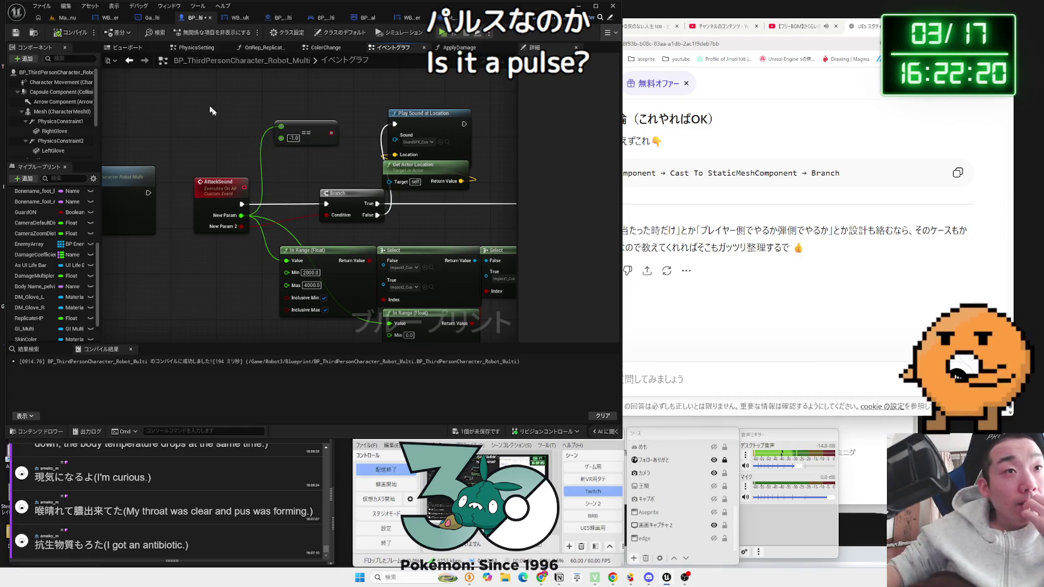
# - Shift the sound-playing nodes right to make room for a new Branch
pyautogui.moveTo(313, 169); pyautogui.dragTo(300, 191)
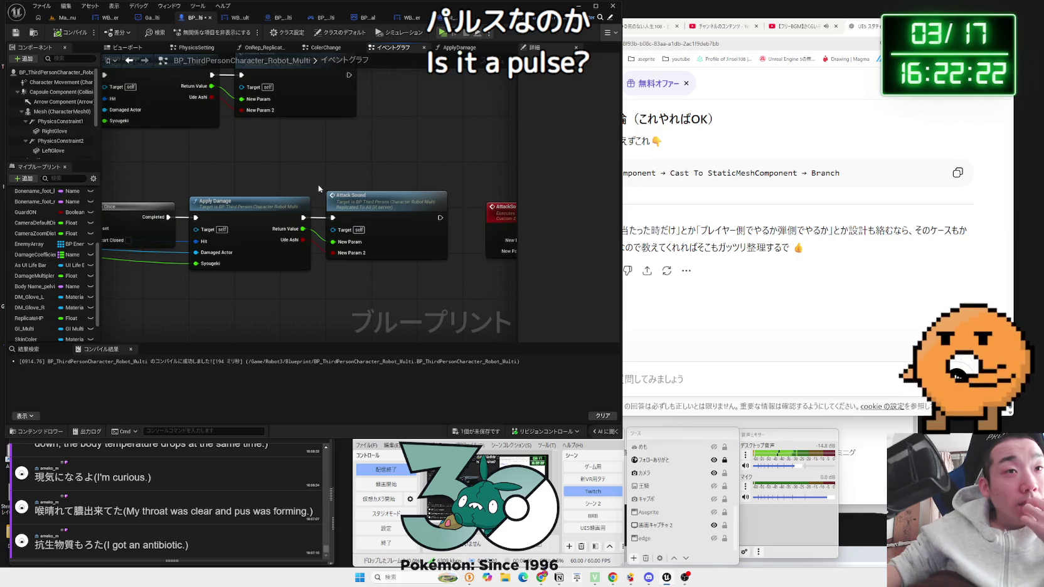
pyautogui.moveTo(365, 196); pyautogui.dragTo(209, 157)
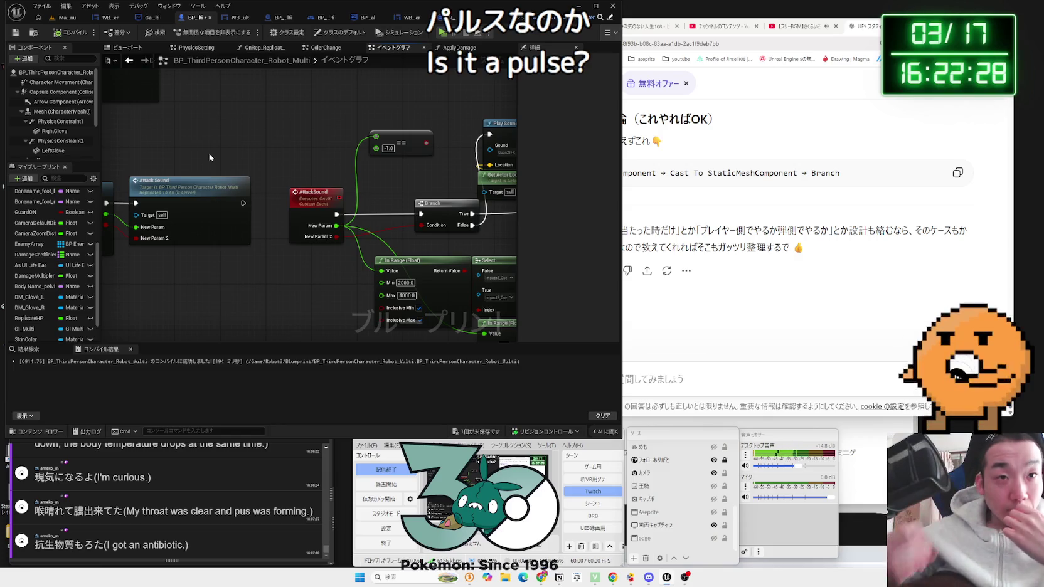
pyautogui.scroll(-2, 378, 219)
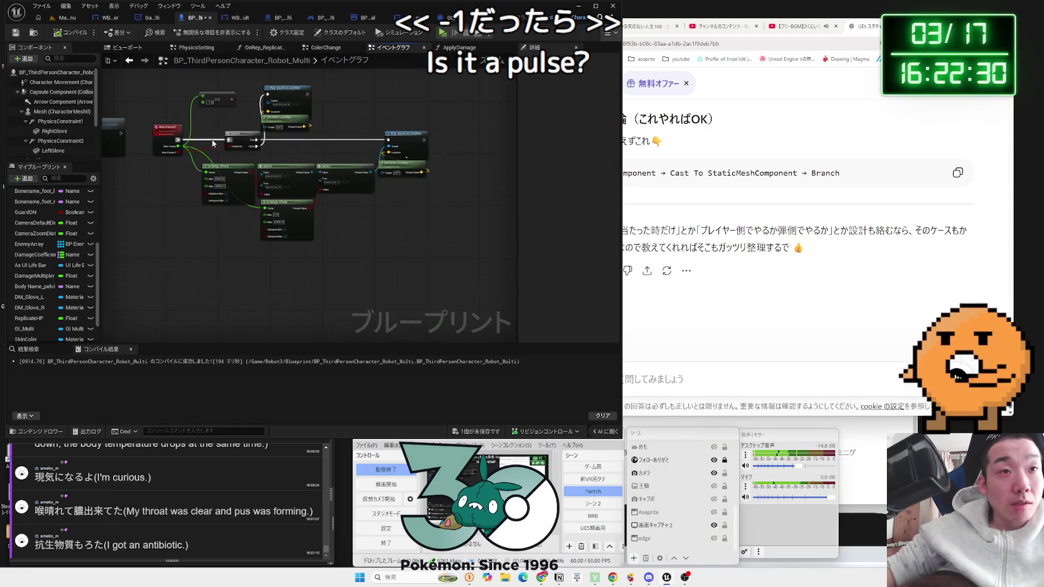
pyautogui.moveTo(188, 123); pyautogui.dragTo(401, 242)
pyautogui.click(310, 107)
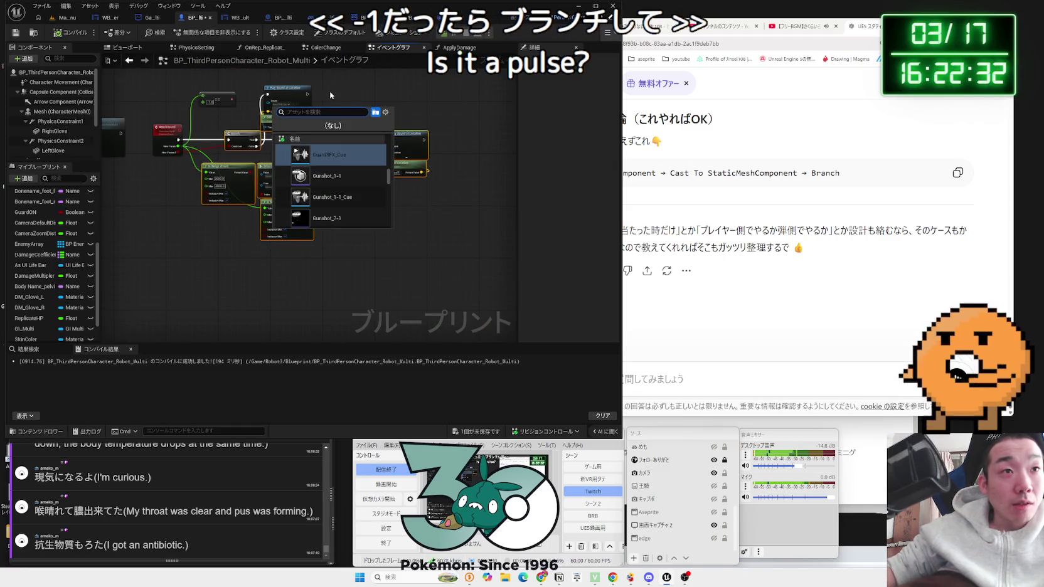
pyautogui.press('Escape')
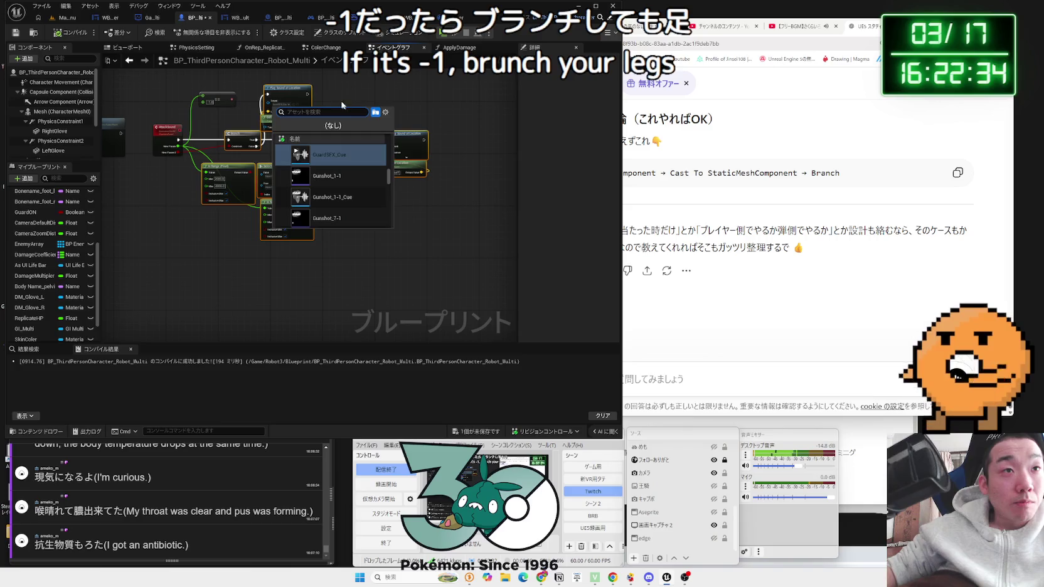
pyautogui.moveTo(280, 94); pyautogui.dragTo(347, 94)
pyautogui.click(176, 189)
pyautogui.scroll(3, 182, 125)
# - Add a Branch on the == result that runs first when AttackSound fires, then compile and play
pyautogui.click(254, 91)
pyautogui.moveTo(254, 88)
pyautogui.mouseDown()
pyautogui.moveTo(241, 184)
pyautogui.moveTo(291, 168)
pyautogui.moveTo(276, 129)
pyautogui.mouseUp()
pyautogui.write('bra')
pyautogui.press('Return')
pyautogui.moveTo(178, 139); pyautogui.dragTo(303, 138)
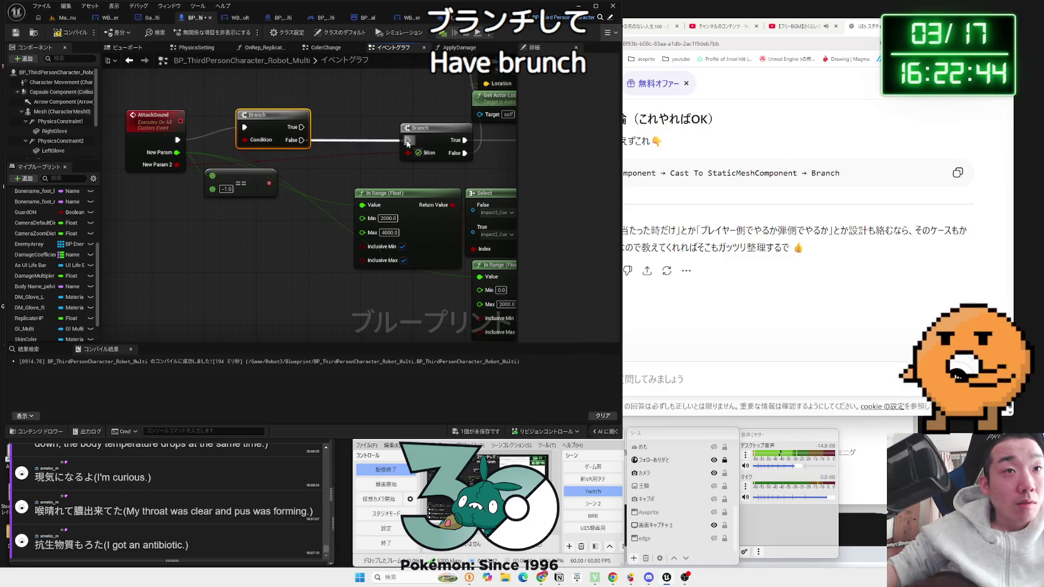
pyautogui.moveTo(272, 181); pyautogui.dragTo(273, 158)
pyautogui.moveTo(331, 125); pyautogui.dragTo(247, 172)
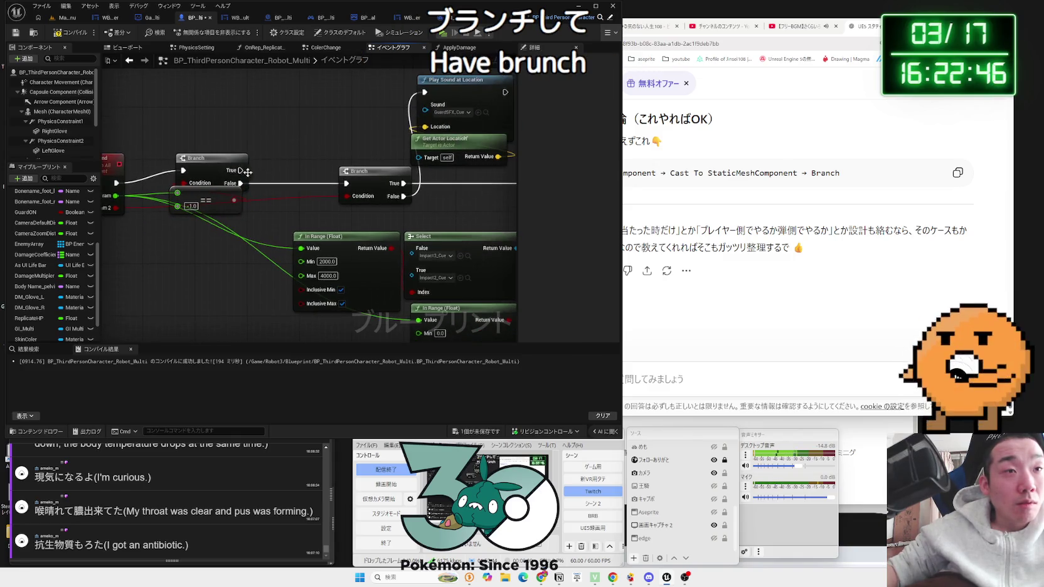
pyautogui.click(63, 17)
pyautogui.click(207, 31)
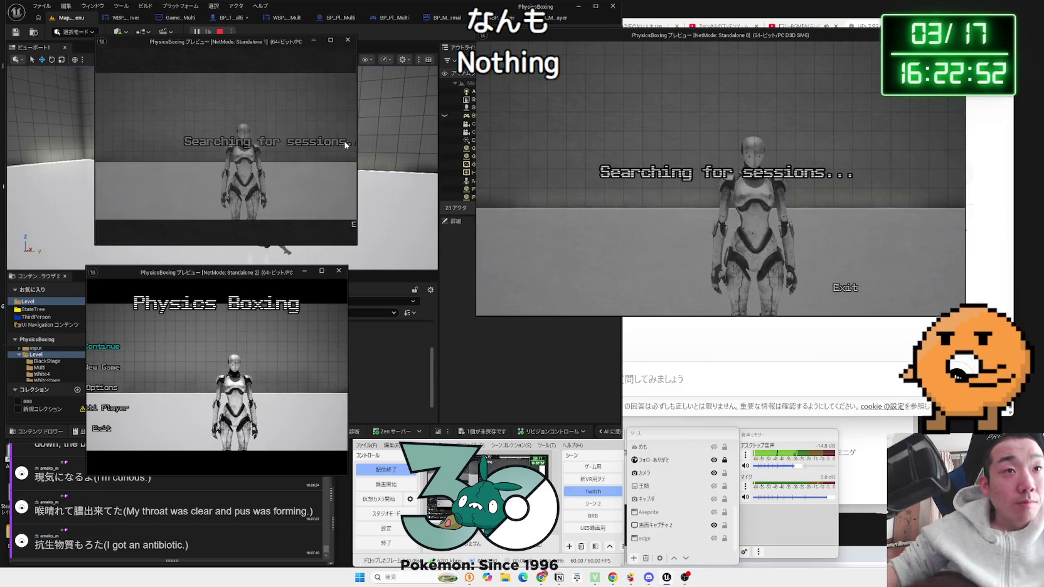
# - Widen both previews, host a lobby with a blue, purple-gloved robot, and search sessions in window two
pyautogui.moveTo(356, 145); pyautogui.dragTo(433, 145)
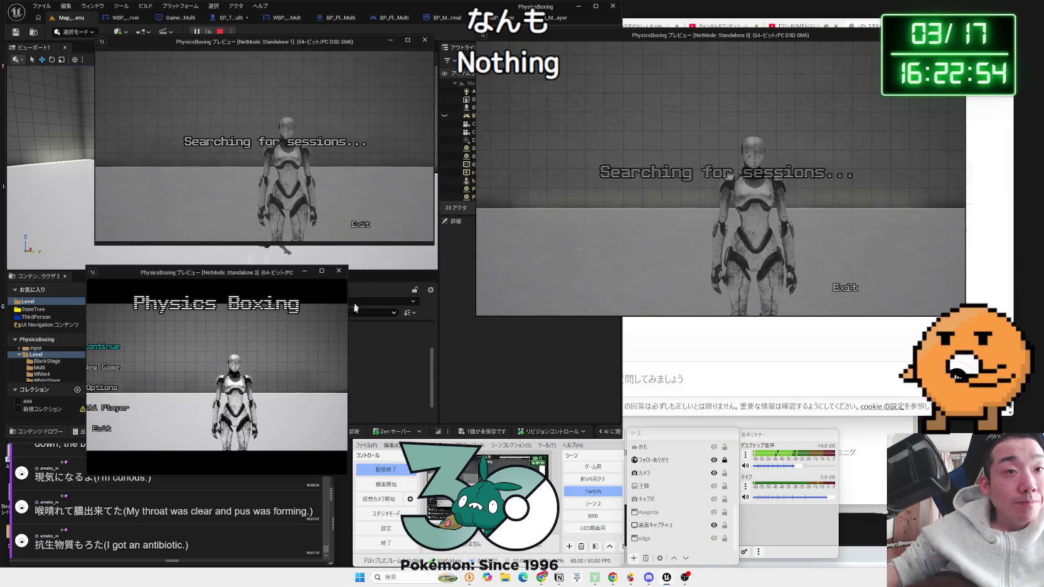
pyautogui.moveTo(412, 307); pyautogui.dragTo(441, 304)
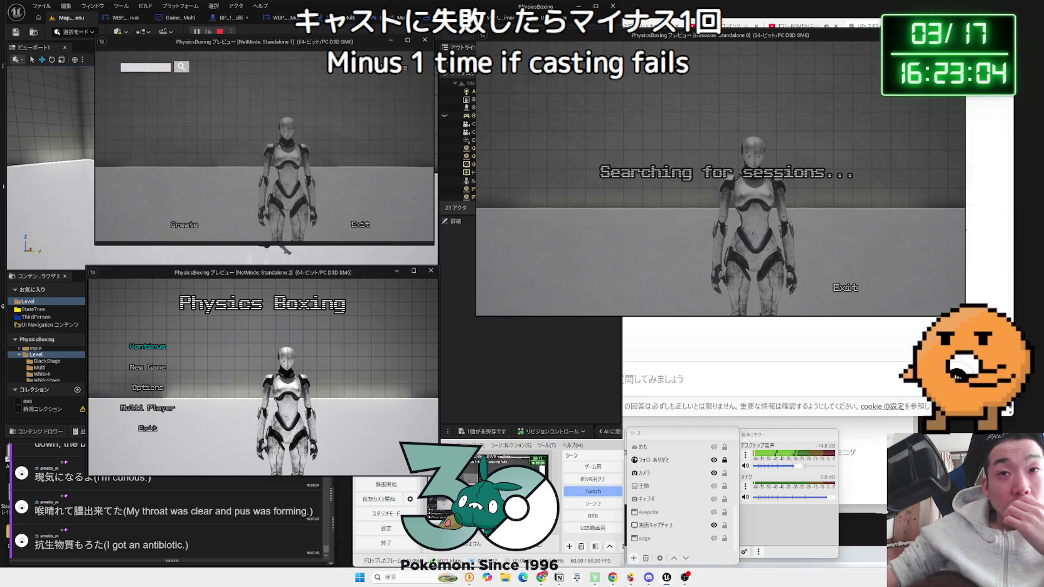
pyautogui.click(183, 229)
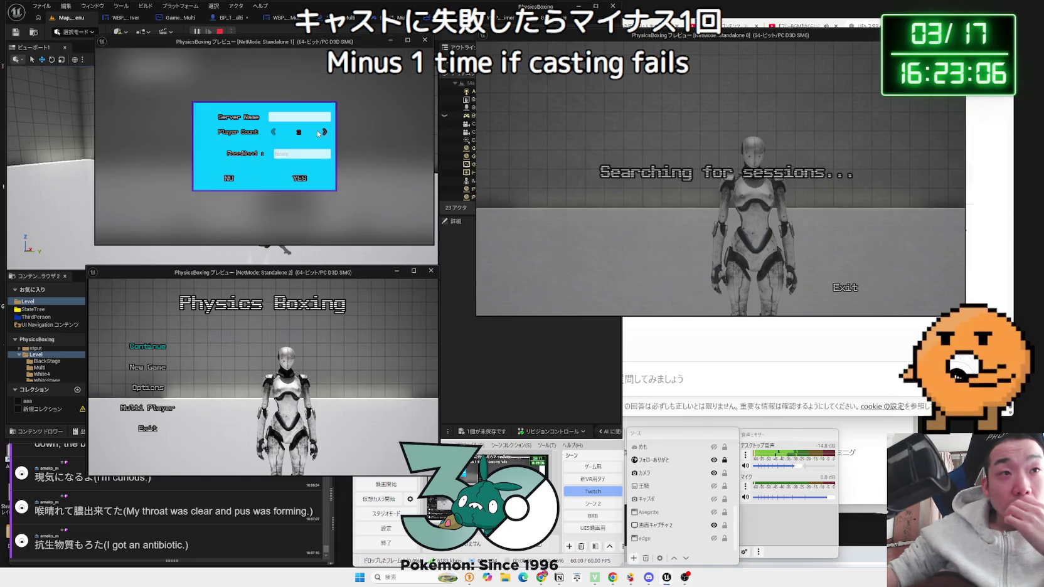
pyautogui.click(300, 176)
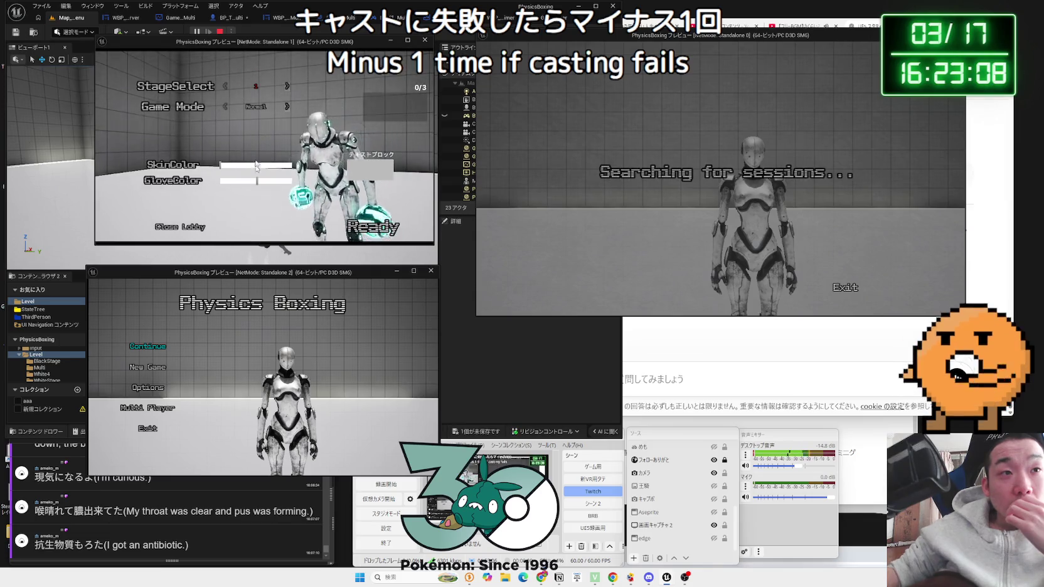
pyautogui.moveTo(256, 178); pyautogui.dragTo(269, 182)
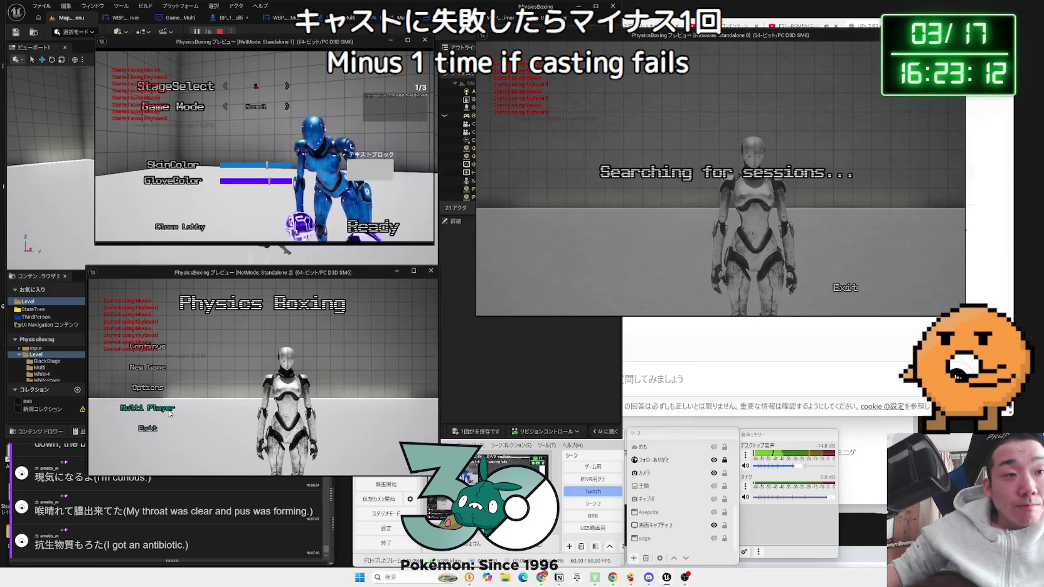
pyautogui.click(271, 389)
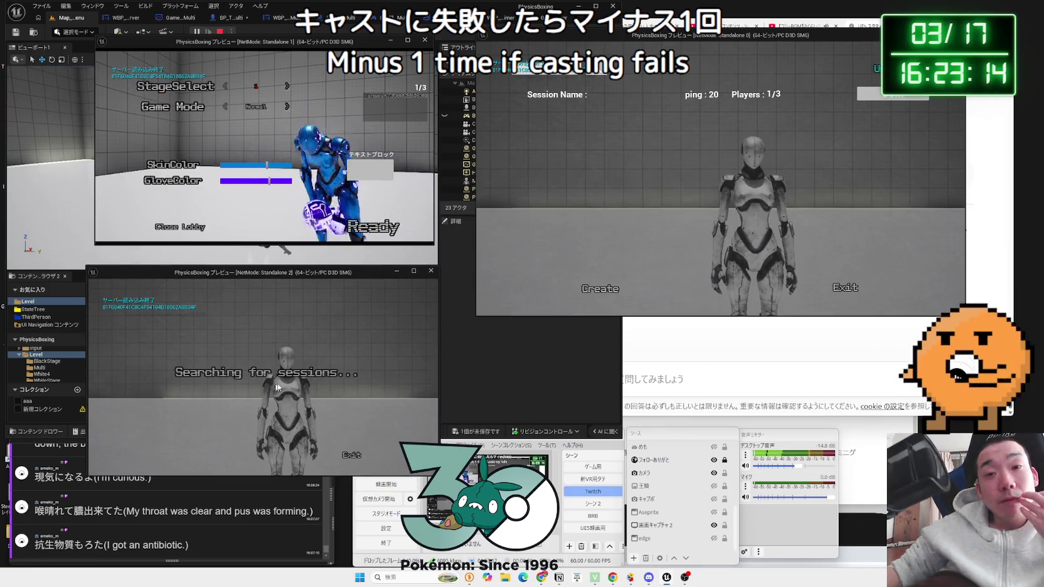
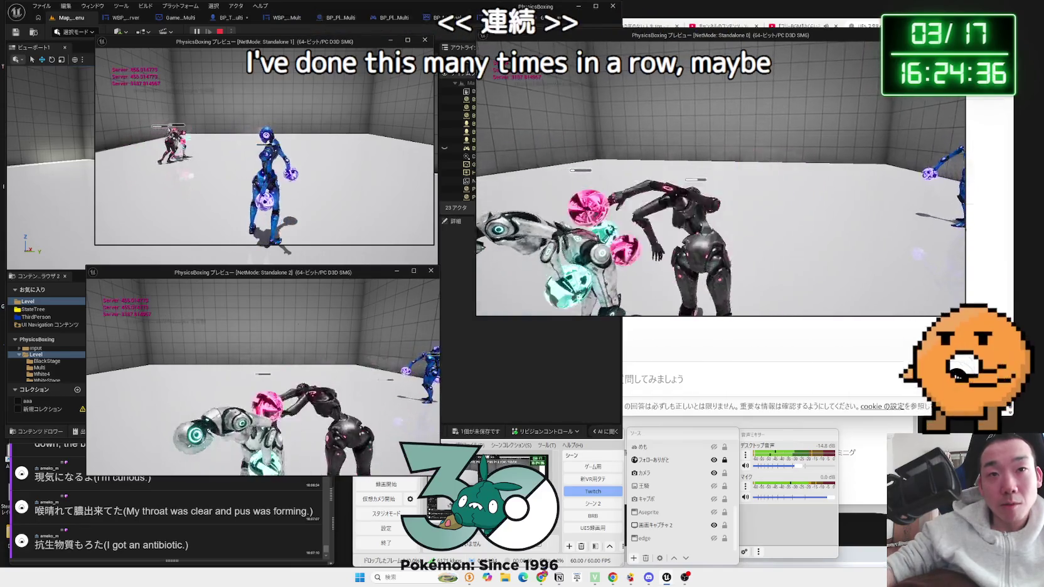
# - Stop the multiplayer PIE session, clear the Message Log, and go back to Map_MainMenu
pyautogui.press('Escape')
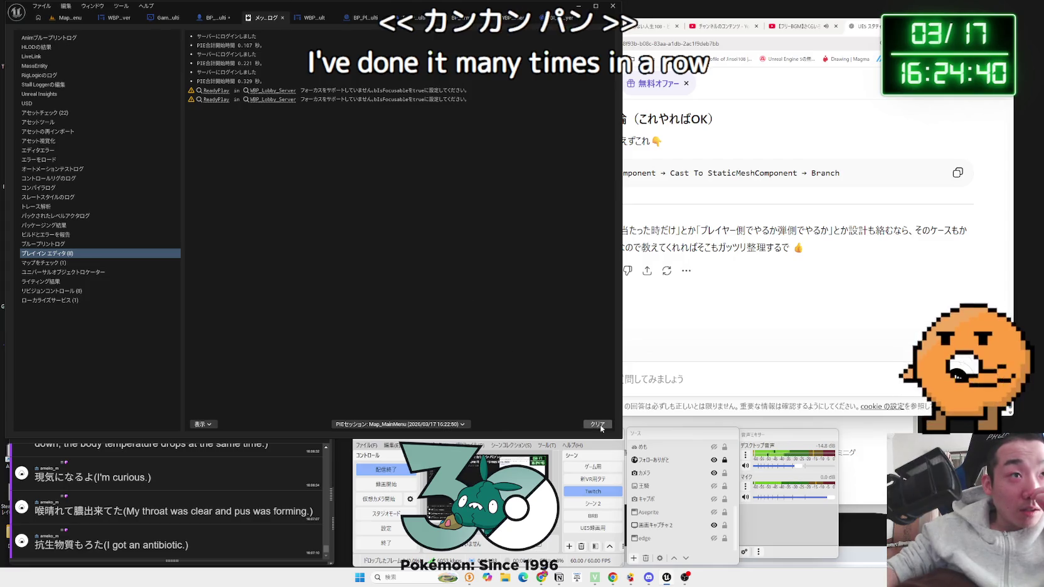
pyautogui.click(597, 424)
pyautogui.click(69, 18)
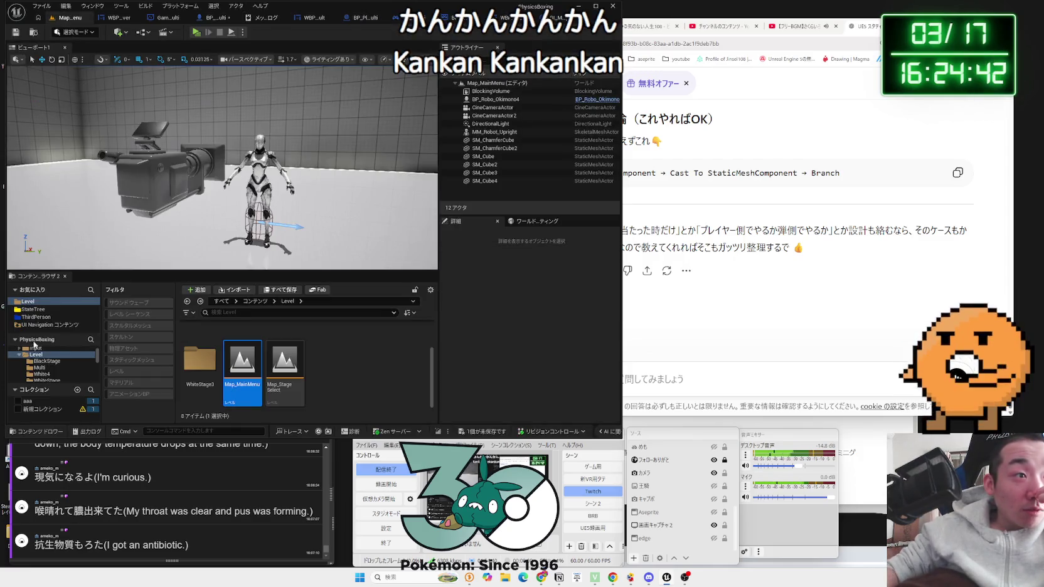
# - Browse to the Audio > SFX > Enemy folder in the Content Browser
pyautogui.scroll(-1, 56, 369)
pyautogui.click(81, 358)
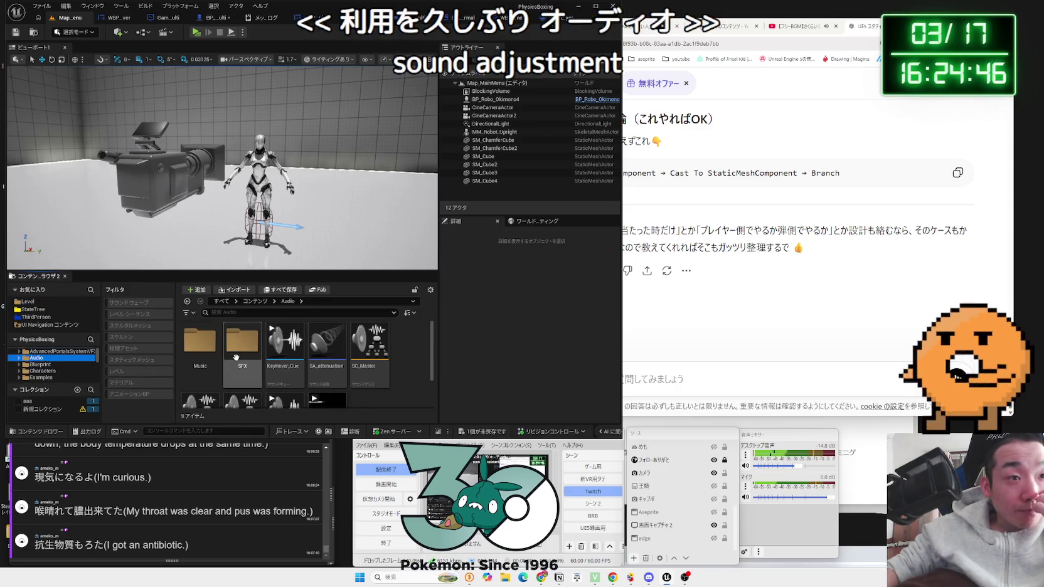
pyautogui.doubleClick(242, 342)
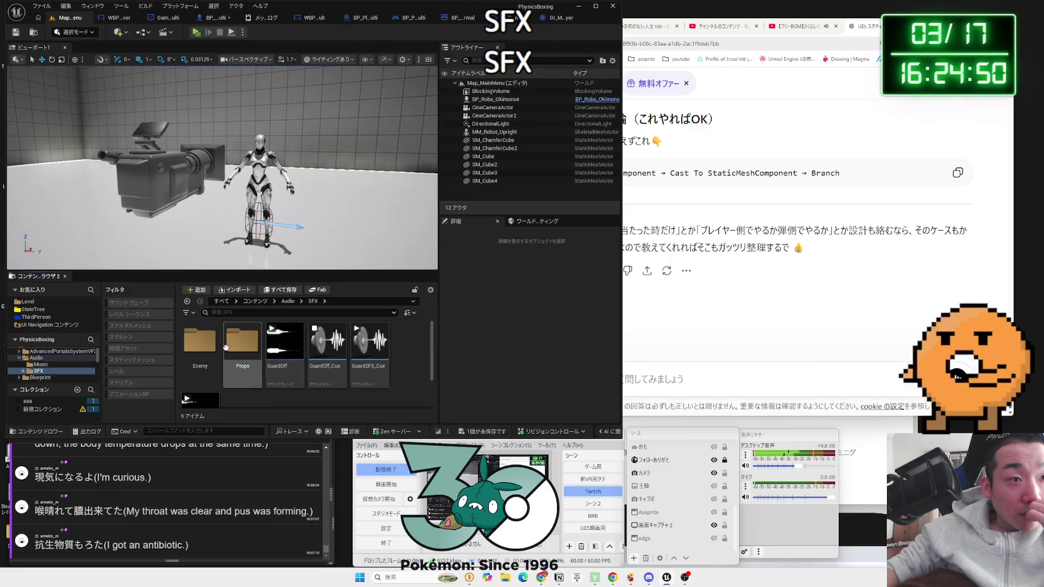
pyautogui.doubleClick(200, 342)
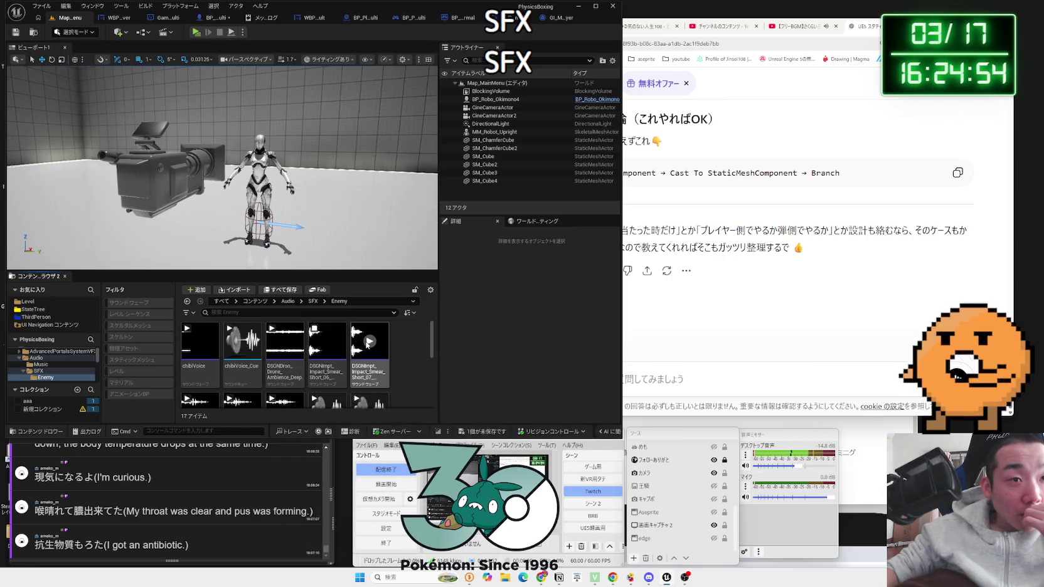
pyautogui.scroll(-1, 368, 345)
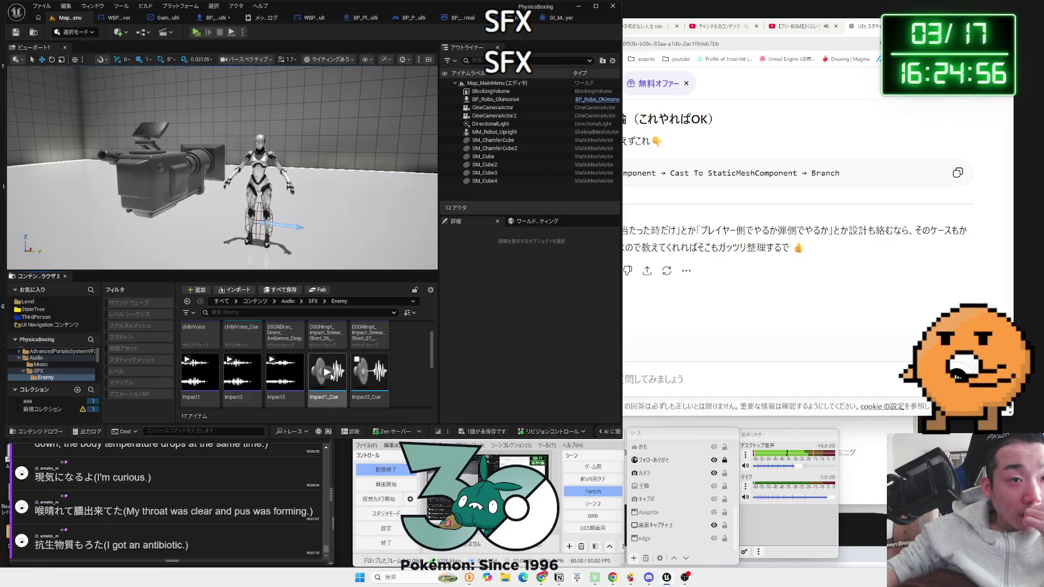
pyautogui.scroll(-1, 205, 359)
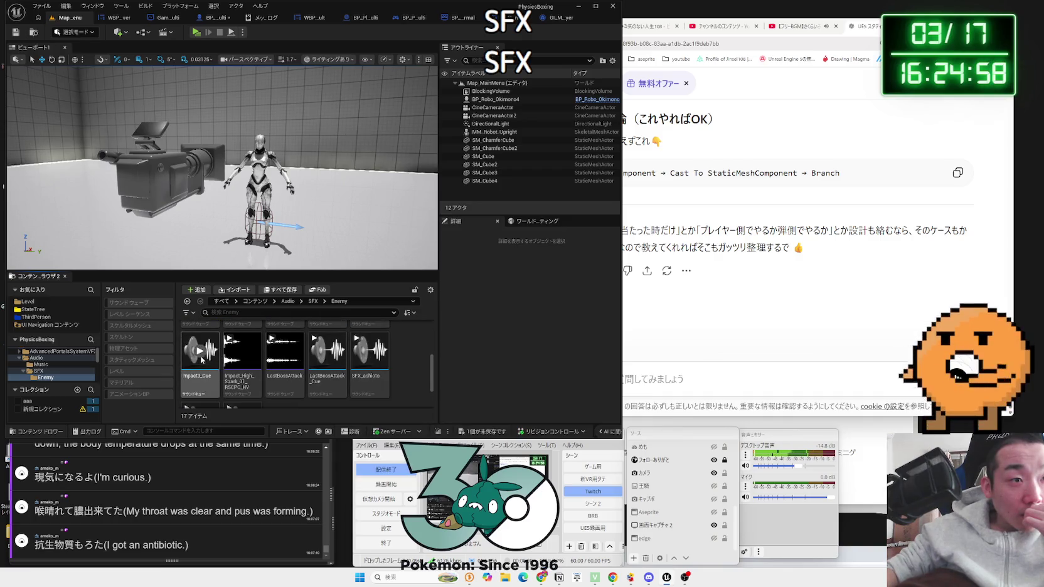
pyautogui.scroll(-1, 225, 361)
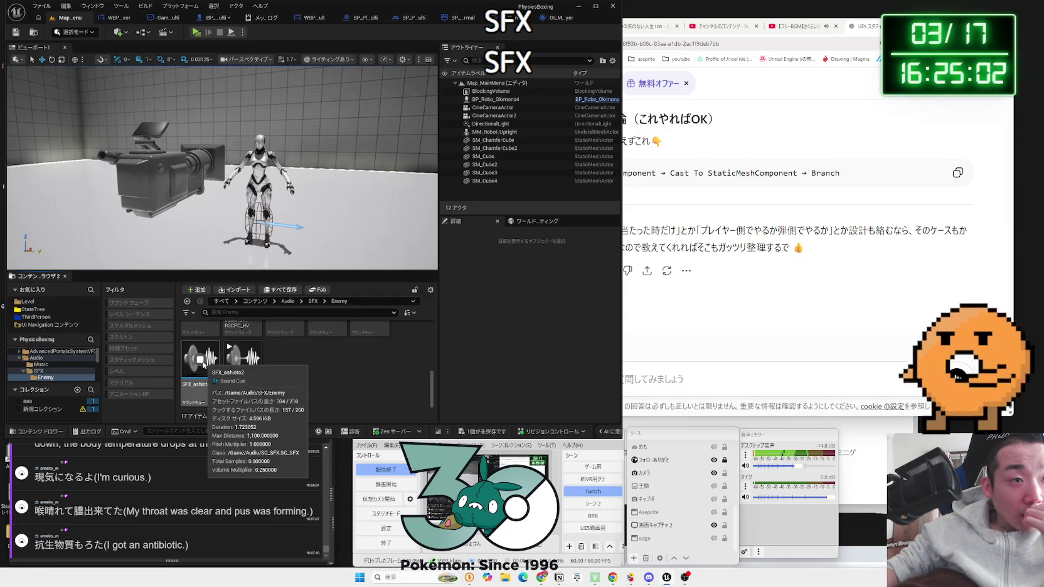
pyautogui.scroll(1, 221, 364)
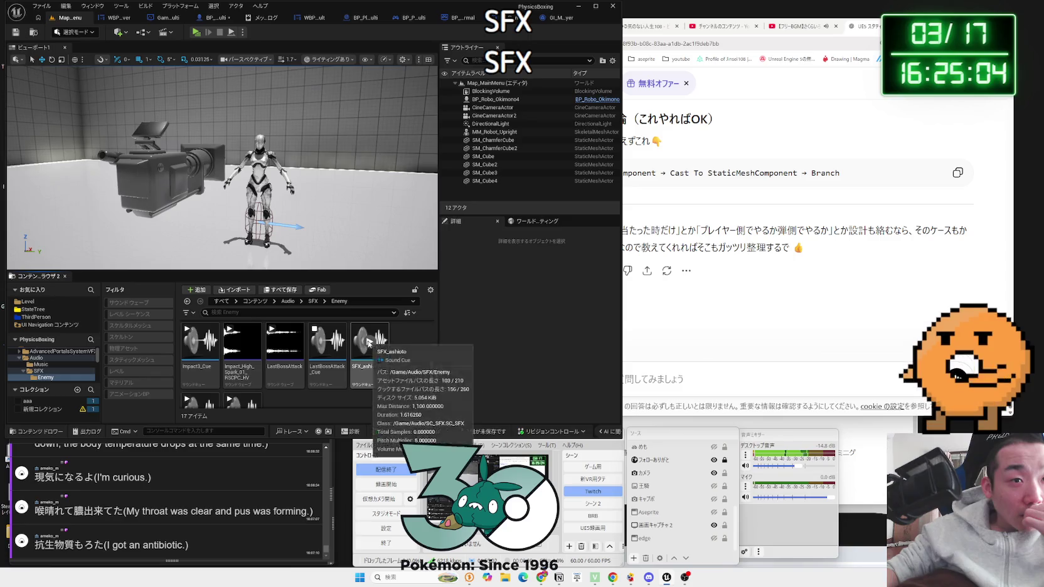
pyautogui.scroll(1, 364, 341)
pyautogui.scroll(1, 327, 342)
# - Preview the chibiVoice_Cue, impact smear and Impact3 enemy sounds
pyautogui.click(245, 343)
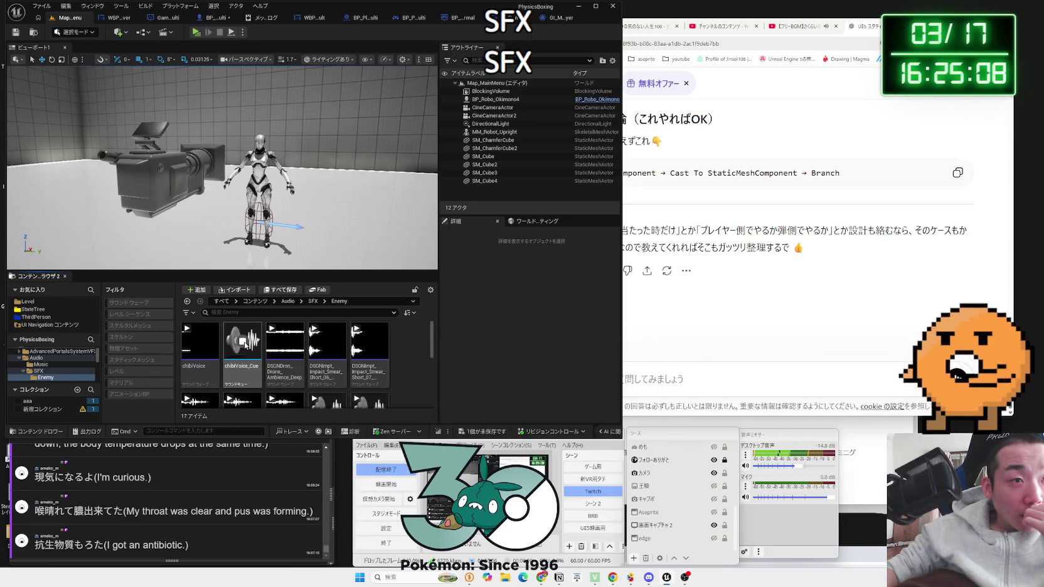
pyautogui.click(350, 342)
pyautogui.scroll(-3, 294, 358)
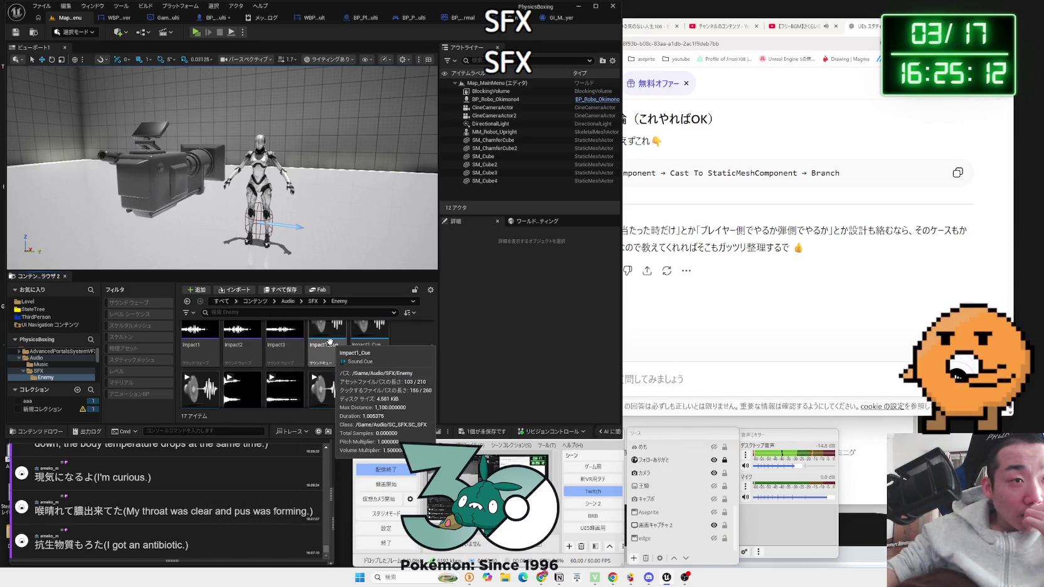
pyautogui.scroll(1, 293, 357)
pyautogui.click(285, 348)
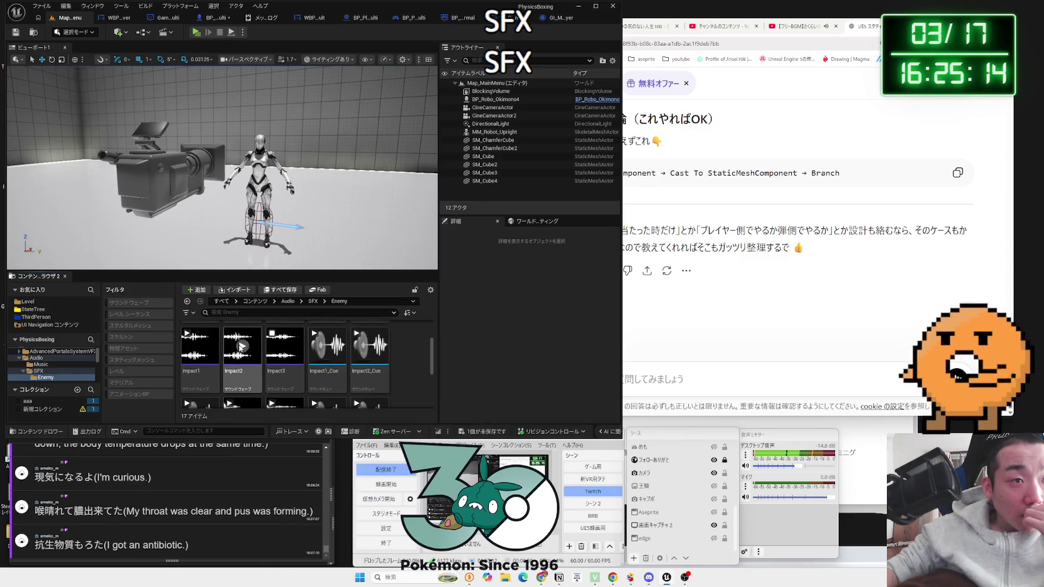
pyautogui.scroll(2, 287, 358)
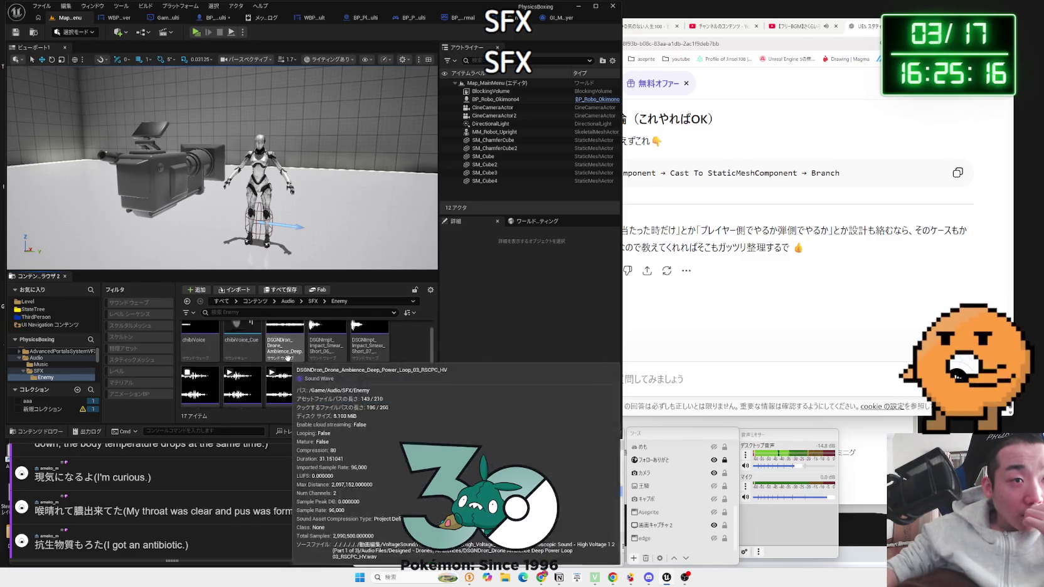
pyautogui.scroll(-1, 287, 357)
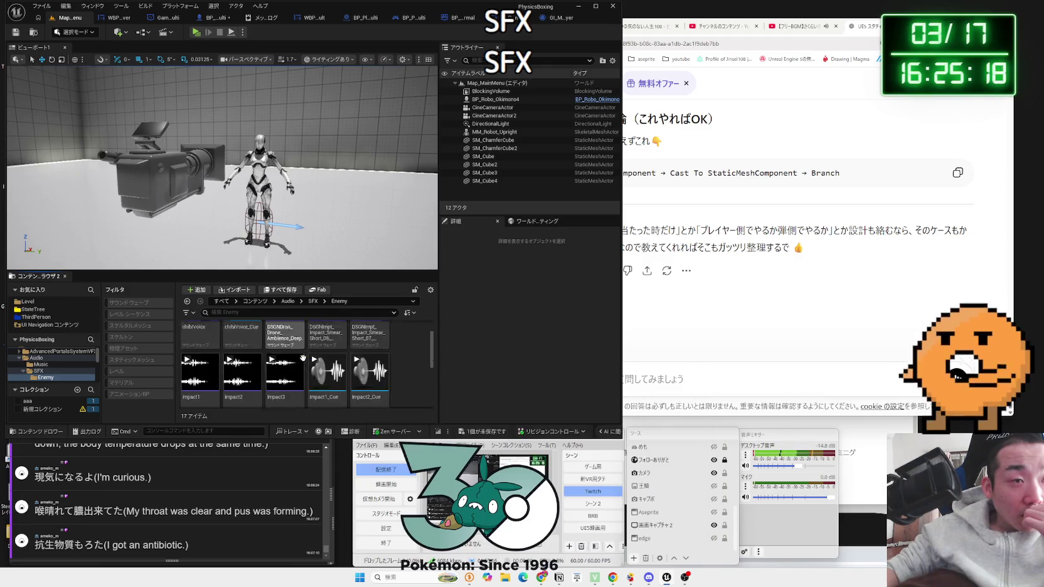
pyautogui.scroll(-3, 200, 355)
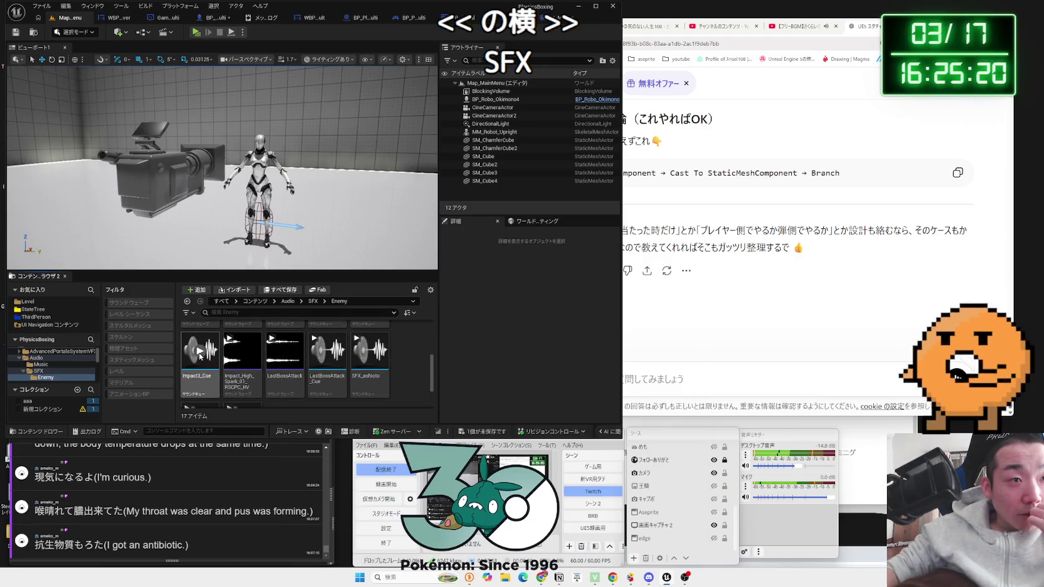
# - Return to the SFX folder and open GuardSFX_Cue in the sound cue editor
pyautogui.hotkey('alt', 'Left')
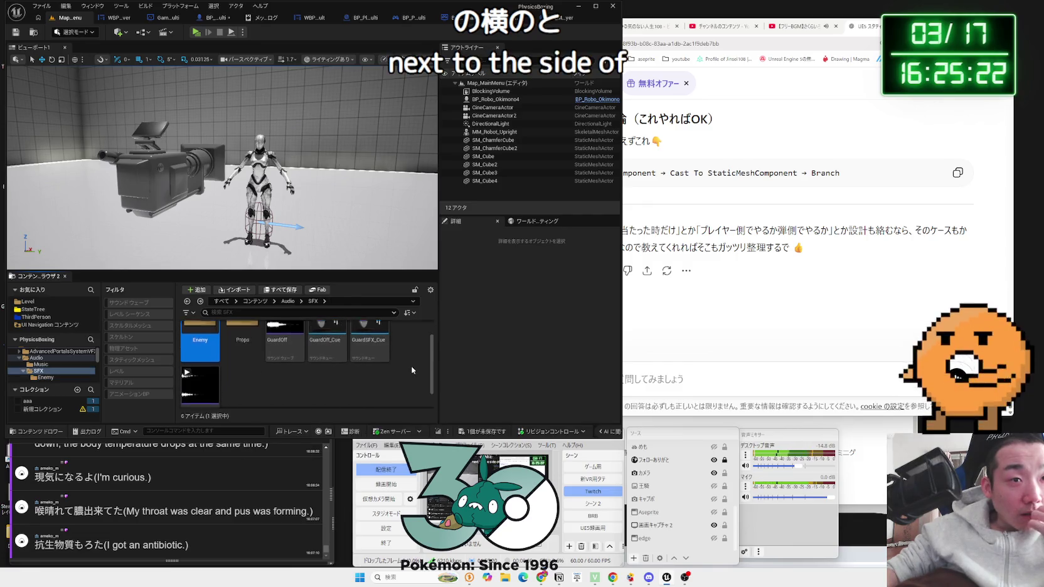
pyautogui.scroll(1, 291, 365)
pyautogui.click(368, 344)
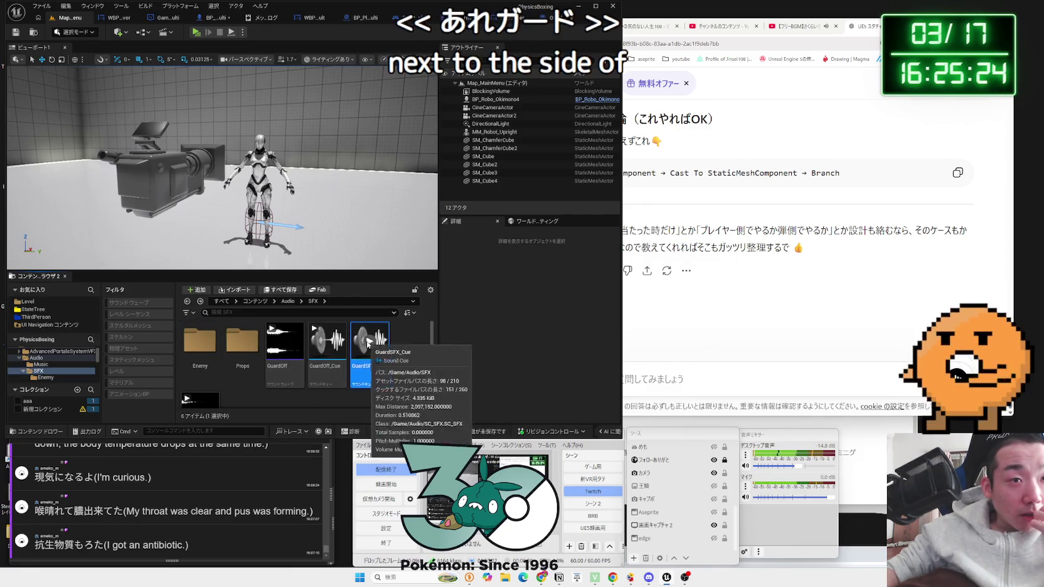
pyautogui.doubleClick(370, 371)
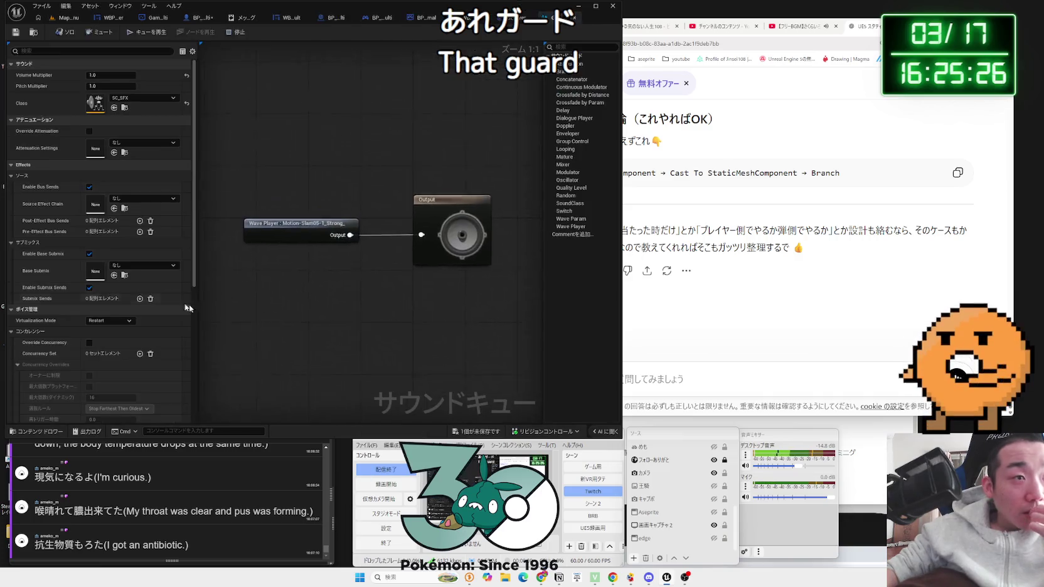
# - Enable Override Concurrency on GuardSFX_Cue with Max Count 1 and Stop Oldest, then close it
pyautogui.scroll(-5, 100, 292)
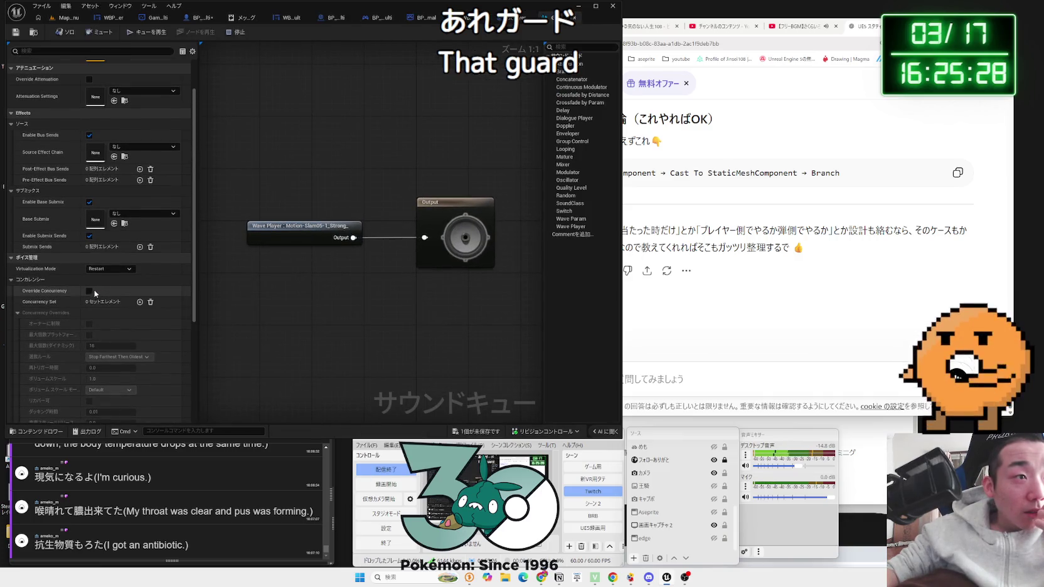
pyautogui.click(89, 291)
pyautogui.scroll(-1, 94, 295)
pyautogui.click(108, 294)
pyautogui.write('1')
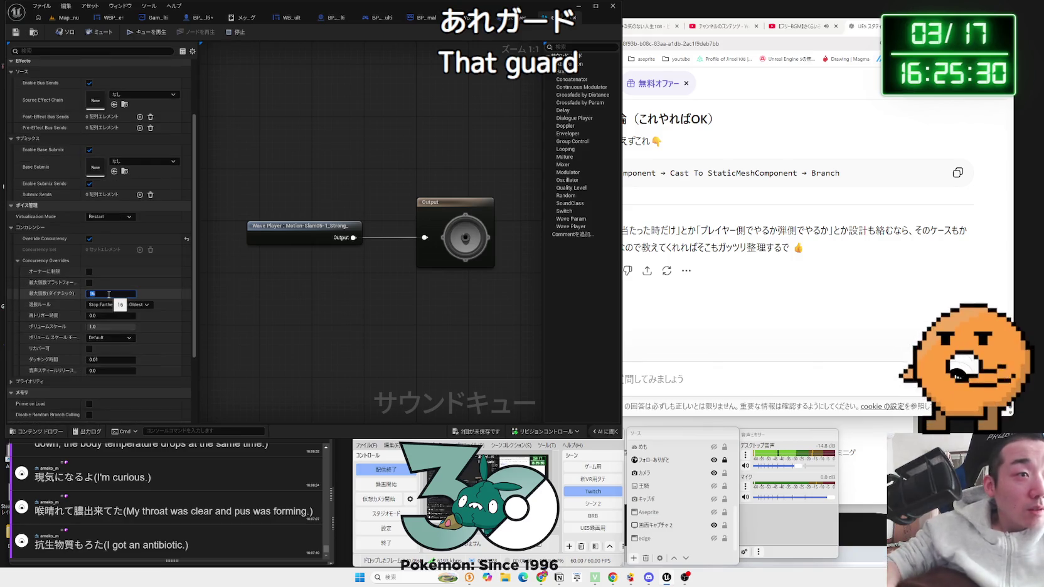
pyautogui.press('Return')
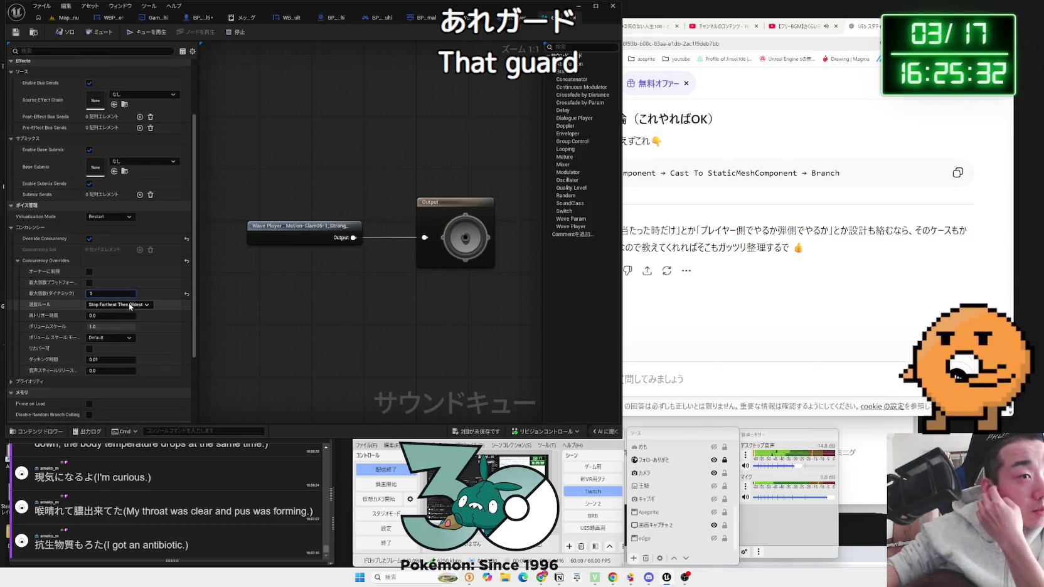
pyautogui.click(129, 305)
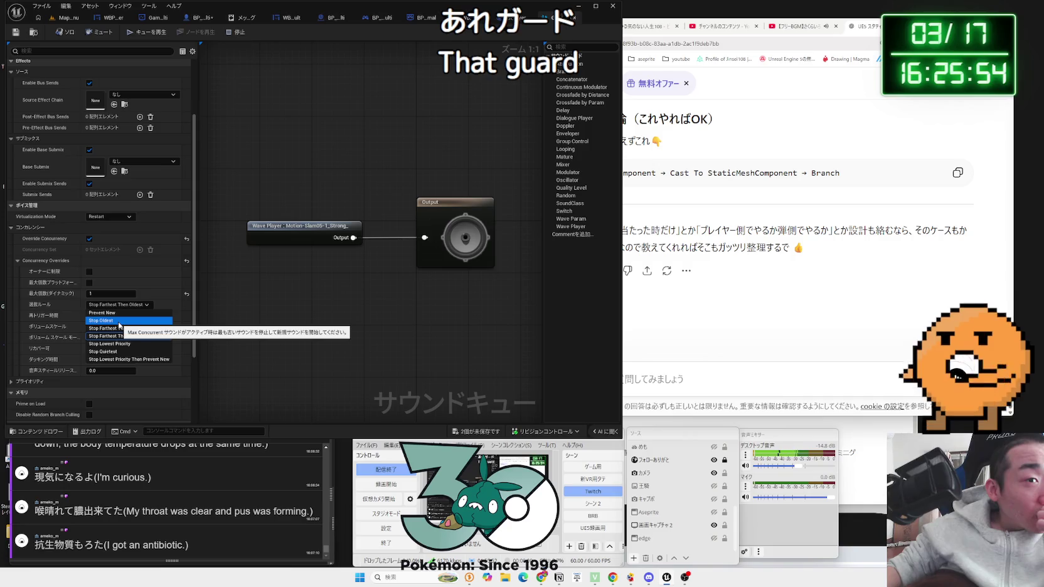
pyautogui.click(118, 321)
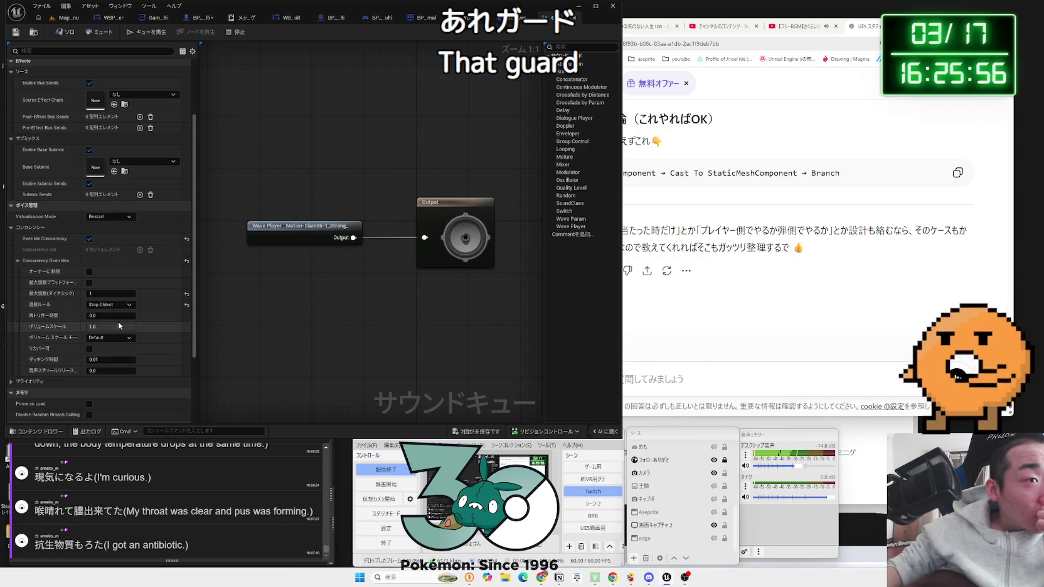
pyautogui.click(120, 306)
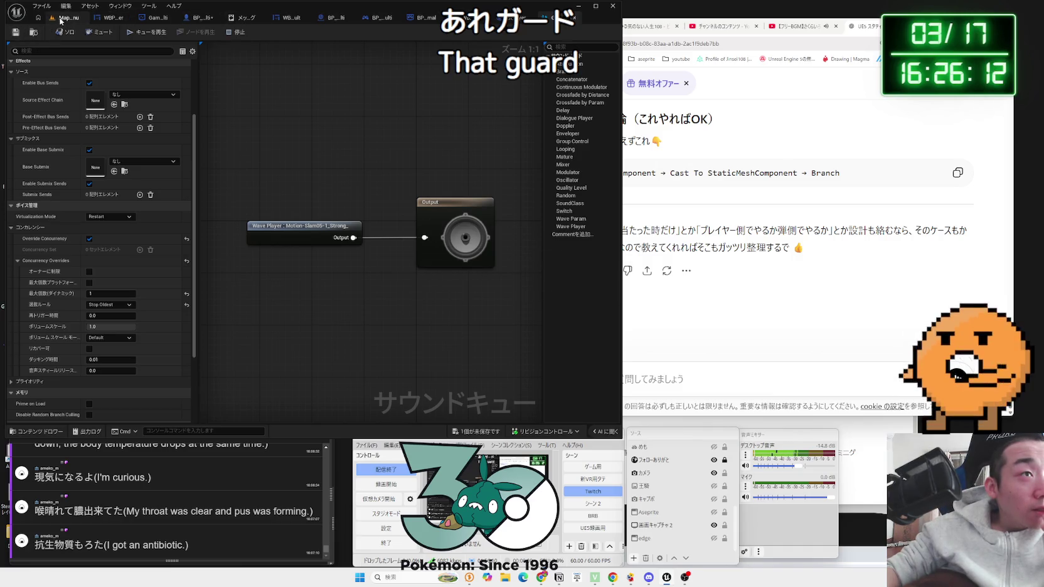
pyautogui.click(577, 21)
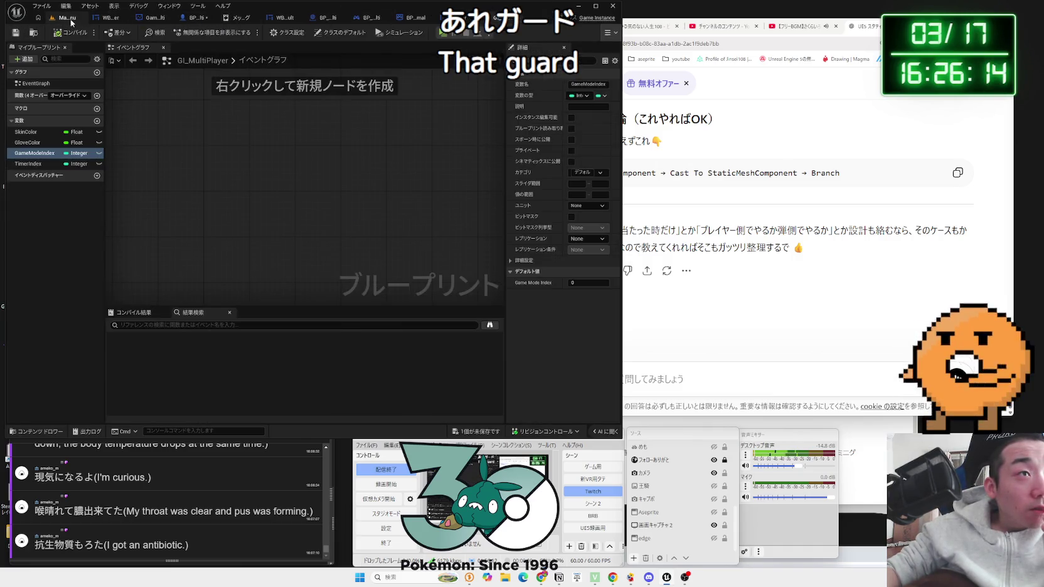
# - Open and review Impact1_Cue and Impact2_Cue from the Enemy sound folder
pyautogui.click(70, 19)
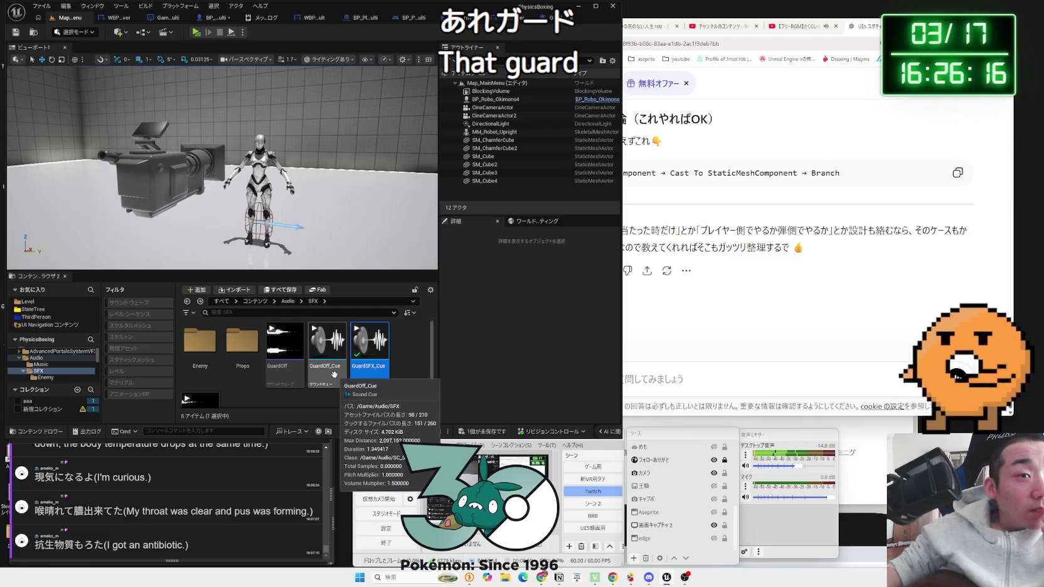
pyautogui.doubleClick(210, 346)
pyautogui.scroll(-3, 304, 362)
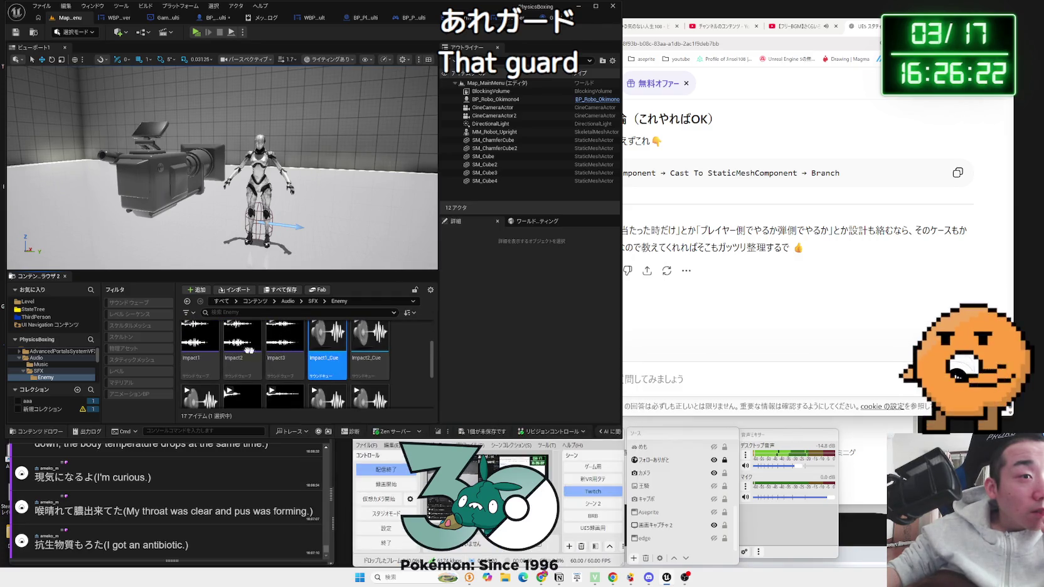
pyautogui.doubleClick(327, 342)
pyautogui.scroll(-3, 120, 340)
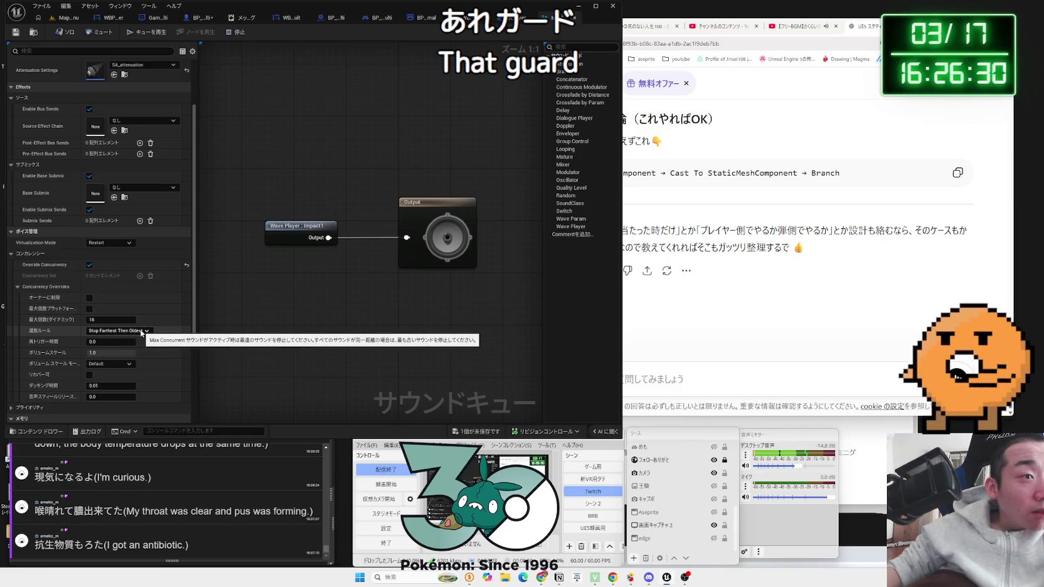
pyautogui.click(574, 19)
pyautogui.click(63, 17)
pyautogui.doubleClick(379, 366)
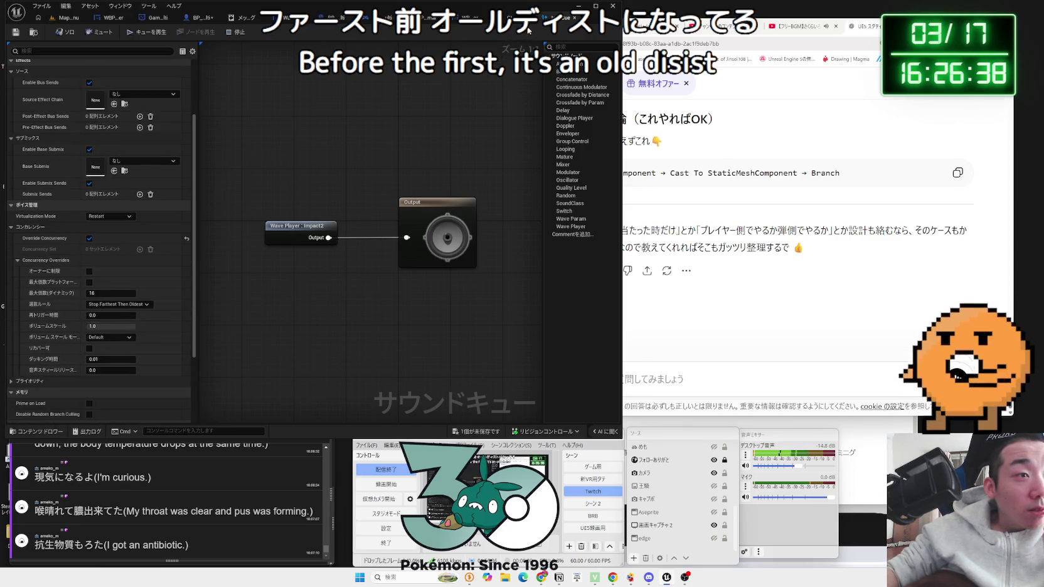
pyautogui.click(574, 19)
pyautogui.click(63, 17)
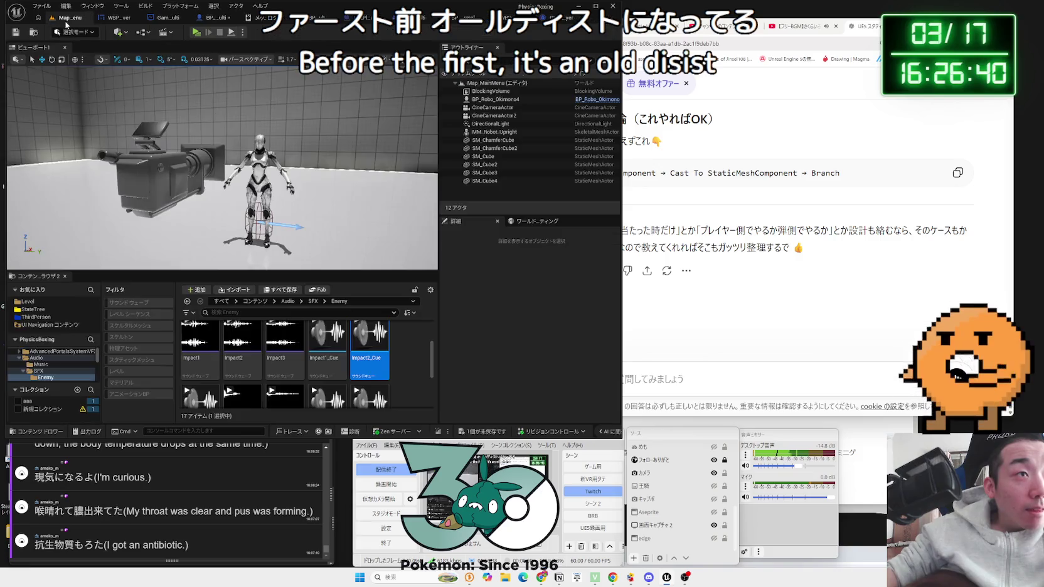
# - Reopen GuardSFX_Cue and set Max Count 16 with Stop Farthest Then Oldest resolution
pyautogui.hotkey('alt', 'Left')
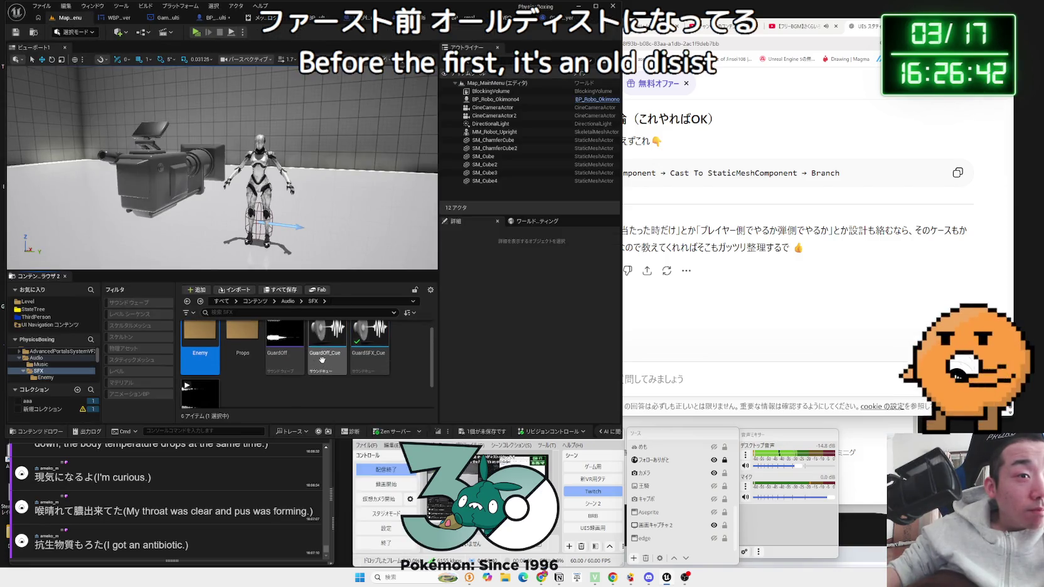
pyautogui.doubleClick(371, 364)
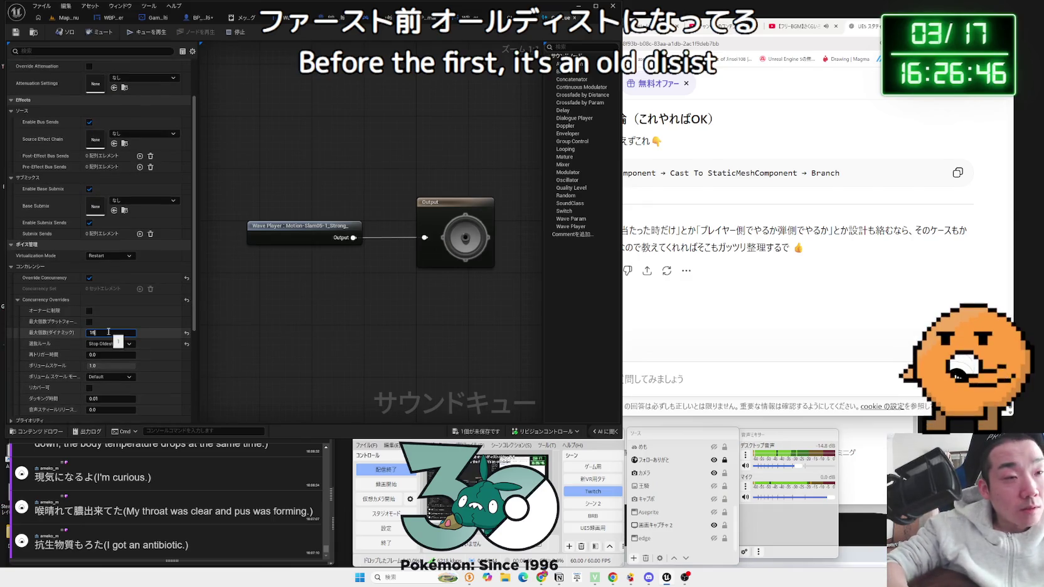
pyautogui.write('16')
pyautogui.click(133, 343)
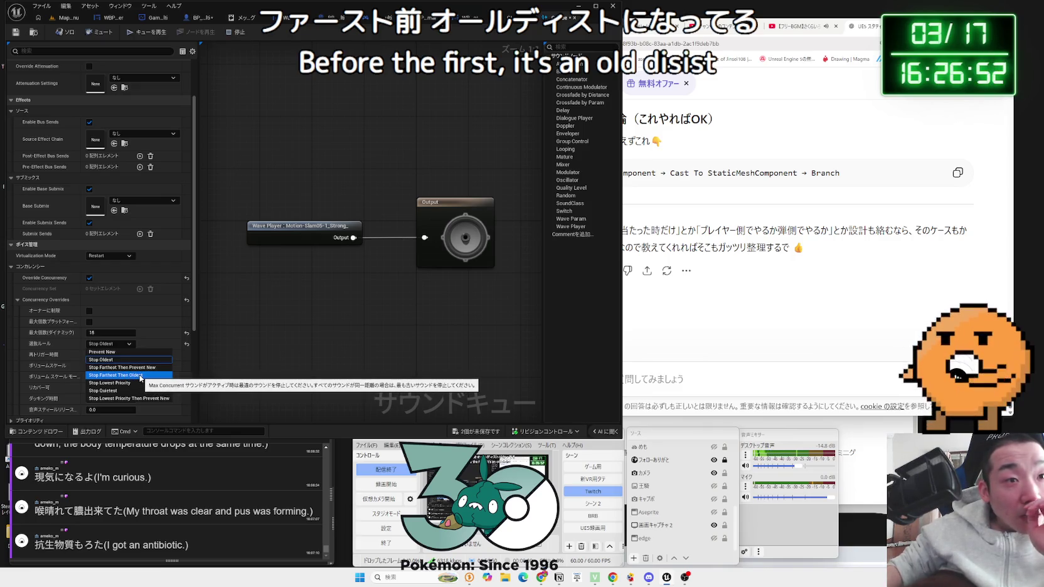
pyautogui.click(141, 376)
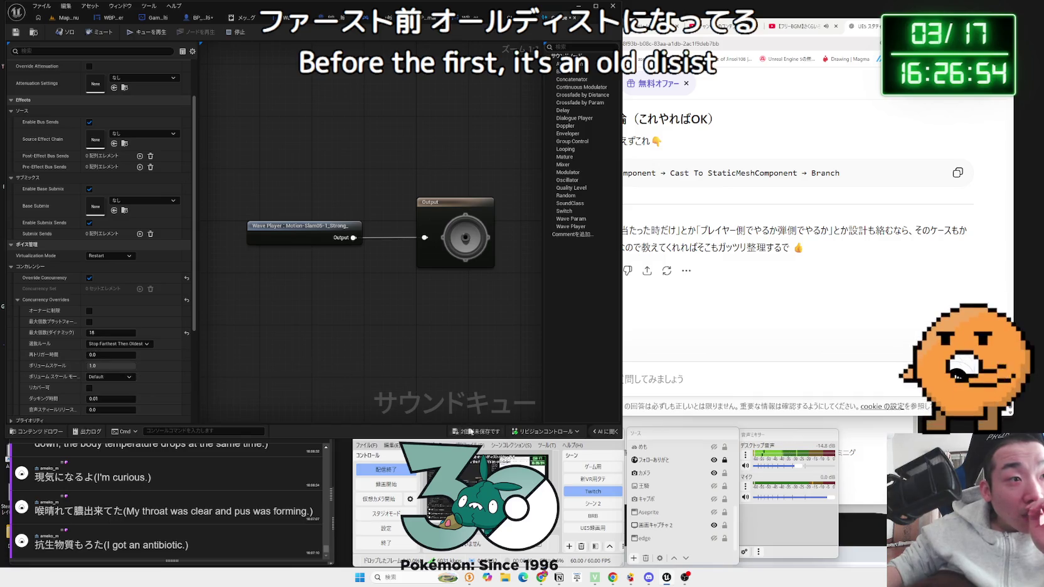
# - Save all sound changes and return to the level map
pyautogui.click(500, 434)
pyautogui.click(568, 270)
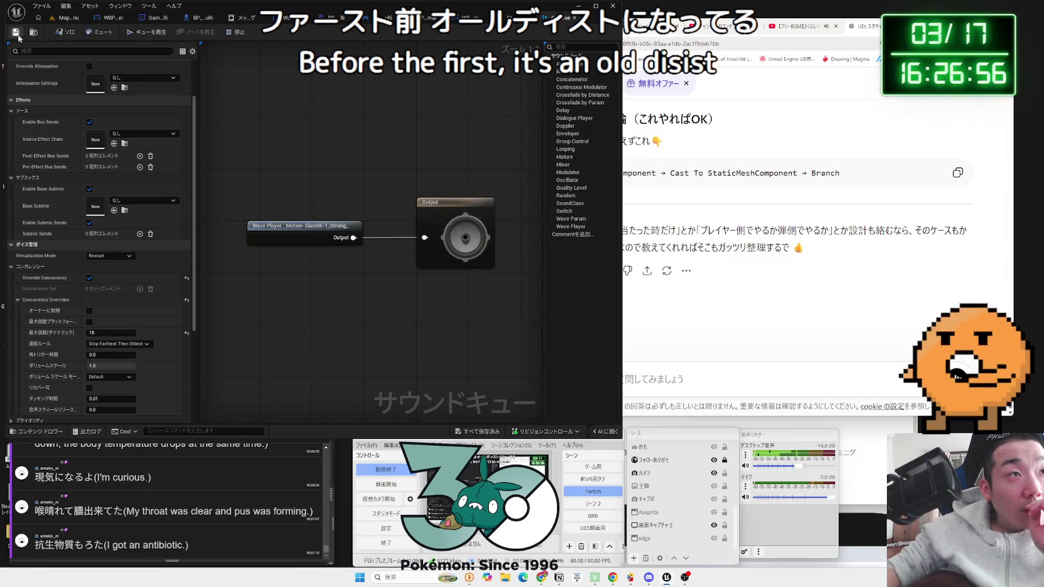
pyautogui.click(60, 18)
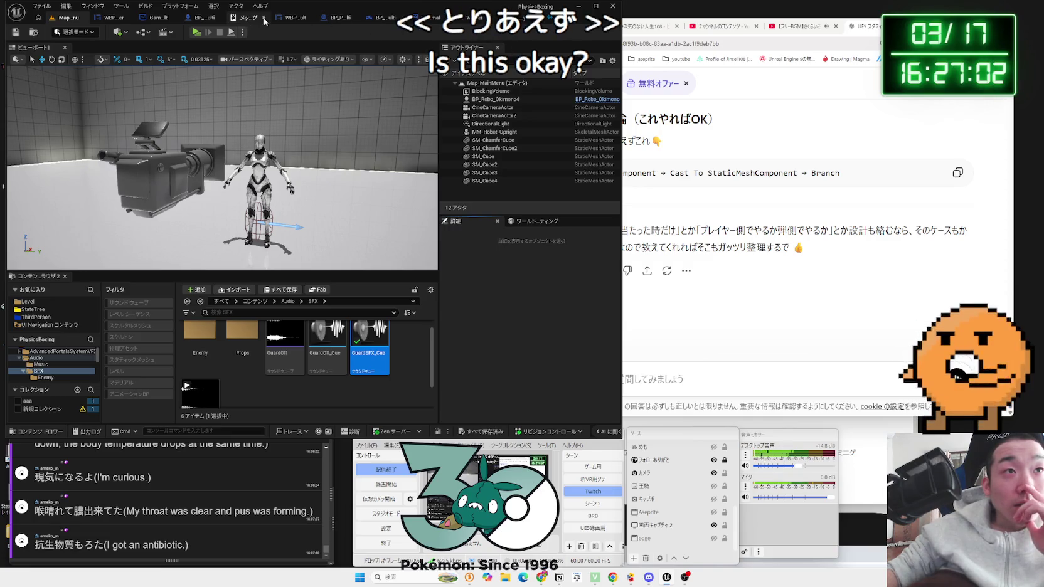
pyautogui.click(210, 19)
# - Paste a copy of the Play Sound at Location nodes beside the Branch and save the blueprint
pyautogui.moveTo(263, 190)
pyautogui.mouseDown()
pyautogui.moveTo(509, 236)
pyautogui.moveTo(409, 236)
pyautogui.moveTo(353, 255)
pyautogui.mouseUp()
pyautogui.moveTo(497, 217)
pyautogui.mouseDown()
pyautogui.moveTo(370, 213)
pyautogui.moveTo(329, 234)
pyautogui.mouseUp()
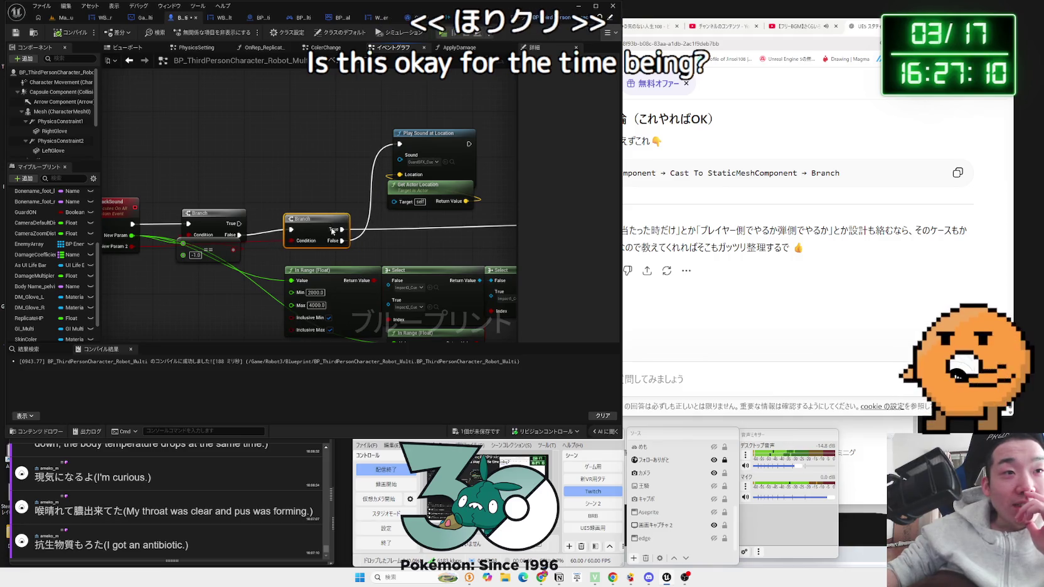
pyautogui.moveTo(414, 226); pyautogui.dragTo(192, 202)
pyautogui.hotkey('ctrl', 'v')
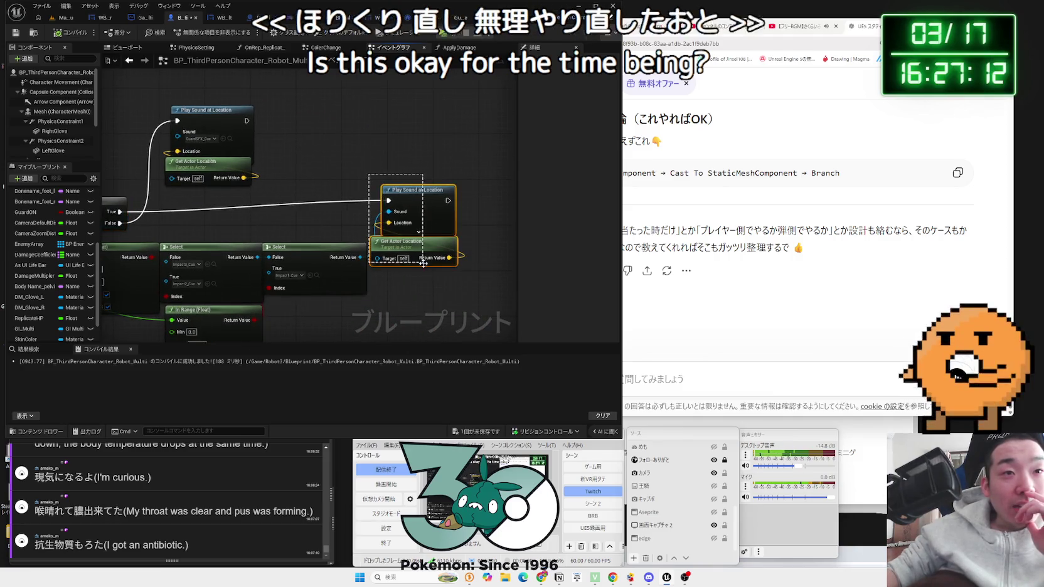
pyautogui.click(374, 209)
pyautogui.scroll(-3, 440, 276)
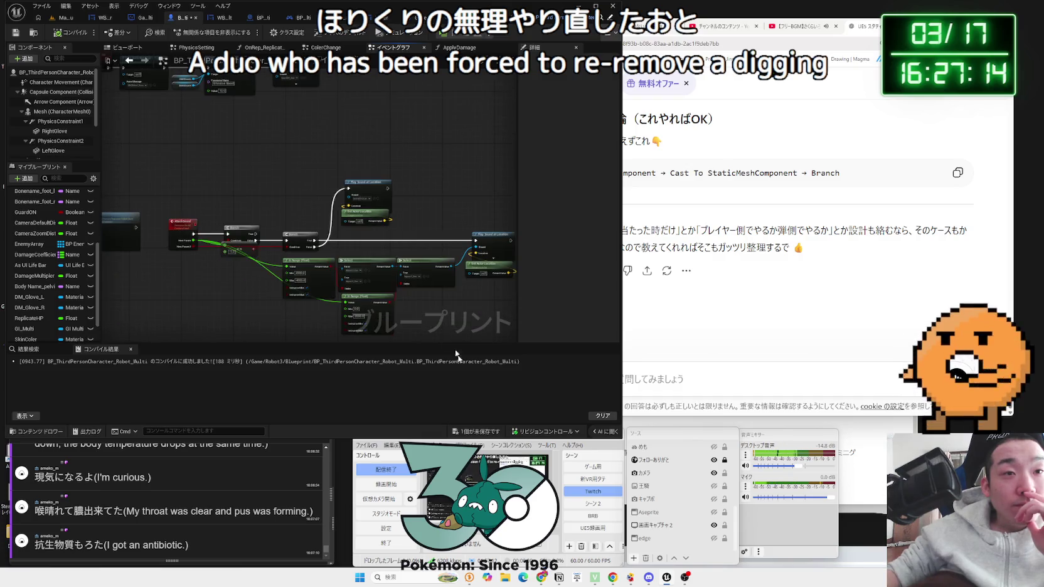
pyautogui.click(479, 433)
pyautogui.click(579, 382)
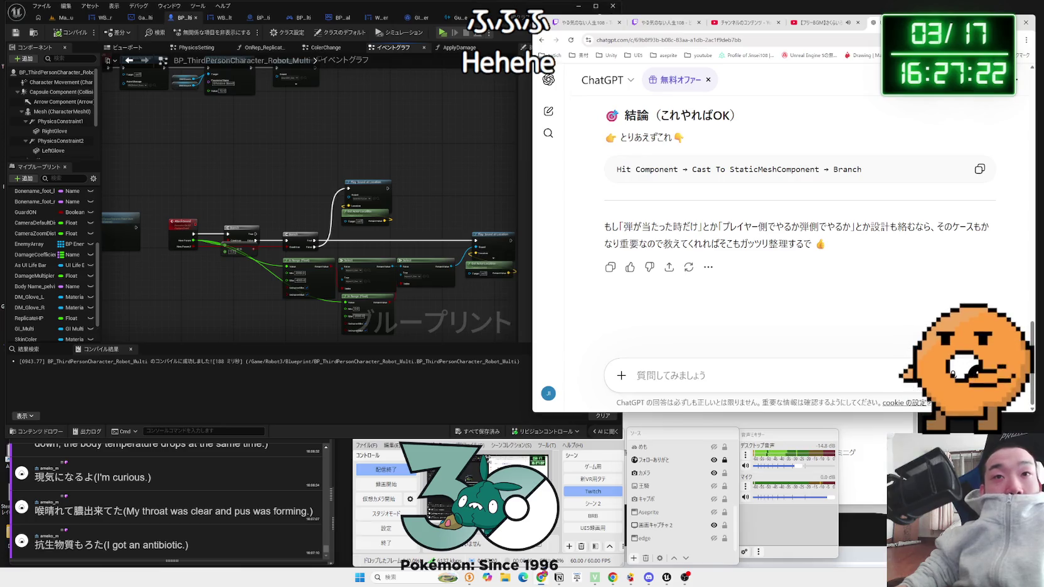
# - Pan through the graph to review the damage and overlap-event comment groups
pyautogui.moveTo(239, 194); pyautogui.dragTo(493, 195)
pyautogui.scroll(-5, 416, 270)
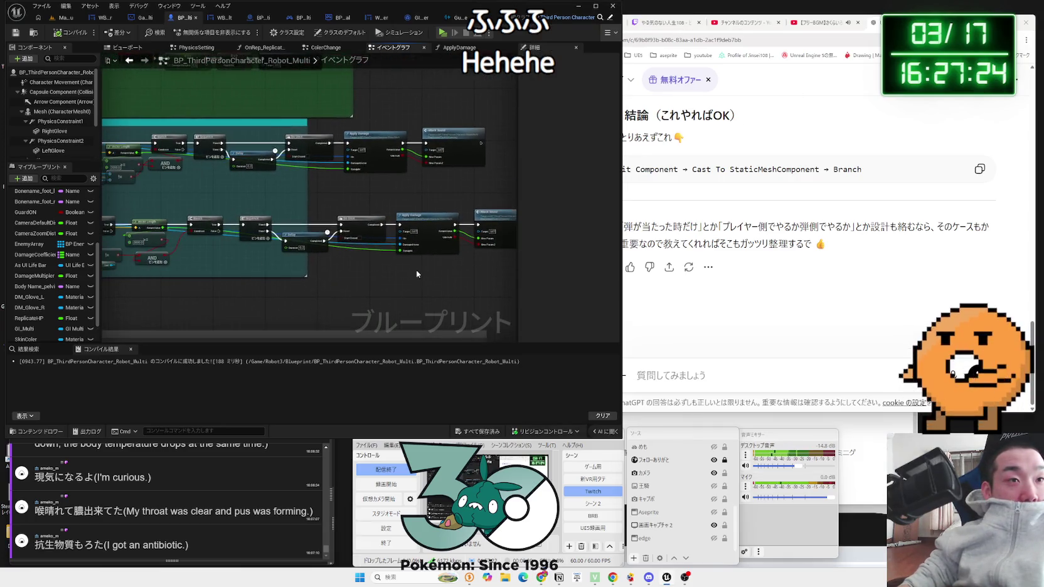
pyautogui.moveTo(394, 246); pyautogui.dragTo(414, 122)
pyautogui.scroll(3, 311, 214)
pyautogui.click(278, 196)
pyautogui.scroll(-2, 293, 145)
pyautogui.moveTo(293, 146); pyautogui.dragTo(285, 291)
pyautogui.moveTo(295, 234)
pyautogui.mouseDown()
pyautogui.moveTo(286, 313)
pyautogui.moveTo(263, 257)
pyautogui.moveTo(202, 288)
pyautogui.mouseUp()
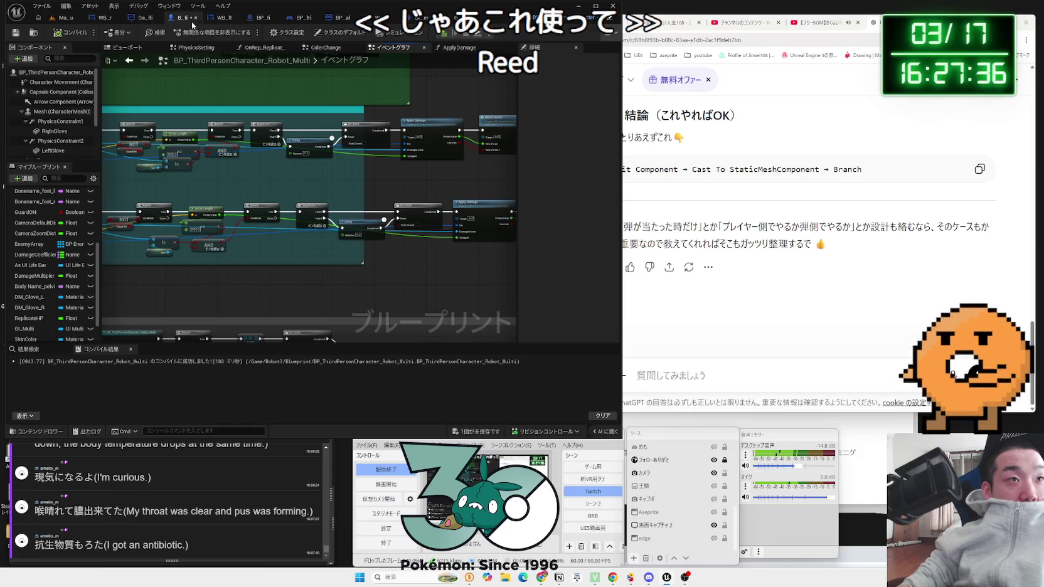
# - Save the remaining unsaved content and bring up the WBP_Result_Multi widget designer
pyautogui.click(469, 432)
pyautogui.click(560, 381)
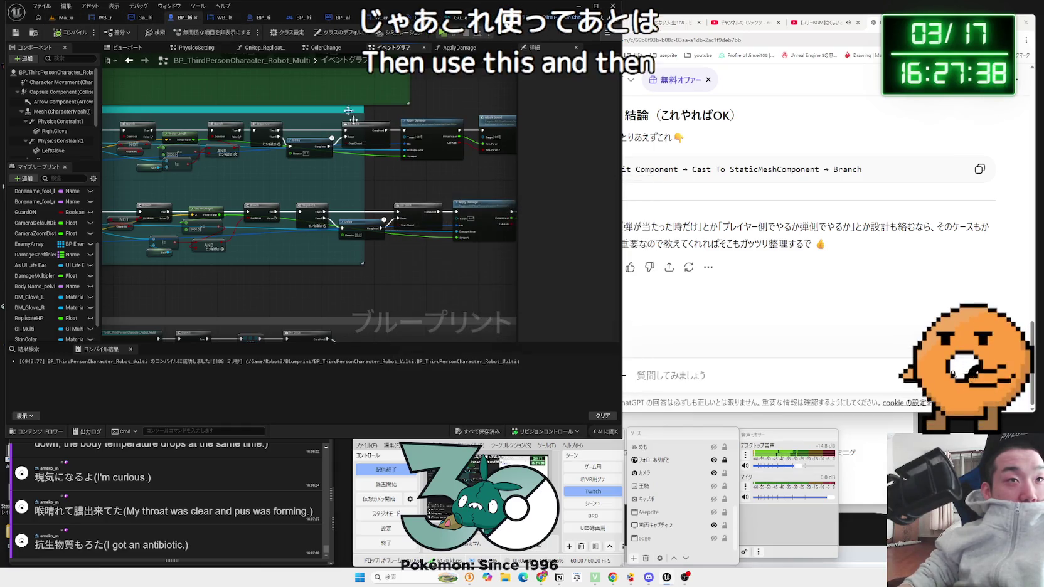
pyautogui.click(224, 18)
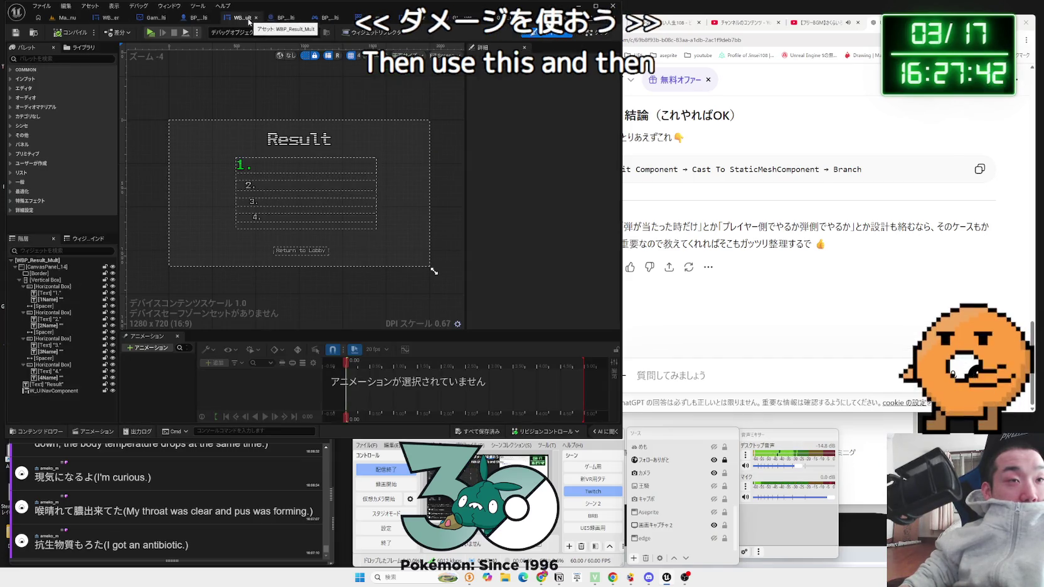
pyautogui.click(274, 165)
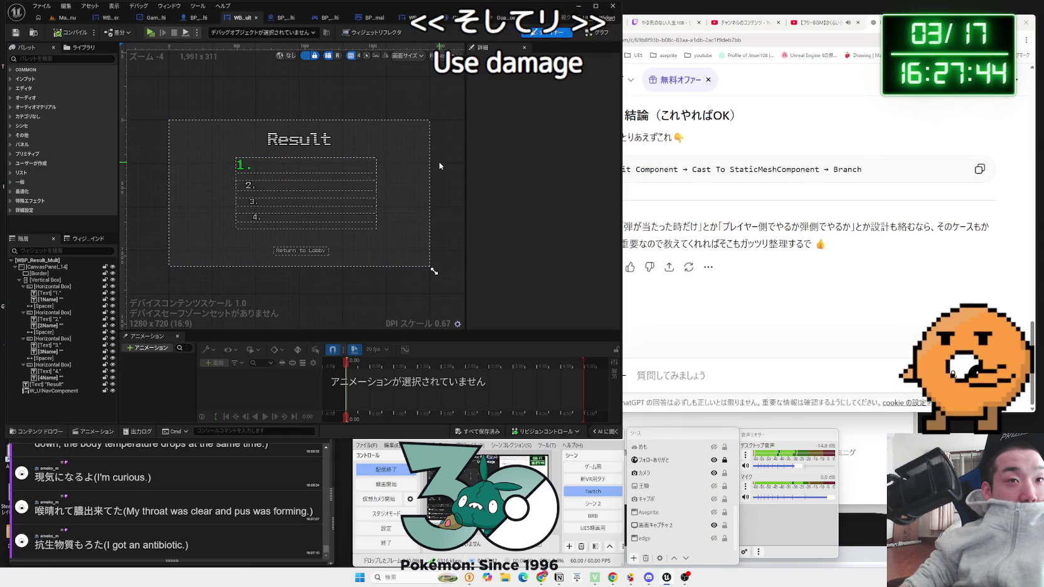
pyautogui.click(438, 241)
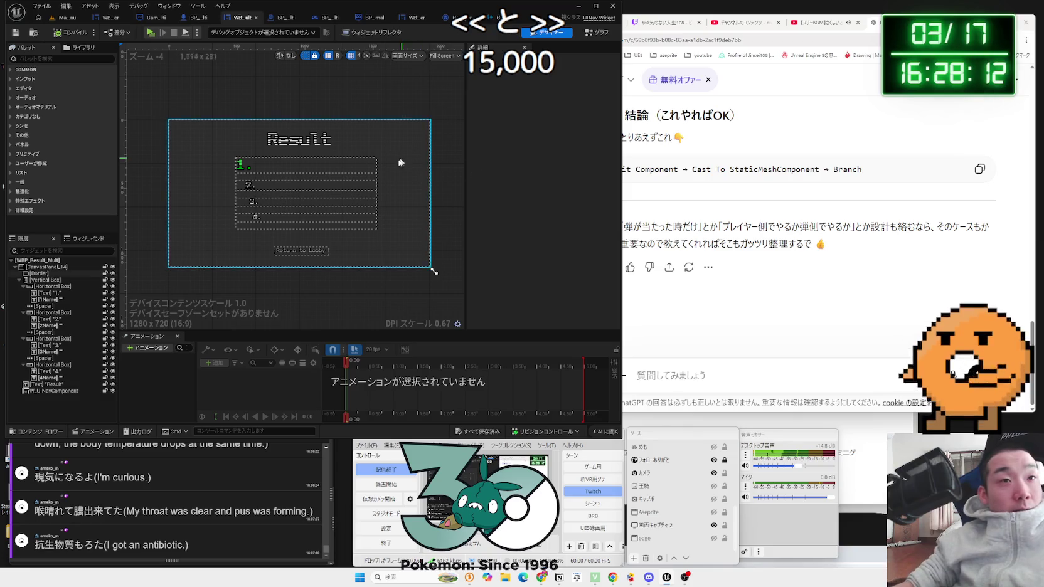
pyautogui.click(369, 171)
pyautogui.scroll(3, 369, 170)
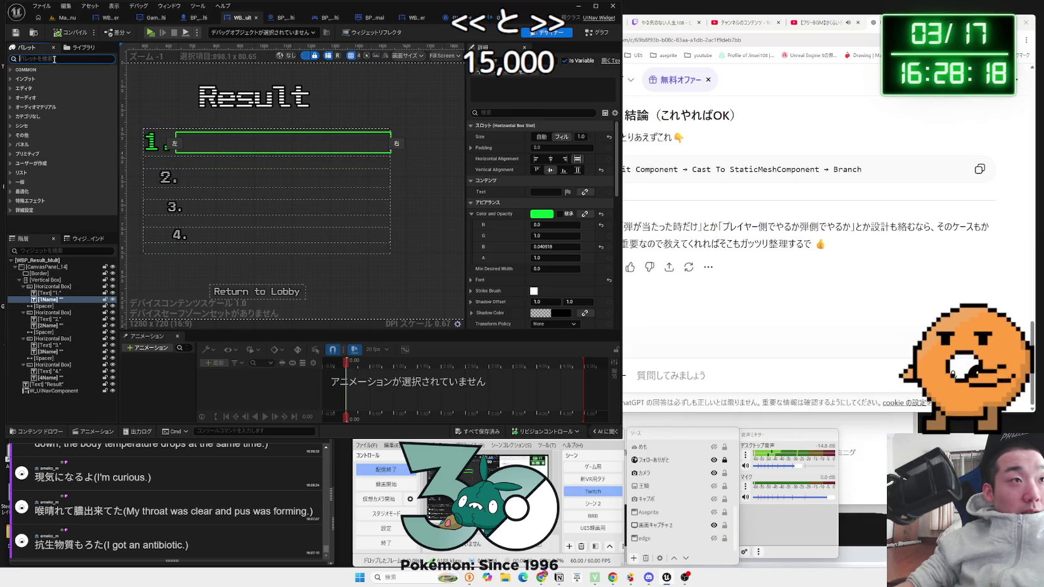
# - Add a Text element from the Palette into the first-place 1Name row with automatic width
pyautogui.write('text')
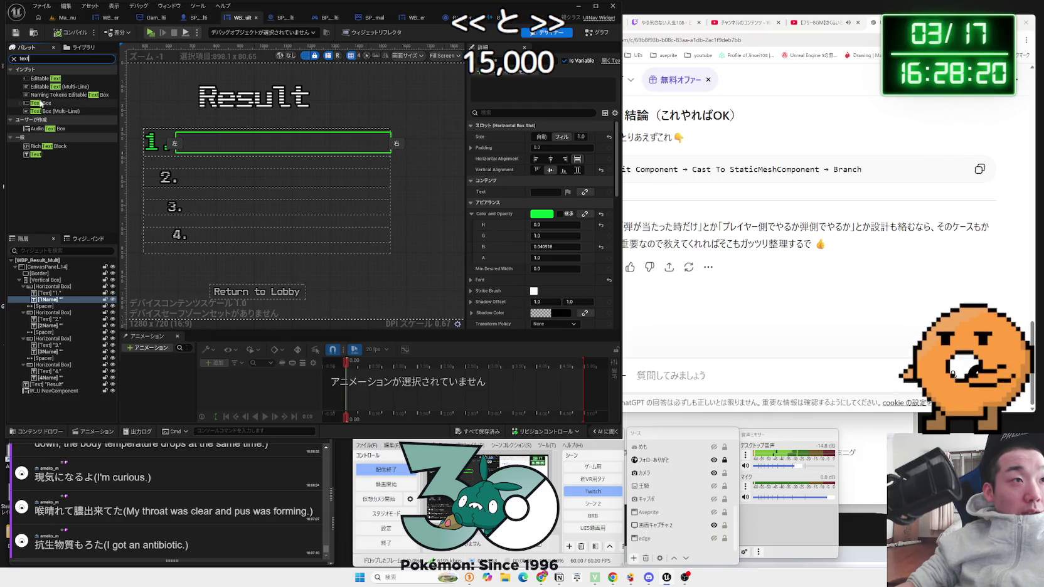
pyautogui.moveTo(33, 156); pyautogui.dragTo(66, 173)
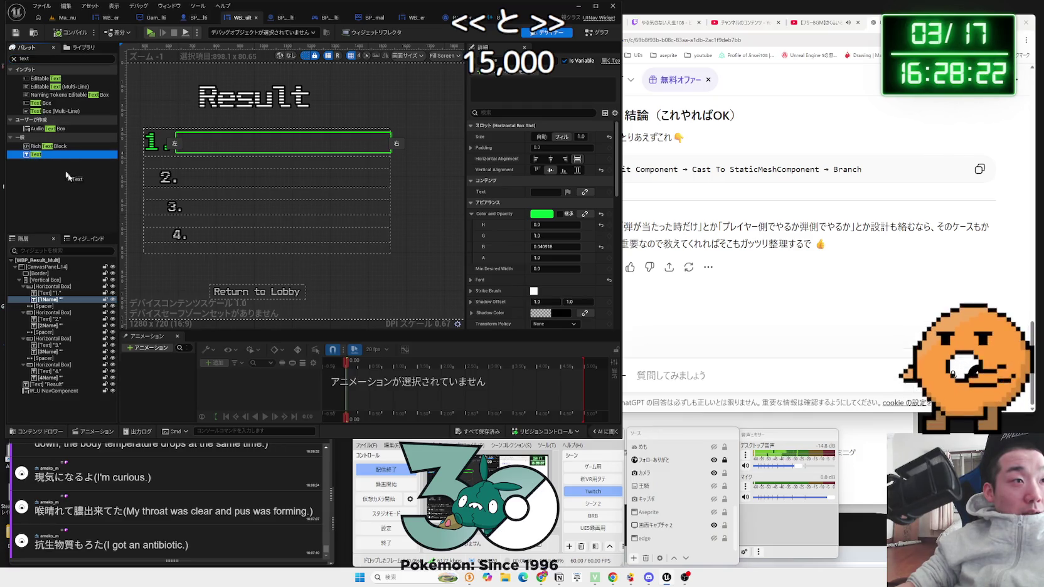
pyautogui.moveTo(52, 305); pyautogui.dragTo(53, 305)
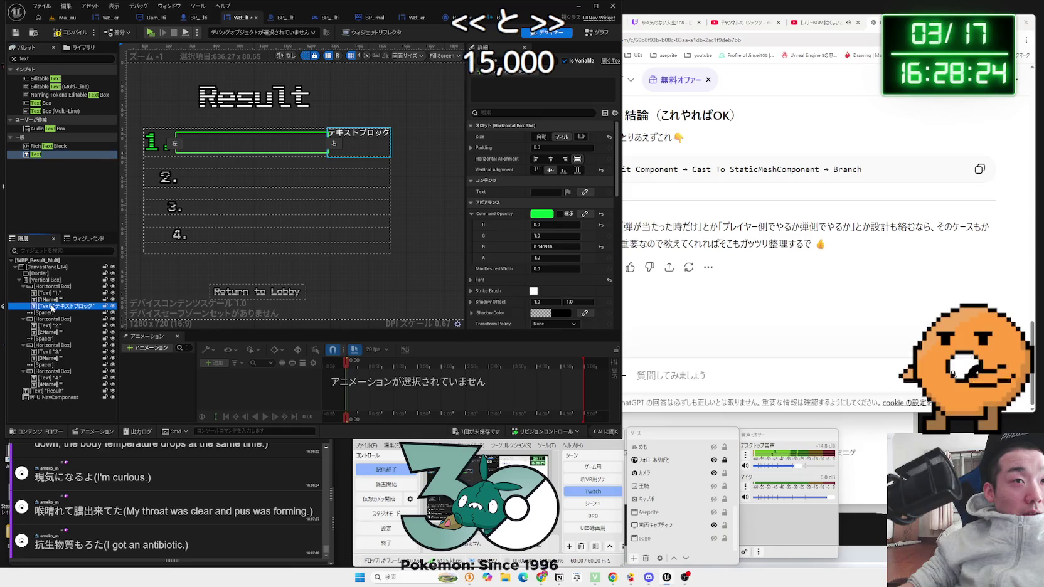
pyautogui.click(561, 137)
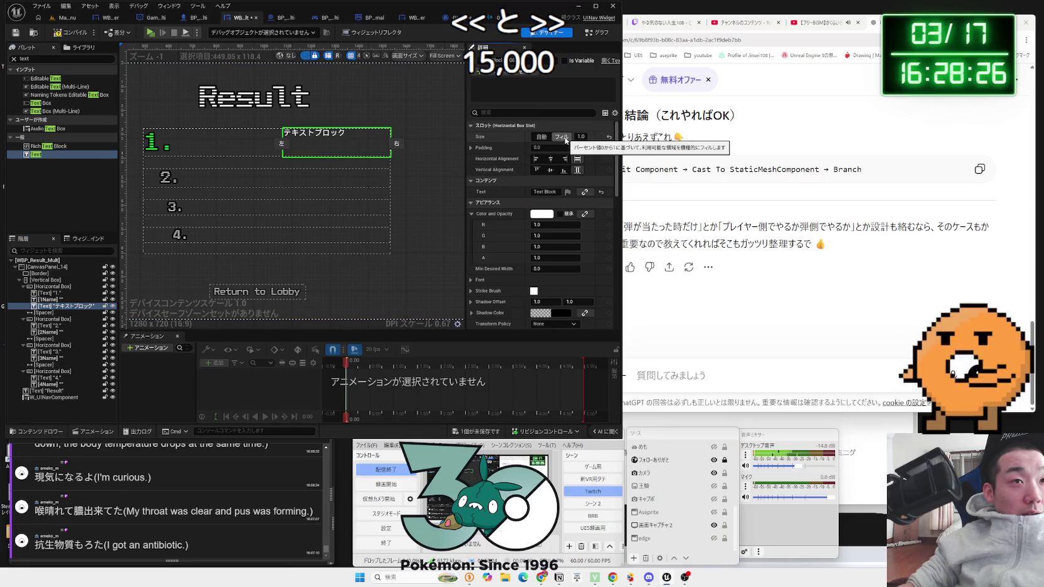
pyautogui.click(542, 137)
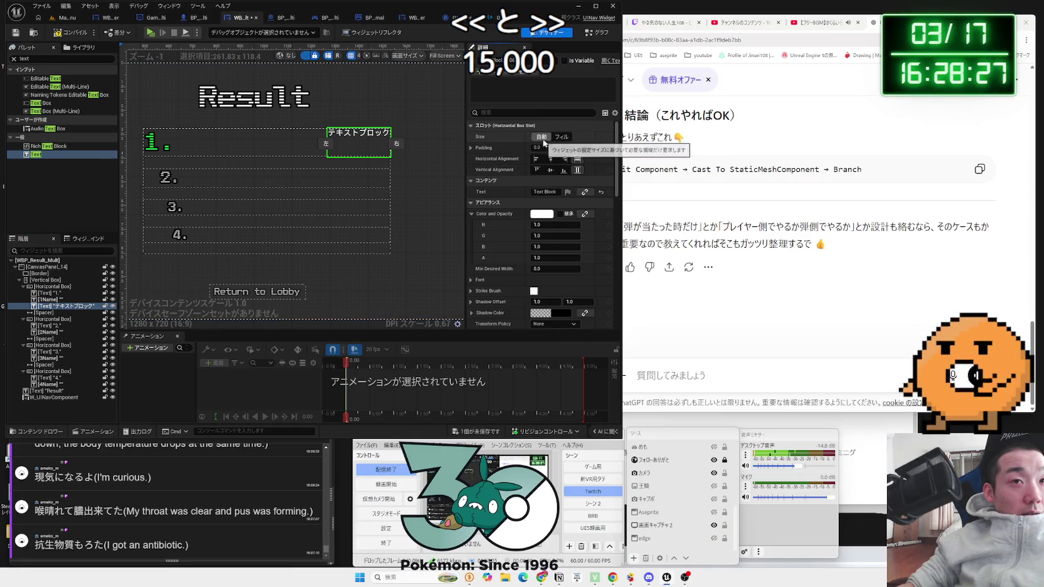
# - Set the new text's content to 0 and center it horizontally in its slot
pyautogui.click(552, 193)
pyautogui.press('BackSpace')
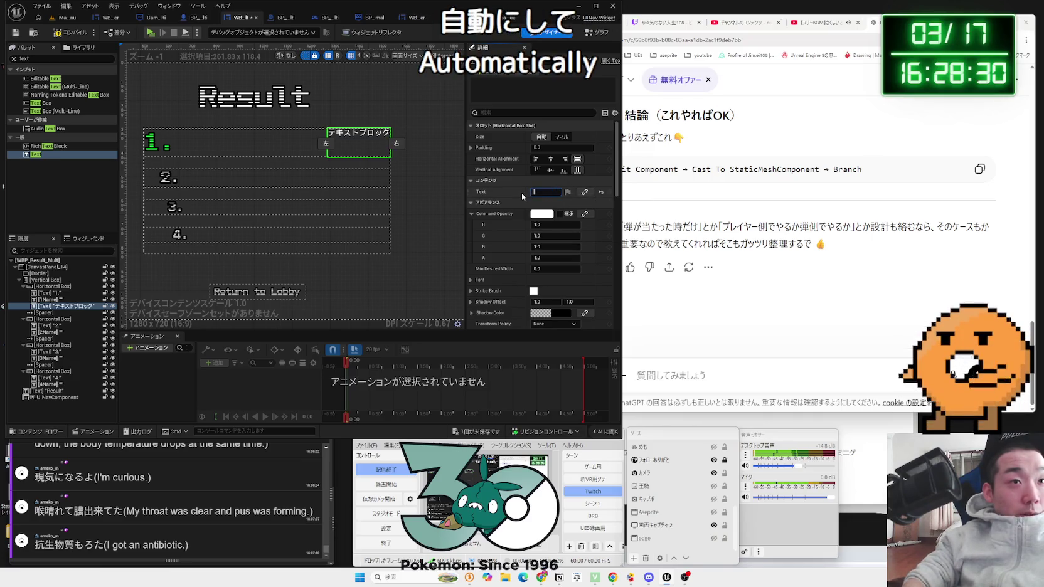
pyautogui.press('BackSpace')
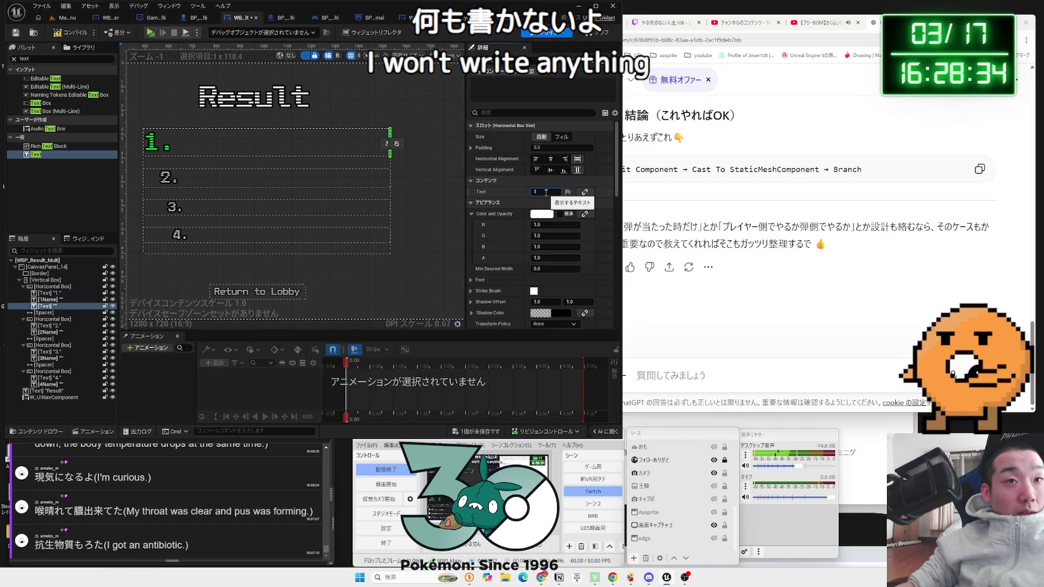
pyautogui.write('0')
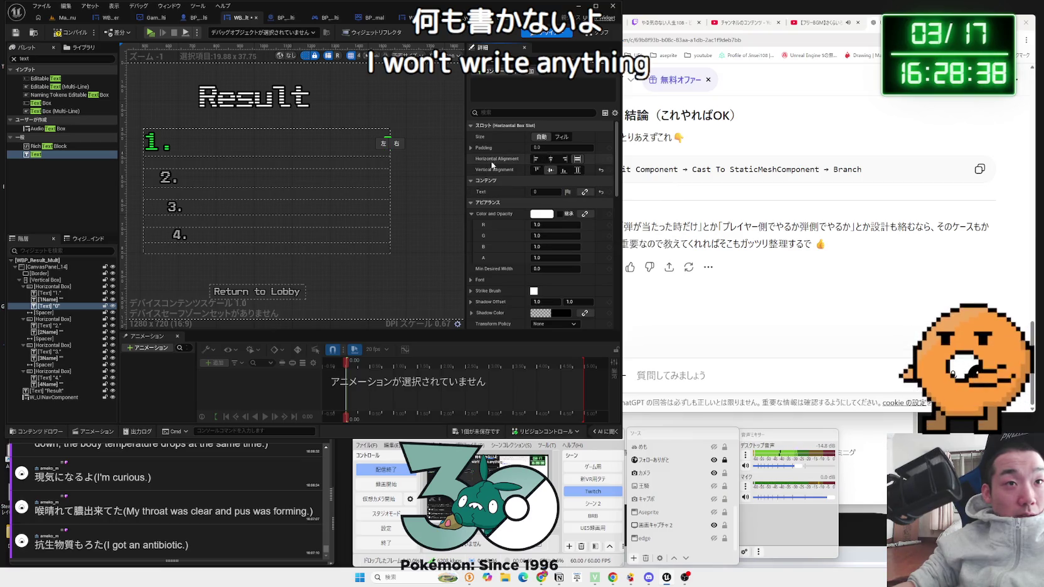
pyautogui.click(429, 167)
pyautogui.click(388, 143)
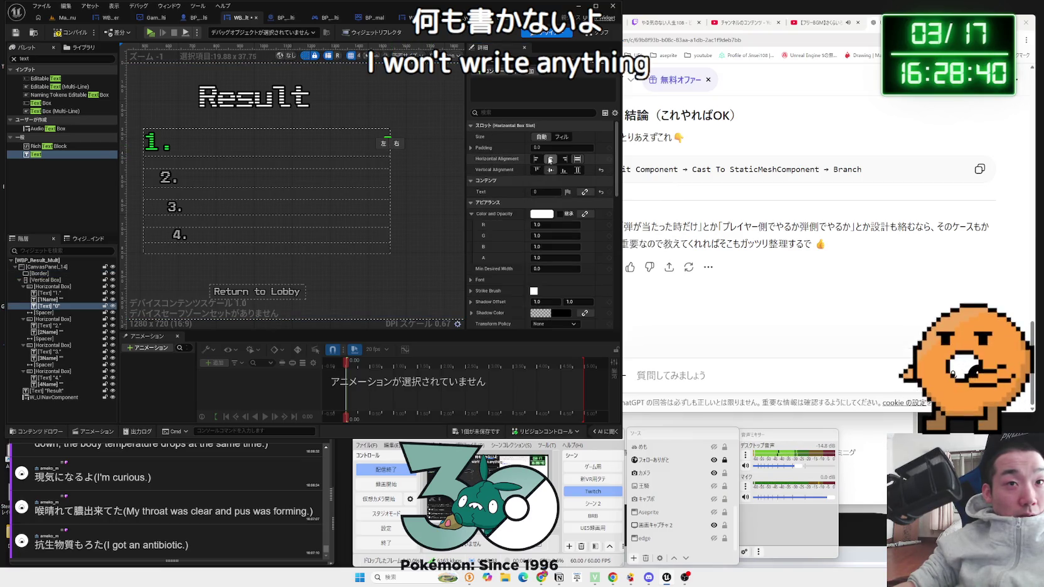
pyautogui.click(550, 159)
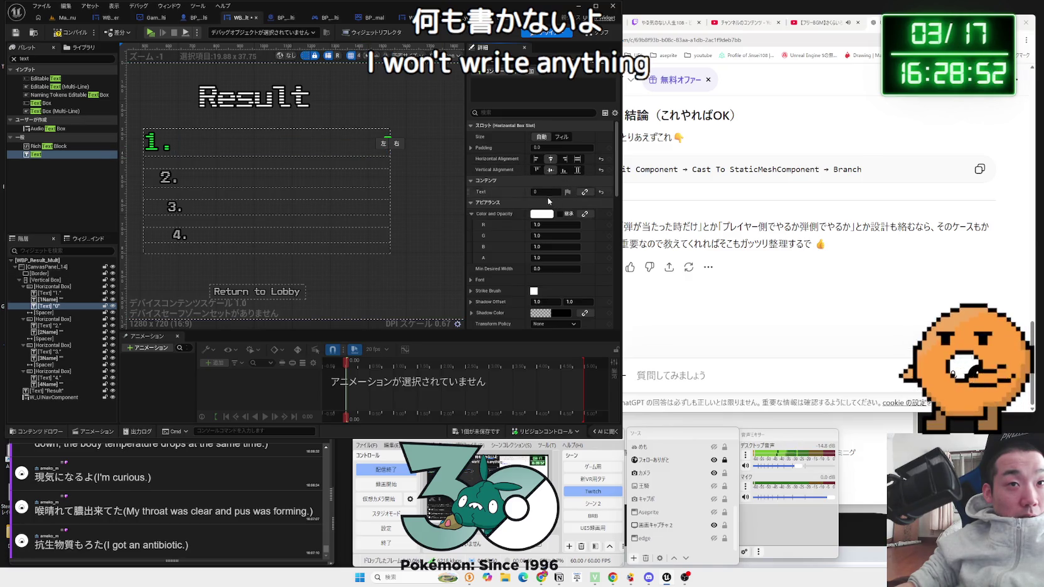
# - Change the 0 text's font to x12y16pxLineLinker_Font
pyautogui.scroll(-10, 552, 226)
pyautogui.scroll(-4, 547, 246)
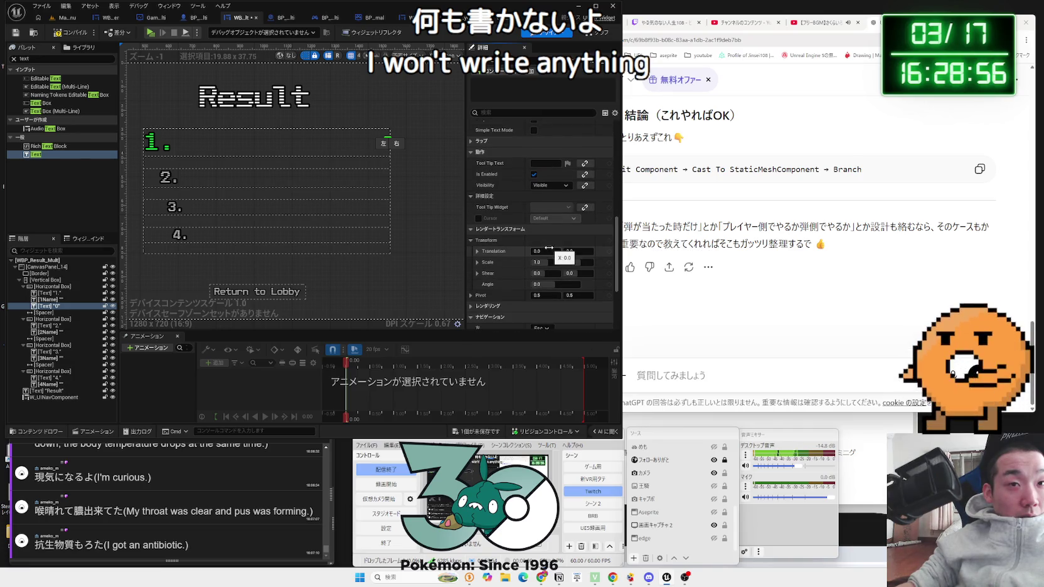
pyautogui.scroll(8, 547, 248)
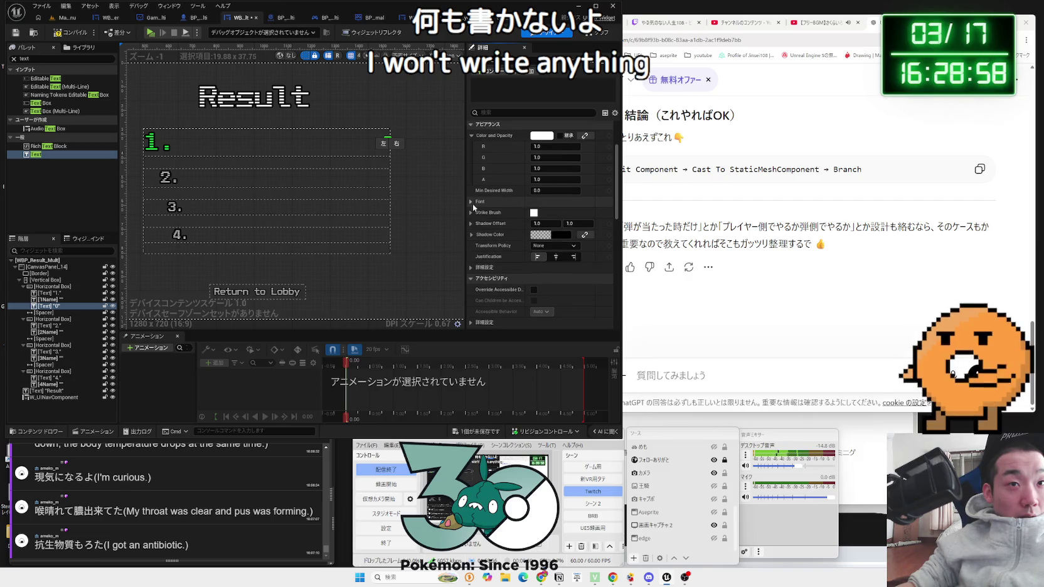
pyautogui.click(471, 202)
pyautogui.click(549, 213)
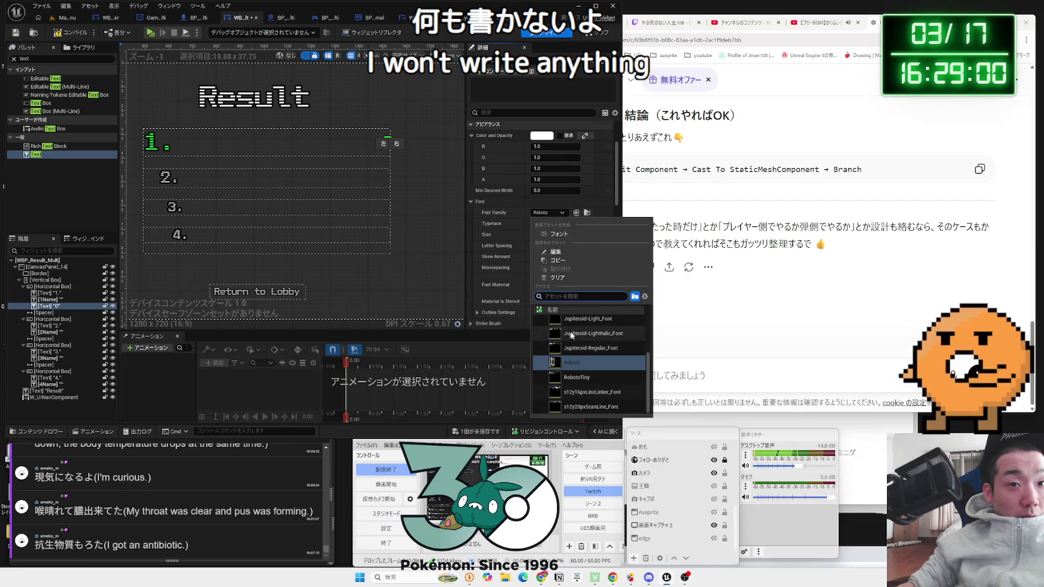
pyautogui.click(582, 393)
pyautogui.scroll(7, 388, 150)
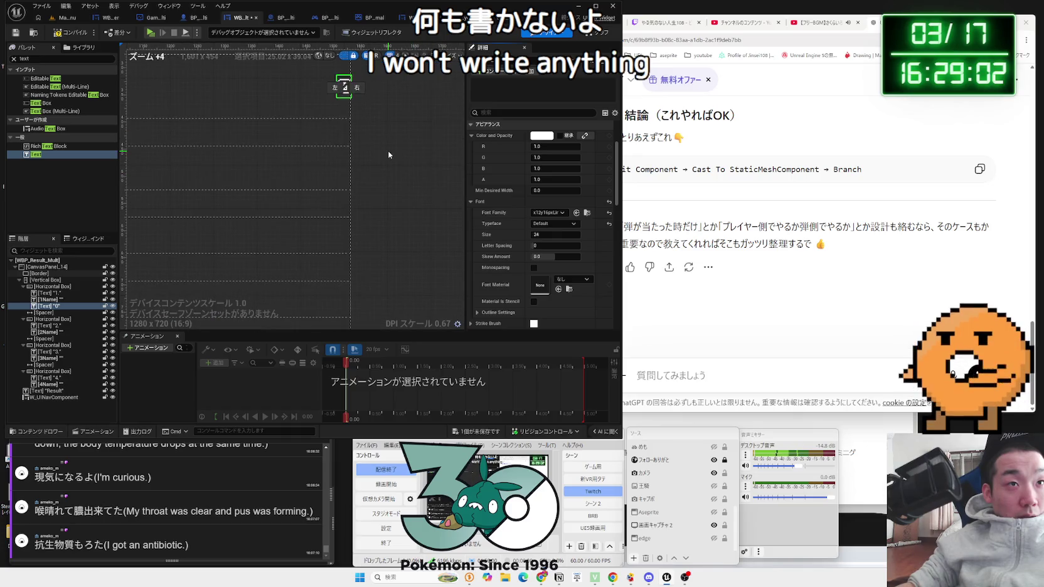
# - Reselect the first row's score text 0 and scroll Details up to Color and Opacity
pyautogui.moveTo(347, 118); pyautogui.dragTo(361, 213)
pyautogui.scroll(1, 362, 213)
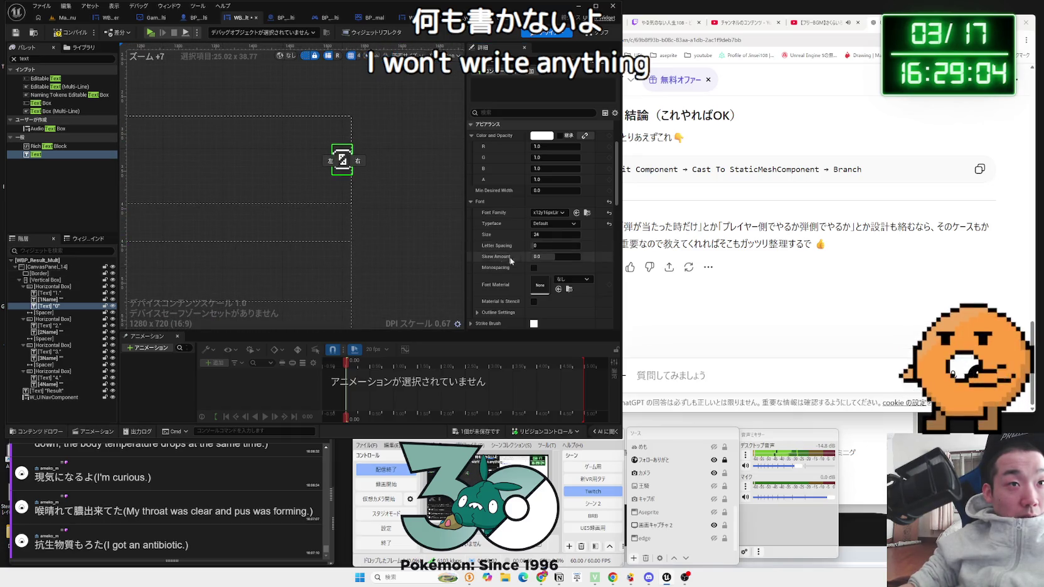
pyautogui.scroll(-3, 561, 282)
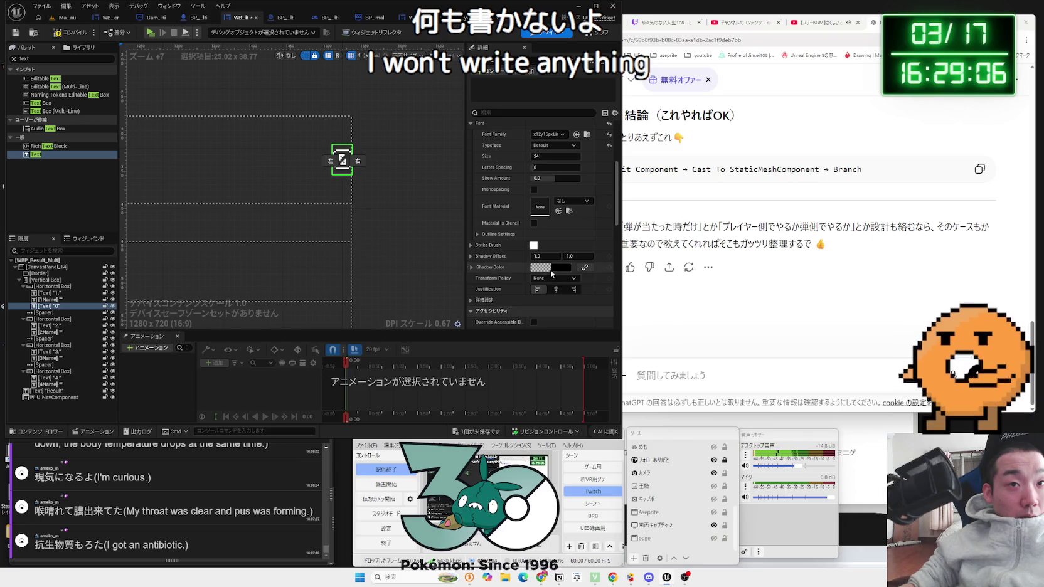
pyautogui.scroll(-2, 389, 188)
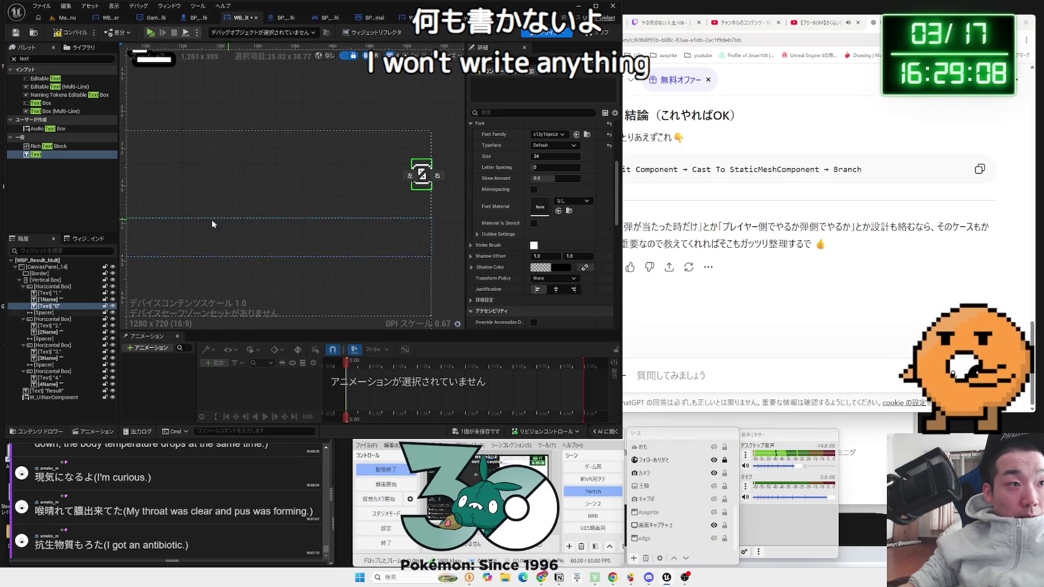
pyautogui.click(47, 300)
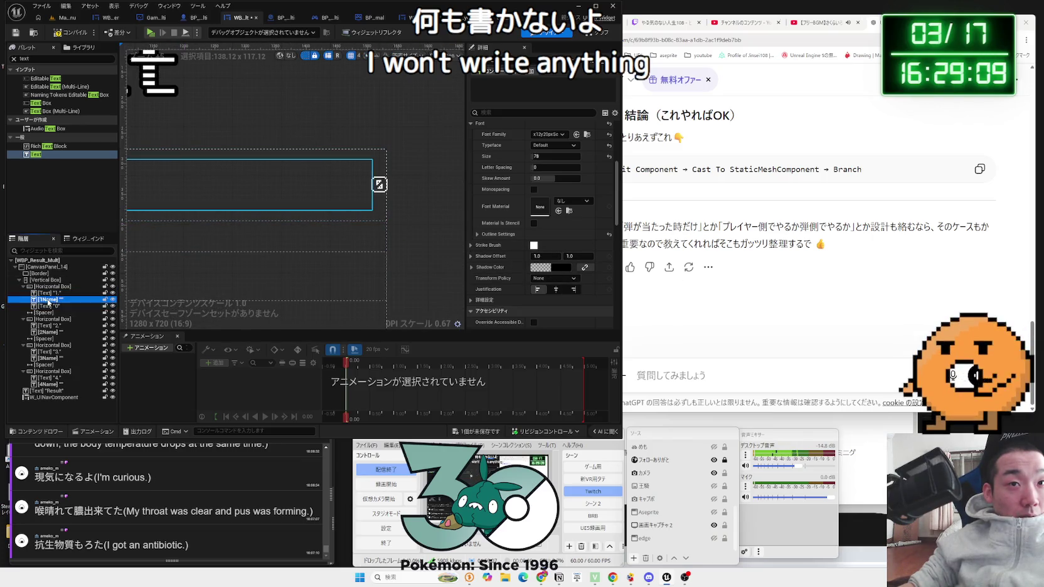
pyautogui.click(51, 306)
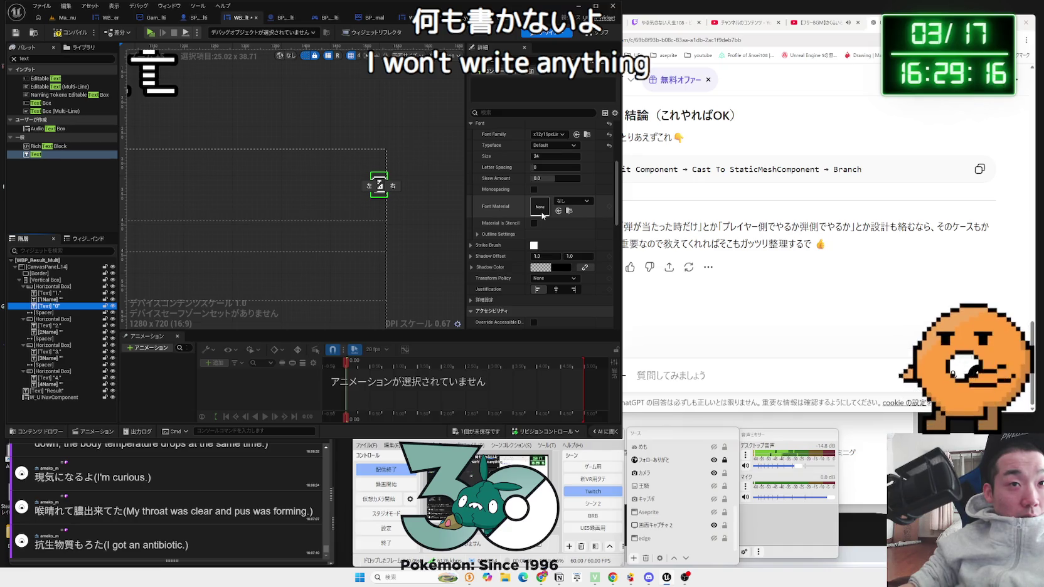
pyautogui.scroll(1, 519, 234)
pyautogui.scroll(2, 518, 233)
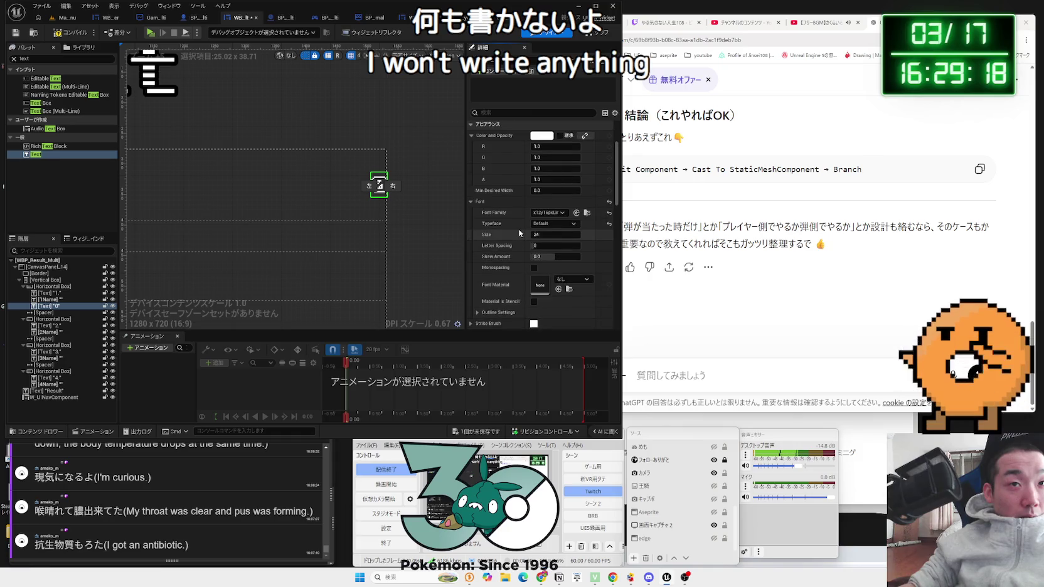
# - Set the score text's Color and Opacity to a saturated red
pyautogui.click(550, 140)
pyautogui.click(633, 191)
pyautogui.moveTo(633, 192); pyautogui.dragTo(637, 196)
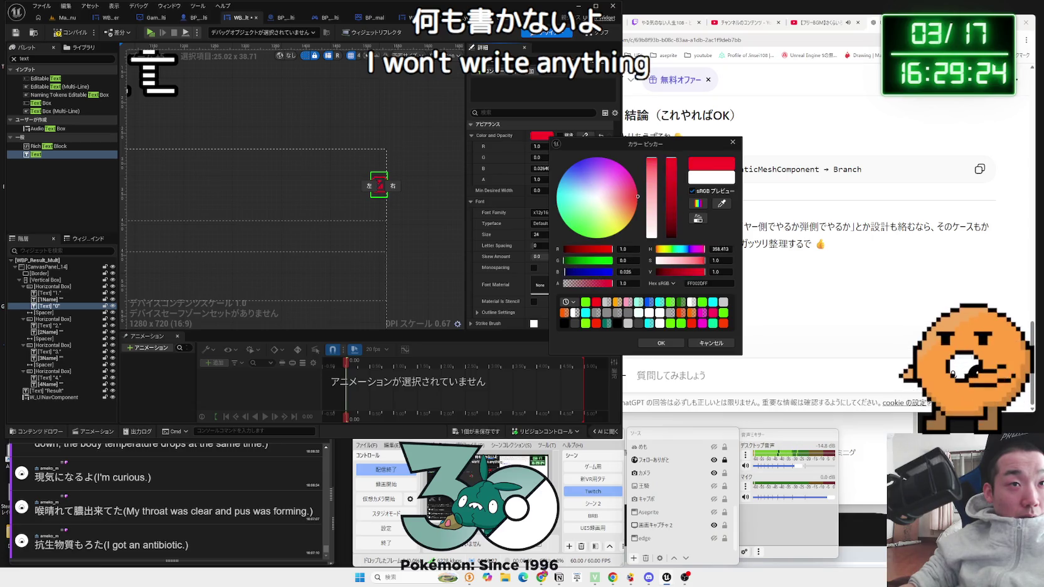
pyautogui.click(663, 343)
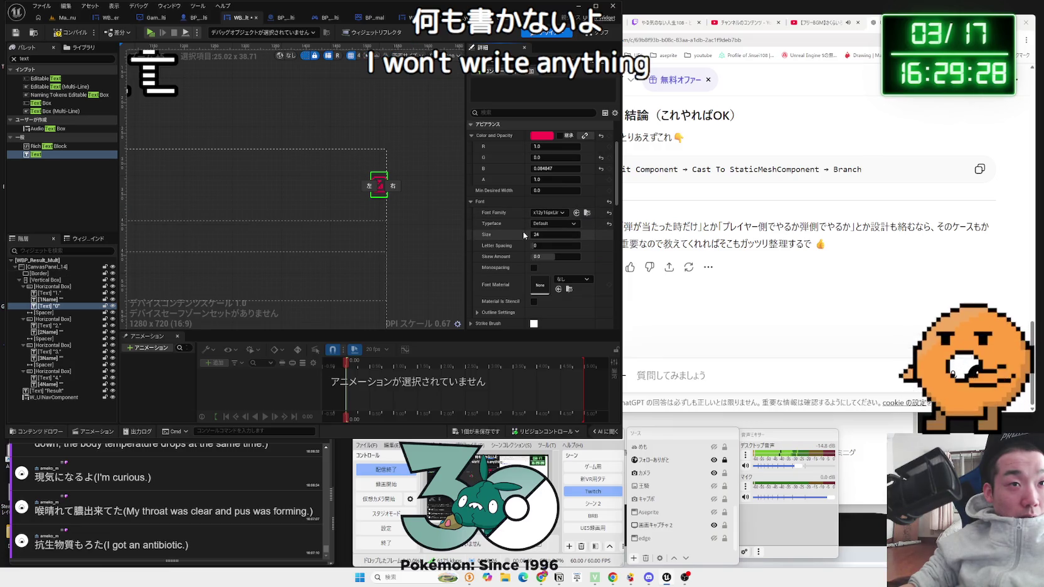
# - Change the score text colour to bright green and reselect the 0 text
pyautogui.click(549, 137)
pyautogui.click(578, 238)
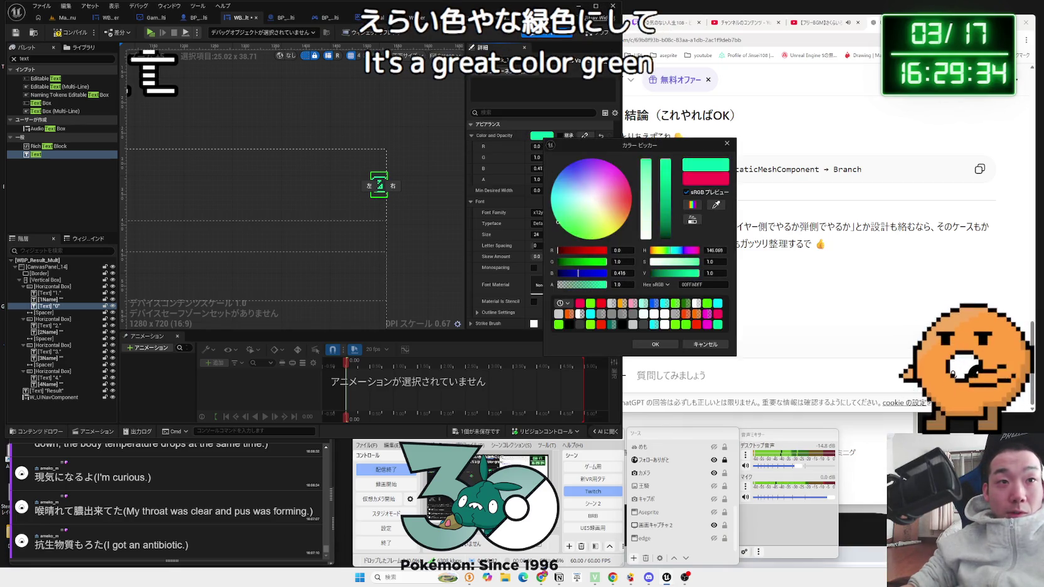
pyautogui.moveTo(558, 221); pyautogui.dragTo(566, 230)
pyautogui.moveTo(567, 232); pyautogui.dragTo(556, 221)
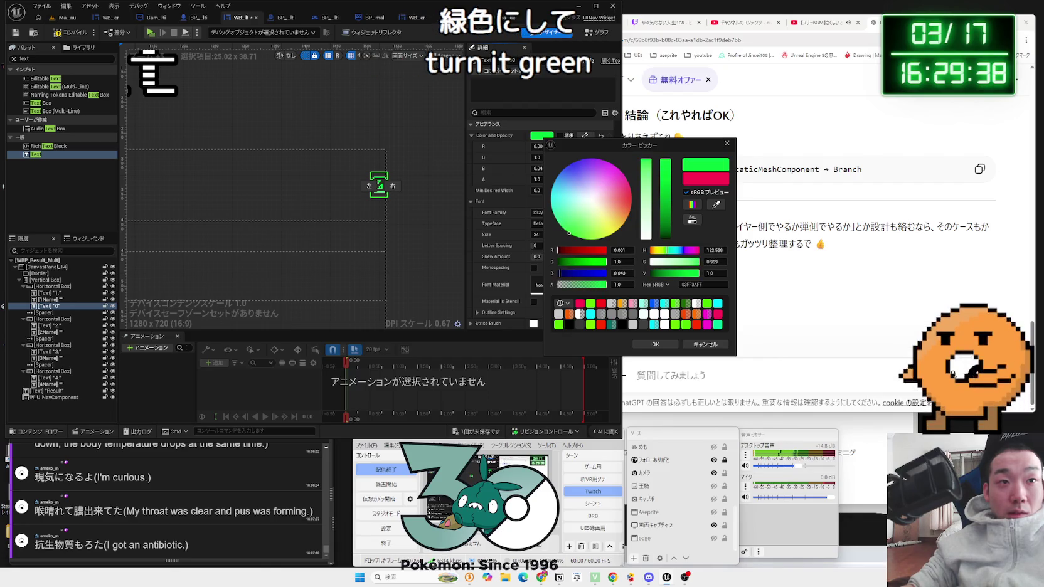
pyautogui.click(647, 340)
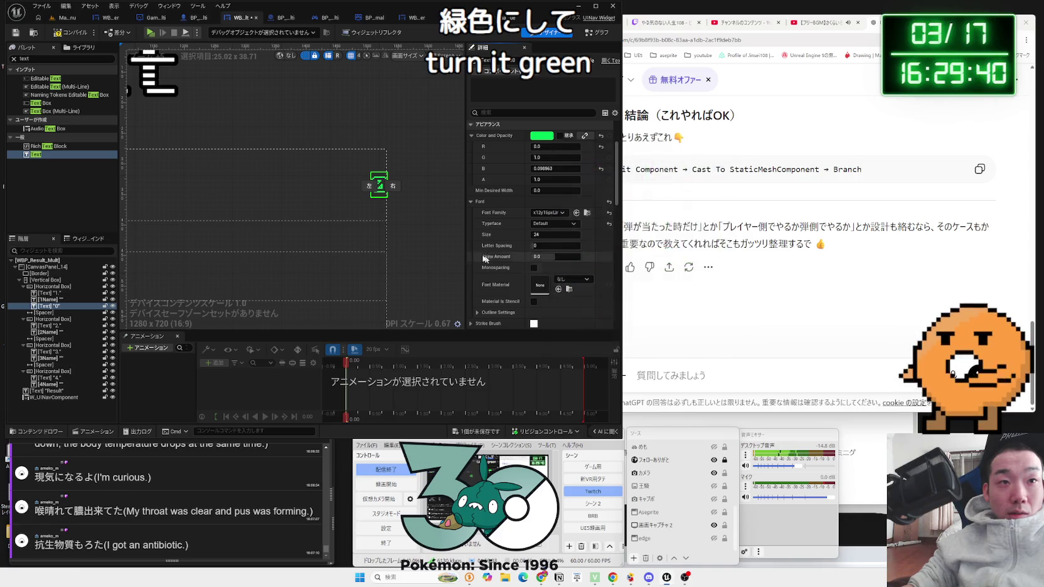
pyautogui.scroll(2, 405, 237)
pyautogui.click(393, 219)
pyautogui.click(388, 206)
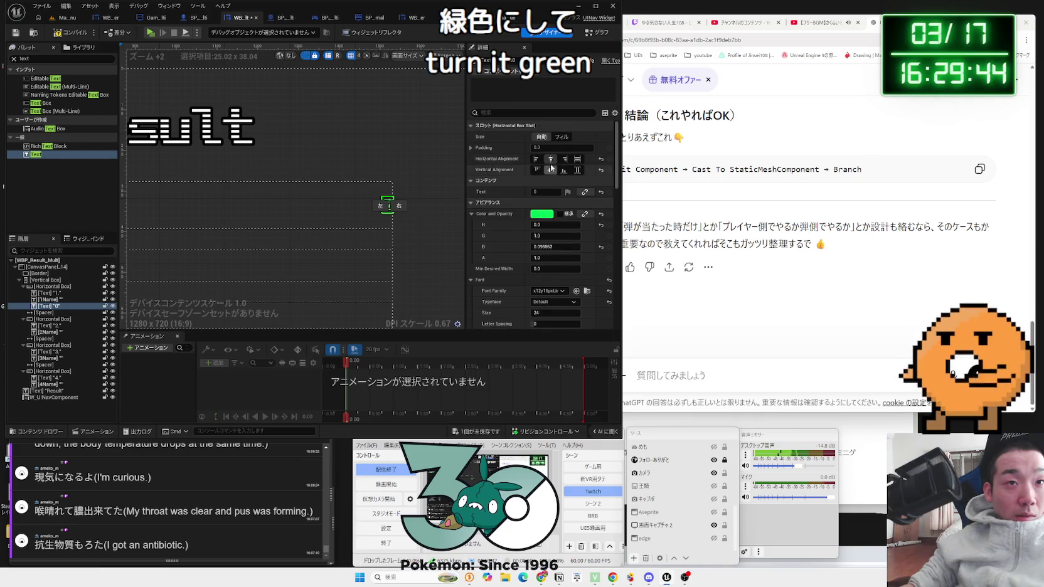
# - Enter 11111 into the score text's Text field to preview it
pyautogui.scroll(-5, 552, 212)
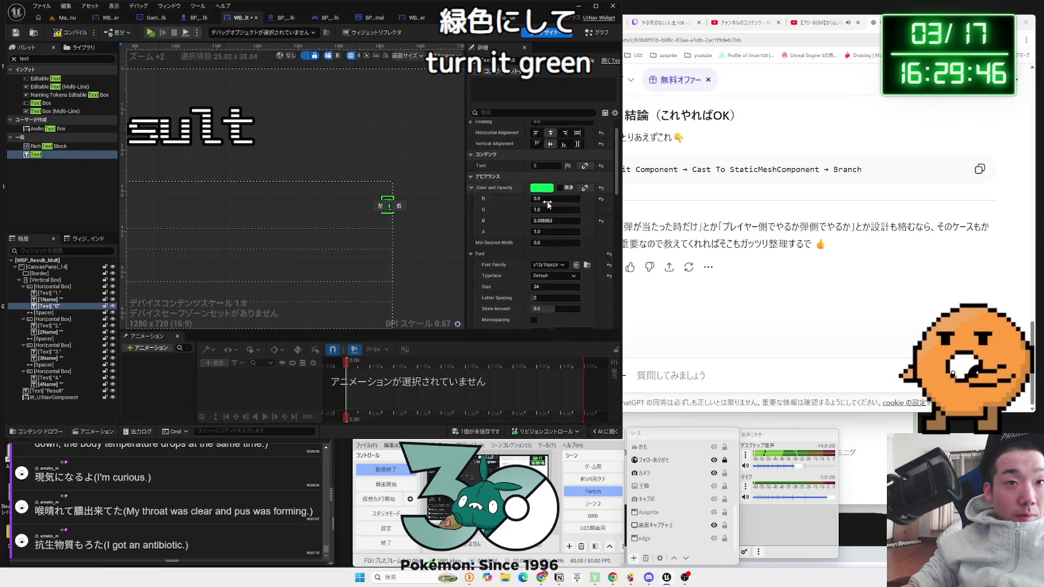
pyautogui.scroll(4, 551, 214)
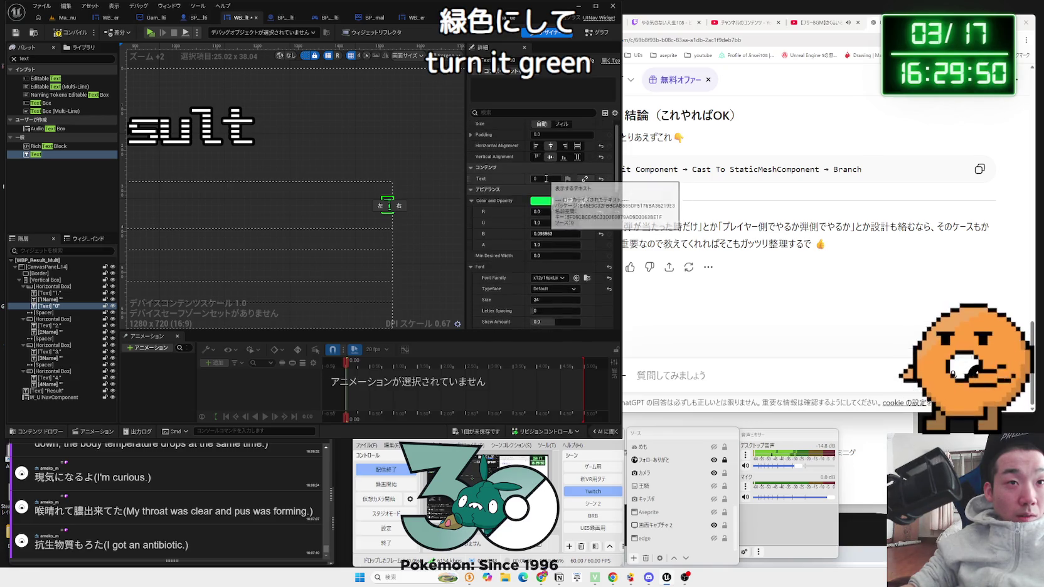
pyautogui.scroll(-2, 490, 272)
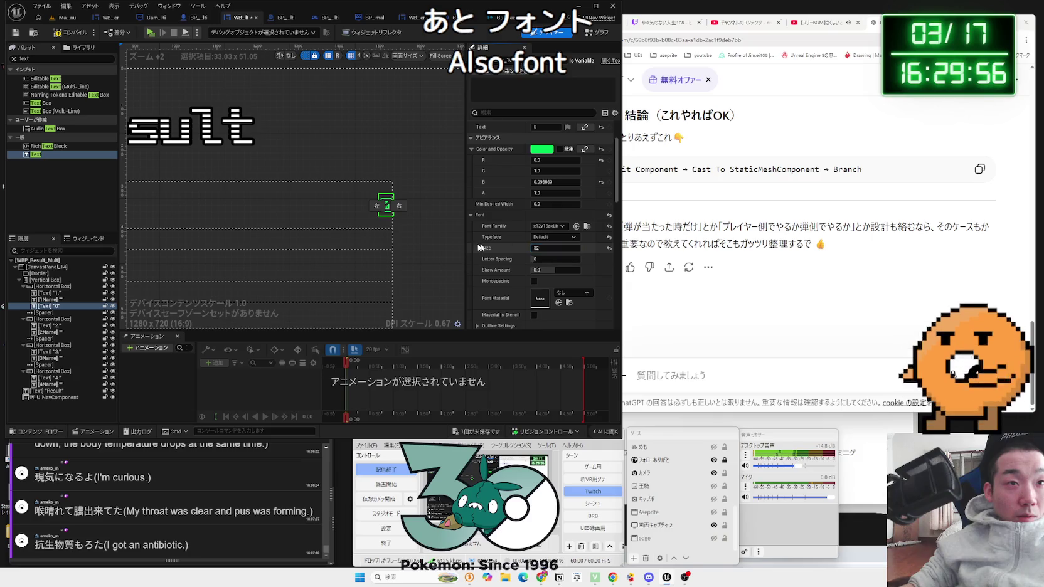
pyautogui.scroll(-2, 420, 239)
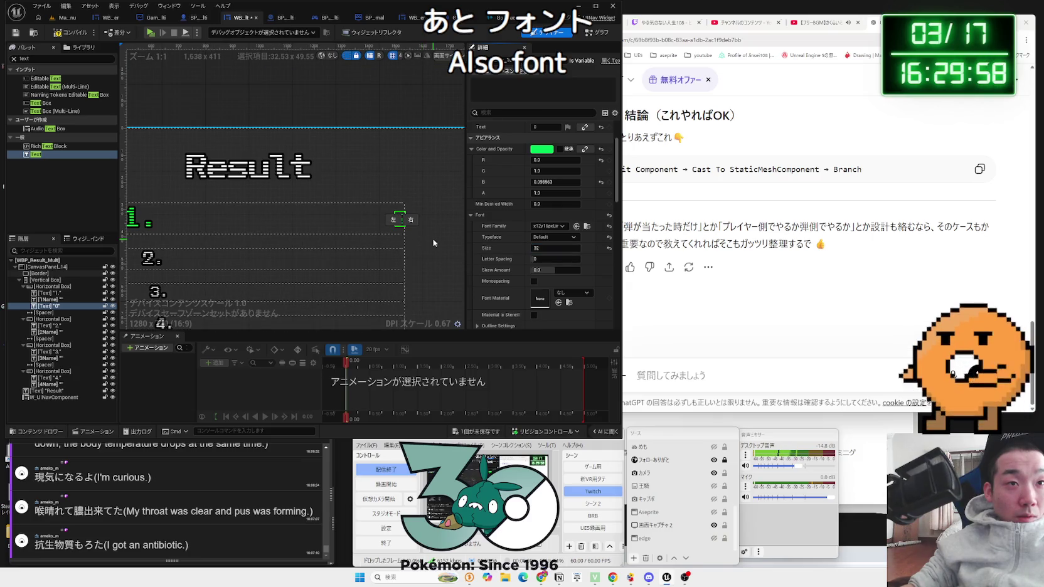
pyautogui.scroll(2, 433, 238)
pyautogui.scroll(2, 547, 187)
pyautogui.click(548, 179)
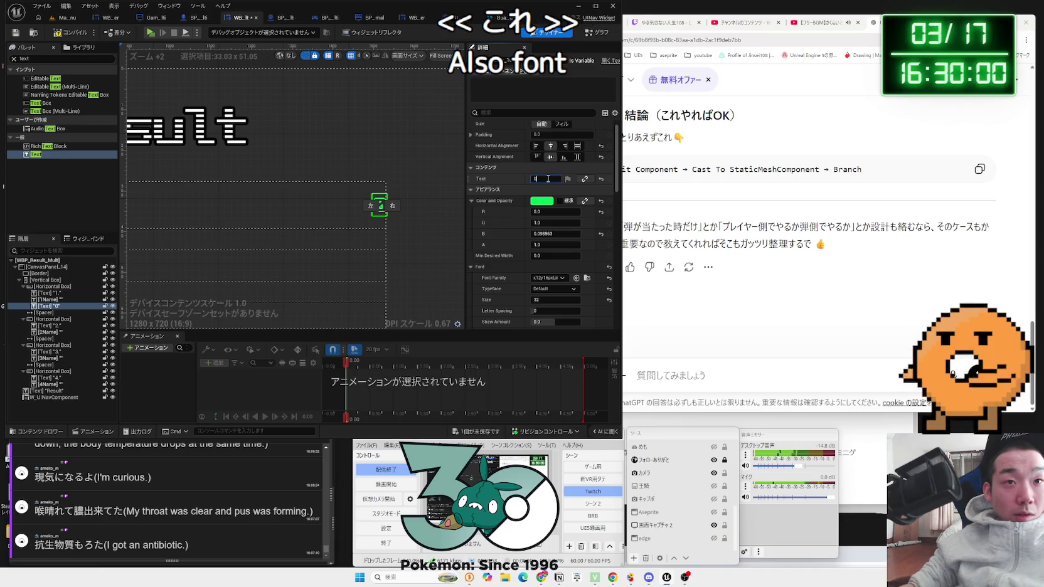
pyautogui.write('11111')
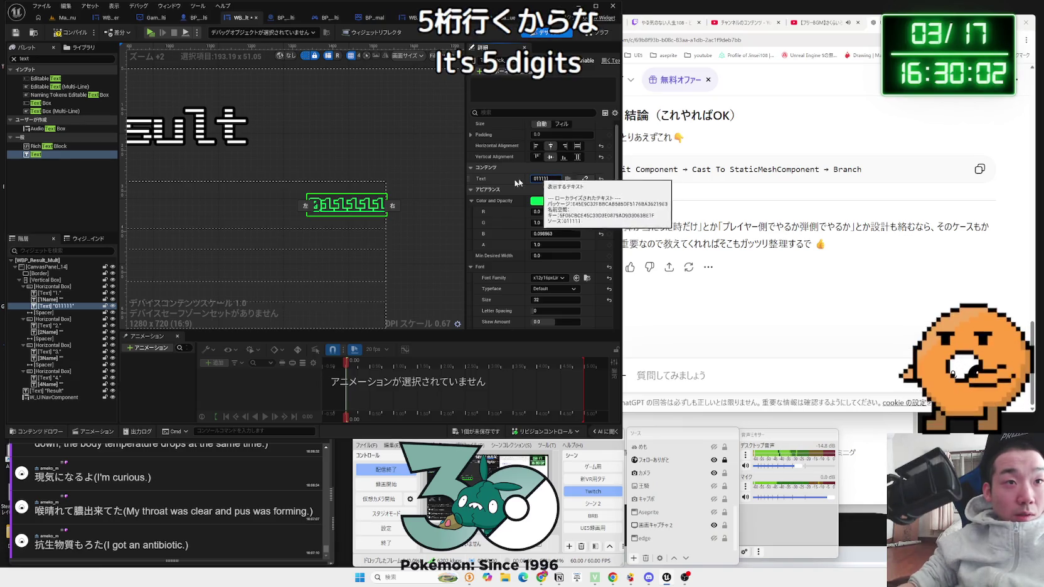
# - Clear the score text content, commit it empty, and select the second row's Horizontal Box
pyautogui.scroll(-1, 546, 201)
pyautogui.scroll(-3, 406, 218)
pyautogui.scroll(2, 414, 226)
pyautogui.scroll(-2, 422, 231)
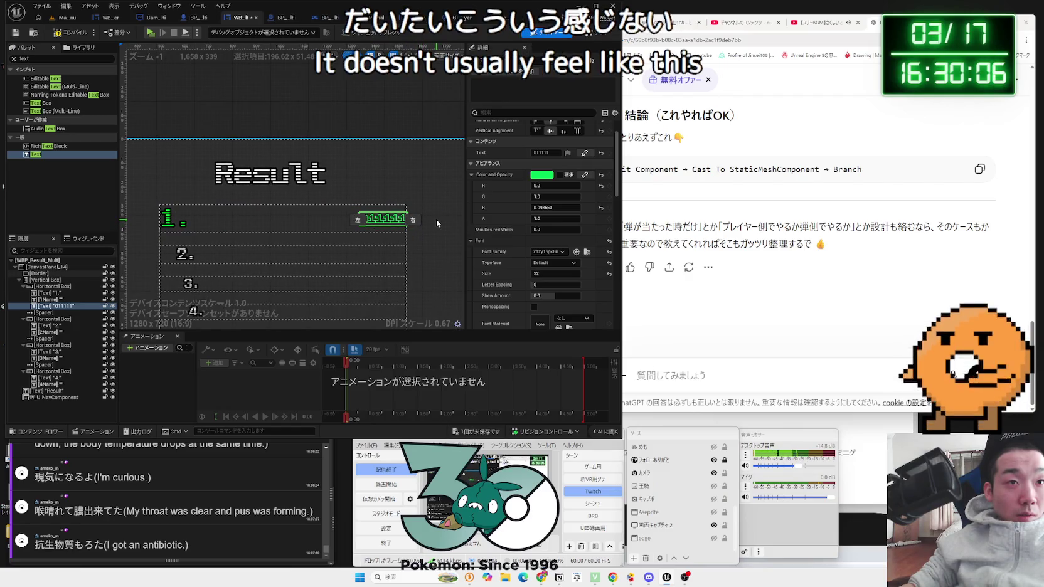
pyautogui.scroll(3, 347, 220)
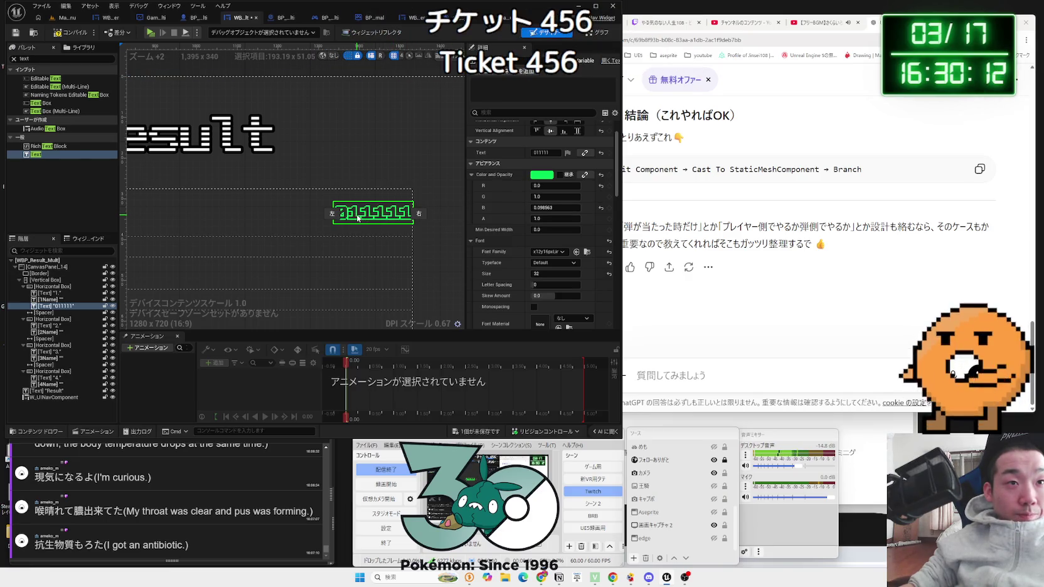
pyautogui.doubleClick(553, 153)
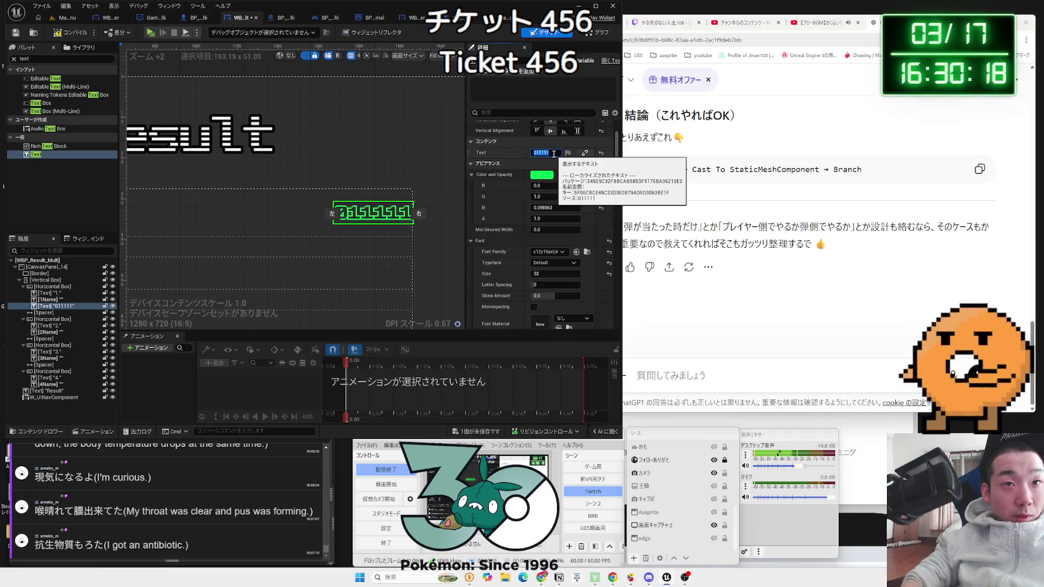
pyautogui.click(515, 164)
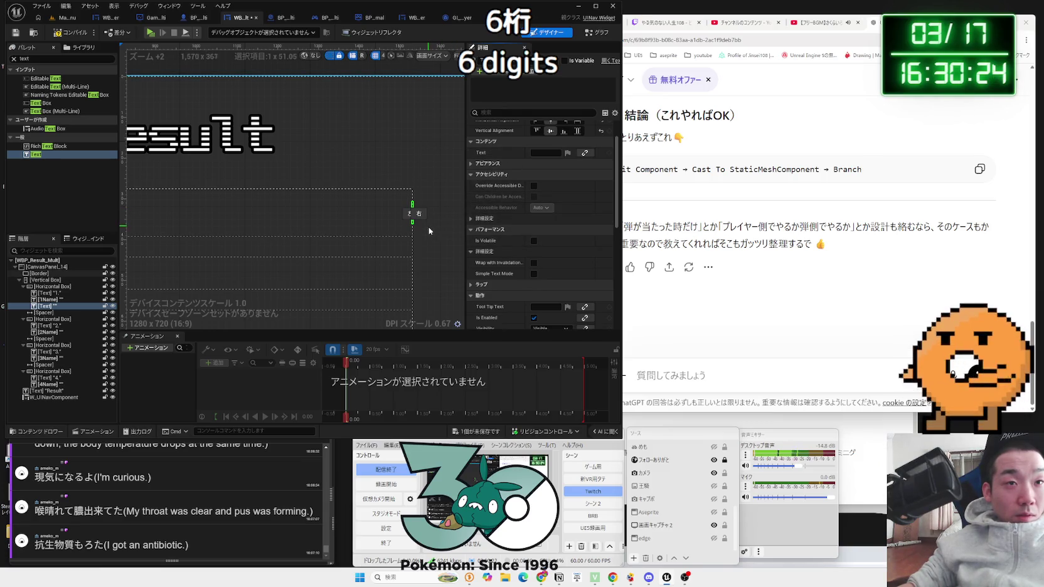
pyautogui.click(49, 320)
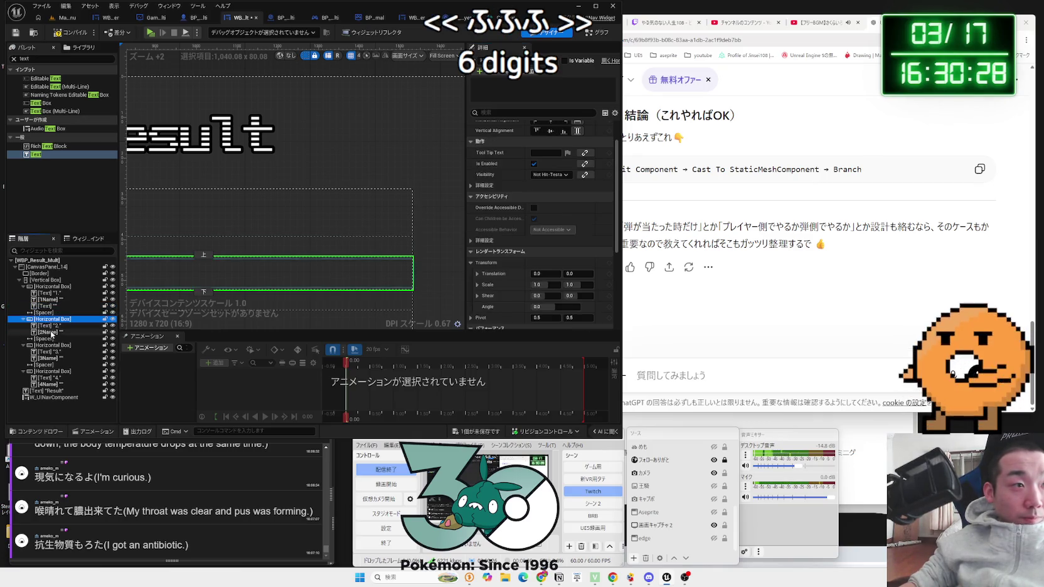
# - Copy the first row's score text into the second result row
pyautogui.click(46, 321)
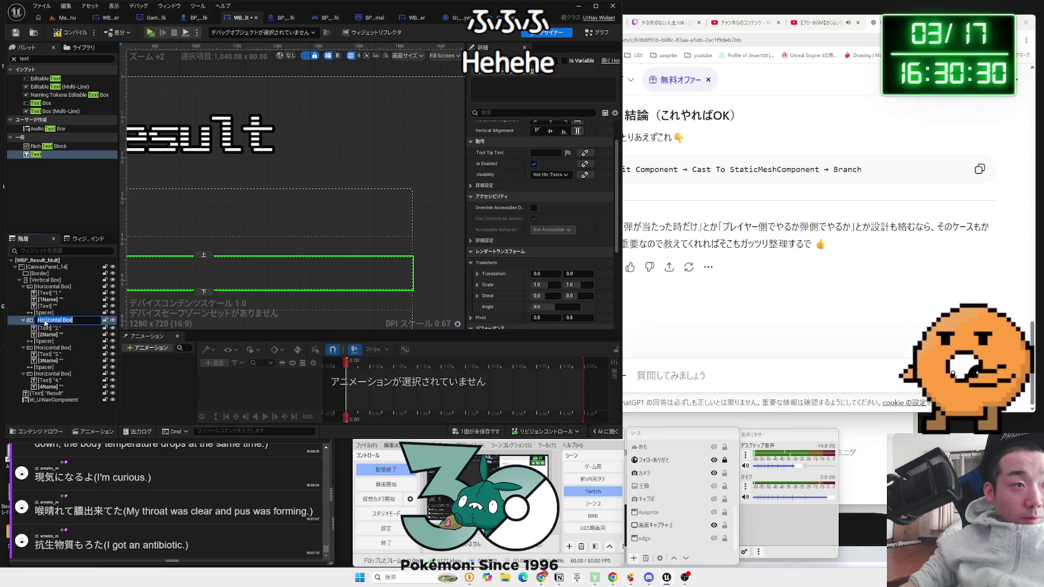
pyautogui.click(49, 339)
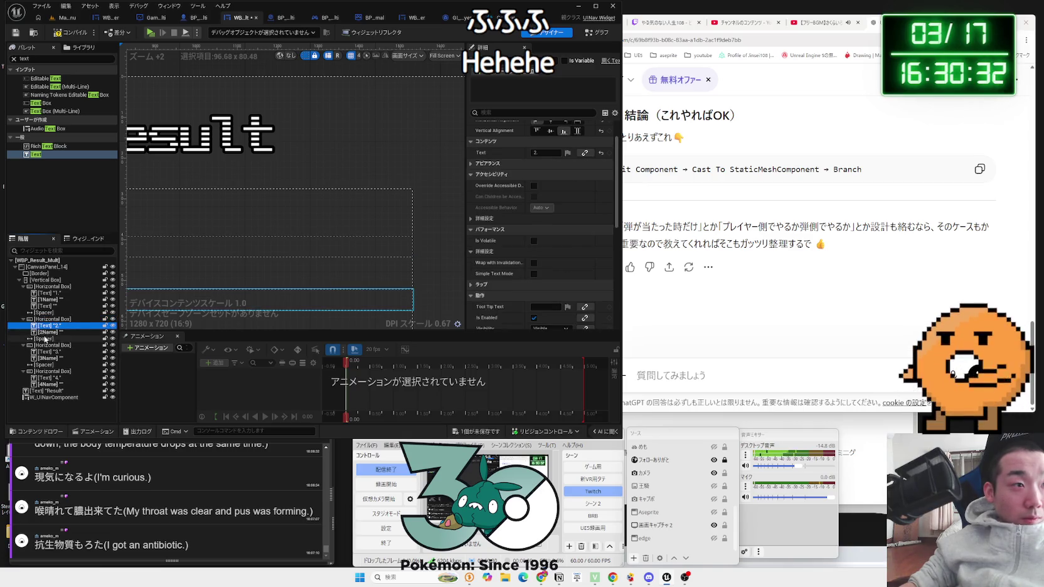
pyautogui.click(50, 332)
pyautogui.click(48, 312)
pyautogui.click(47, 306)
pyautogui.moveTo(47, 307); pyautogui.dragTo(47, 338)
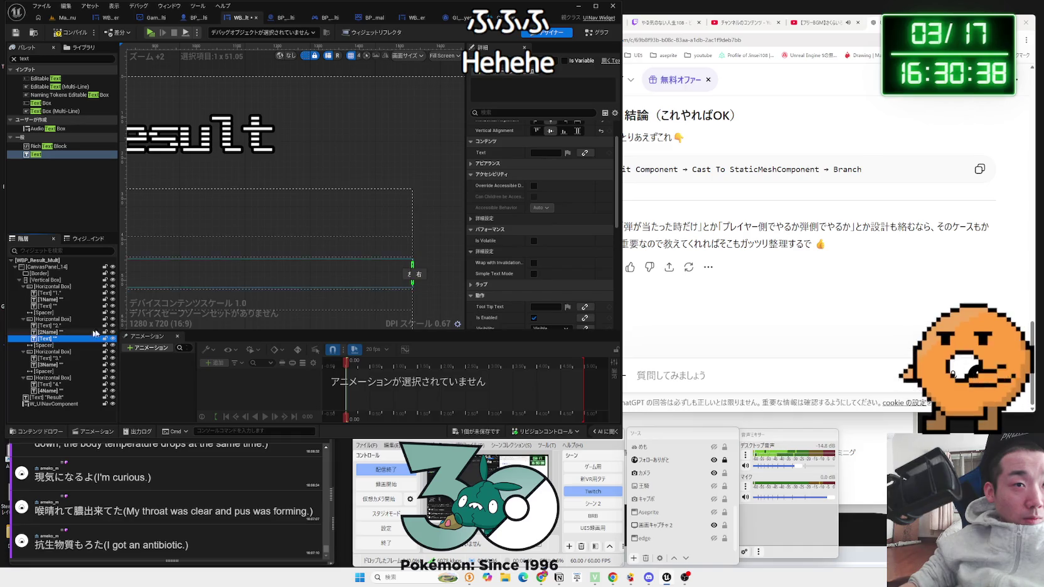
pyautogui.scroll(-2, 402, 270)
pyautogui.scroll(2, 438, 250)
pyautogui.scroll(3, 551, 226)
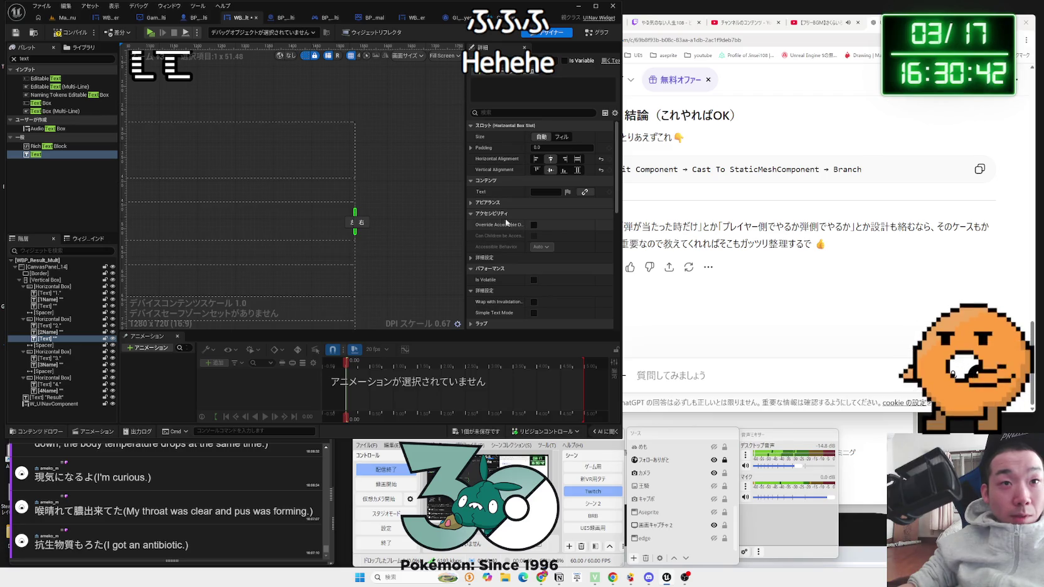
# - Set the copied score text's font size to 28 and its text to 11111
pyautogui.click(473, 206)
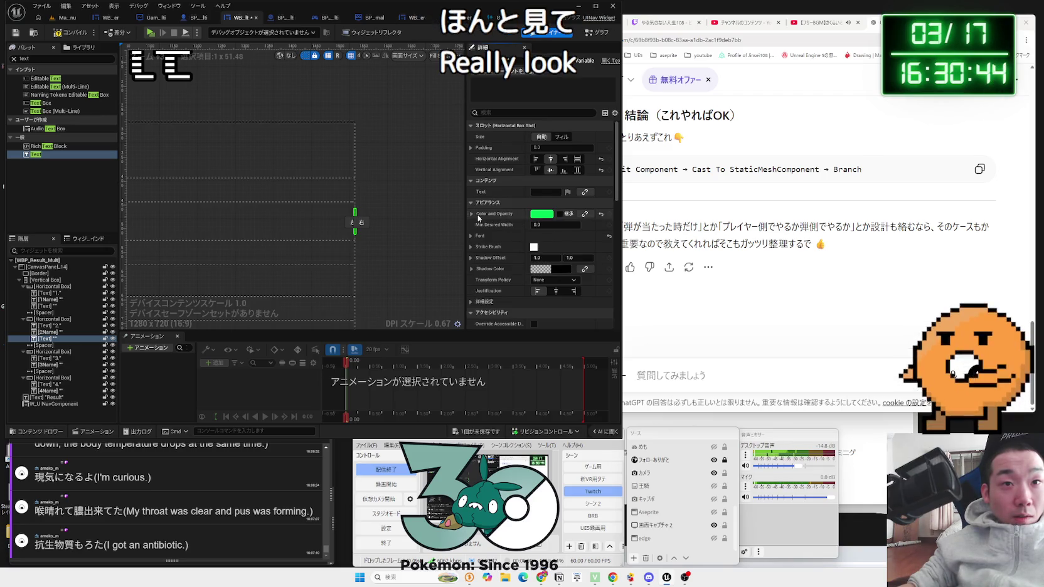
pyautogui.click(471, 236)
pyautogui.scroll(-1, 333, 261)
pyautogui.scroll(-1, 333, 261)
pyautogui.scroll(2, 320, 244)
pyautogui.scroll(-2, 301, 225)
pyautogui.scroll(4, 284, 212)
pyautogui.scroll(3, 283, 212)
pyautogui.click(548, 269)
pyautogui.write('28')
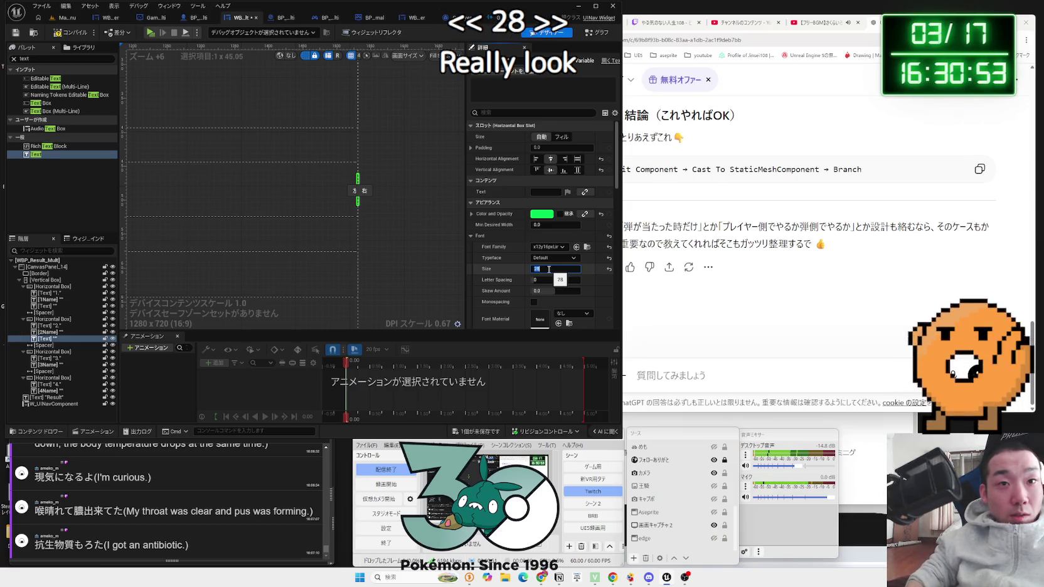
pyautogui.click(542, 192)
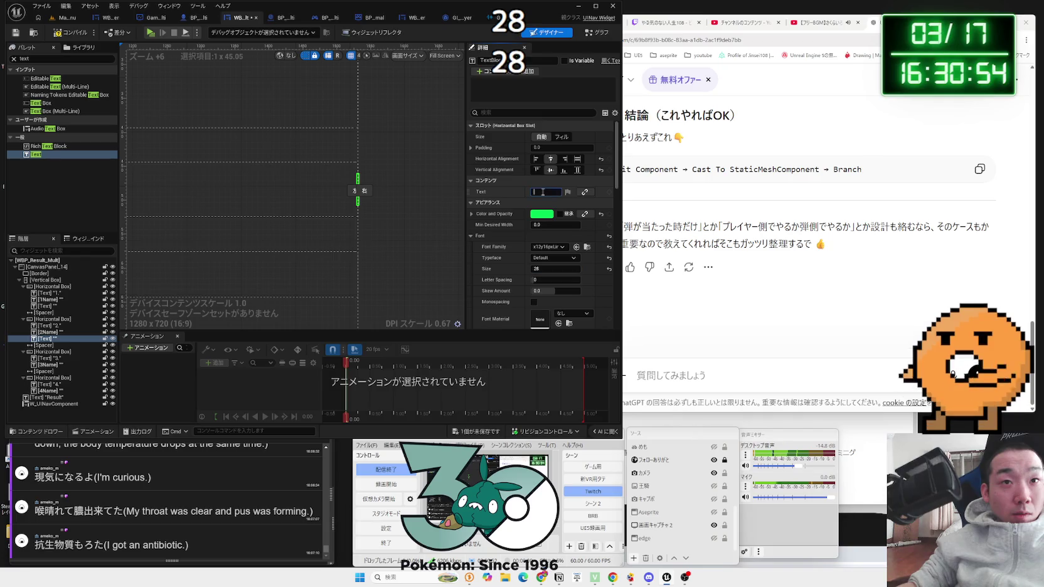
pyautogui.write('11111')
# - Change the row-2 score text's colour from green to red
pyautogui.scroll(-6, 412, 193)
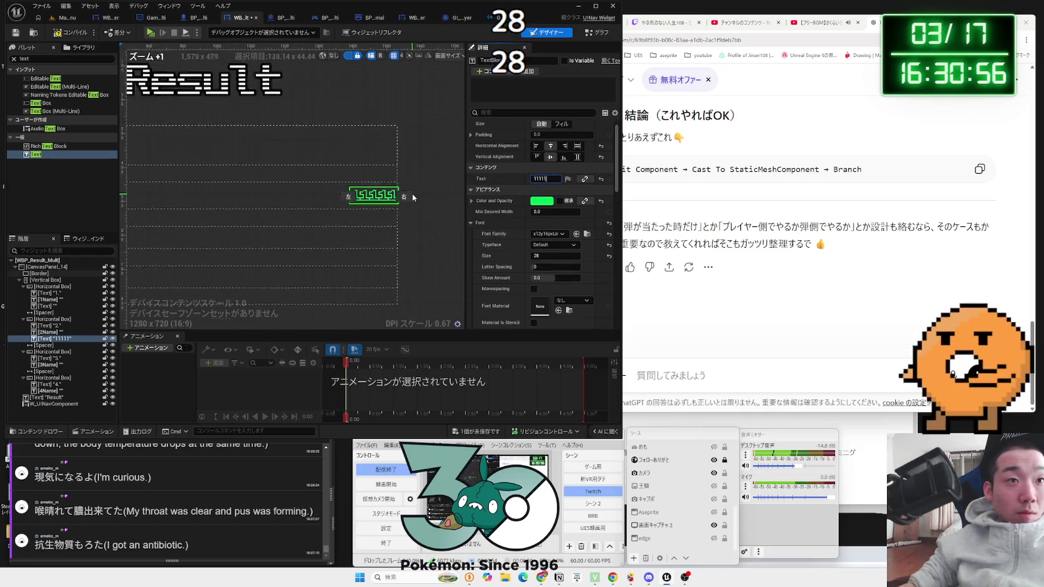
pyautogui.scroll(1, 486, 205)
pyautogui.click(541, 214)
pyautogui.moveTo(621, 266); pyautogui.dragTo(628, 277)
pyautogui.click(639, 420)
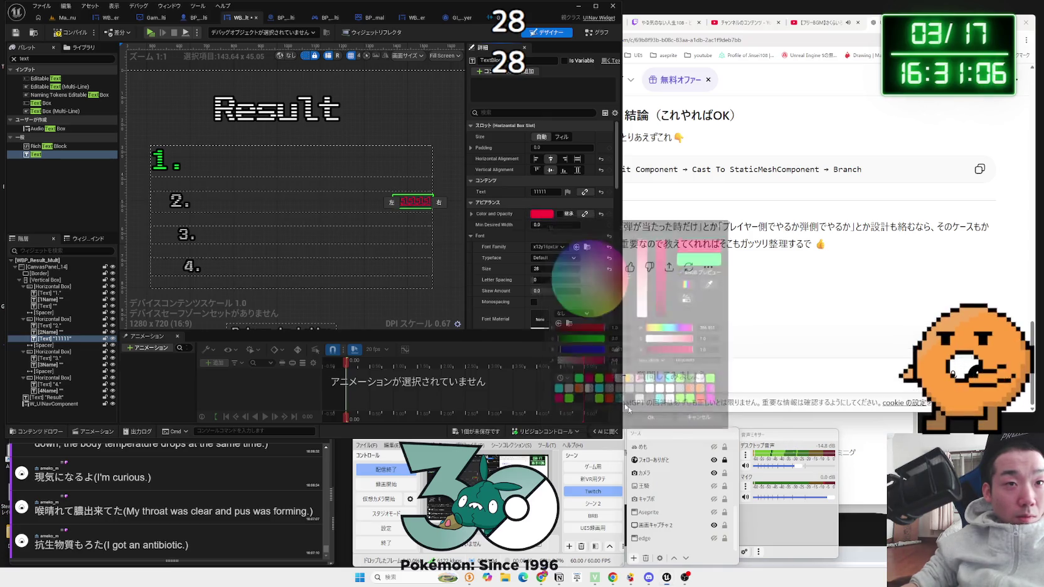
# - Copy the 11111 score text into the third and fourth result rows
pyautogui.moveTo(46, 338); pyautogui.dragTo(49, 357)
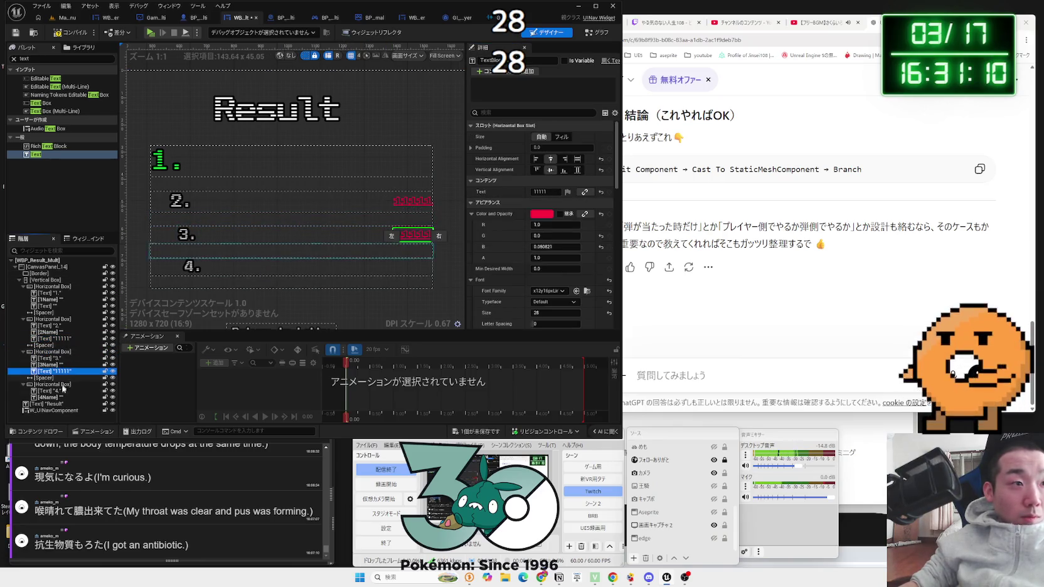
pyautogui.click(48, 385)
pyautogui.hotkey('ctrl', 'v')
pyautogui.scroll(3, 368, 286)
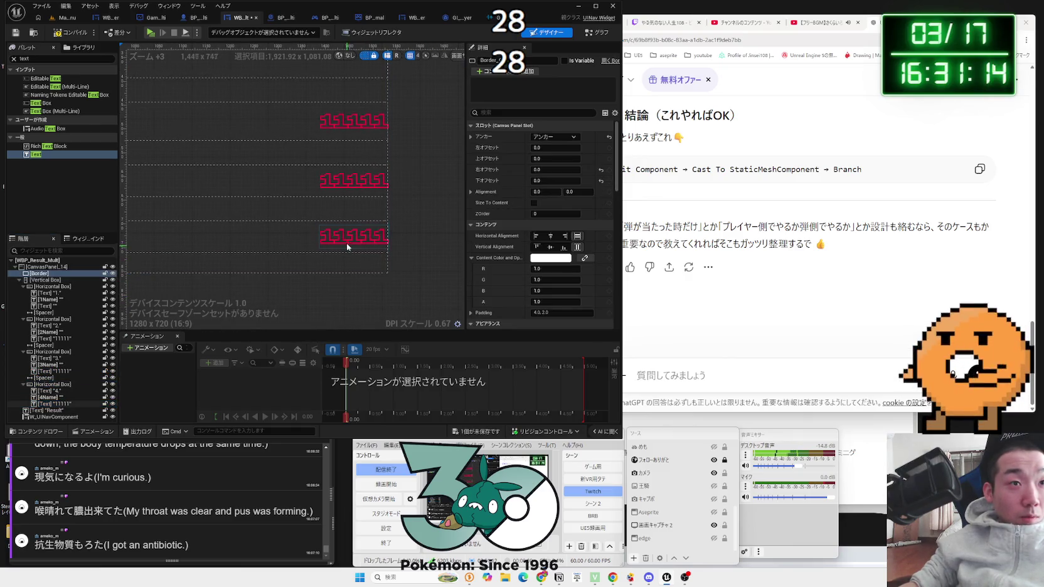
pyautogui.click(343, 183)
# - Shrink the row-3 and row-4 texts to font size 24 and empty the row-4 text
pyautogui.click(346, 121)
pyautogui.click(346, 179)
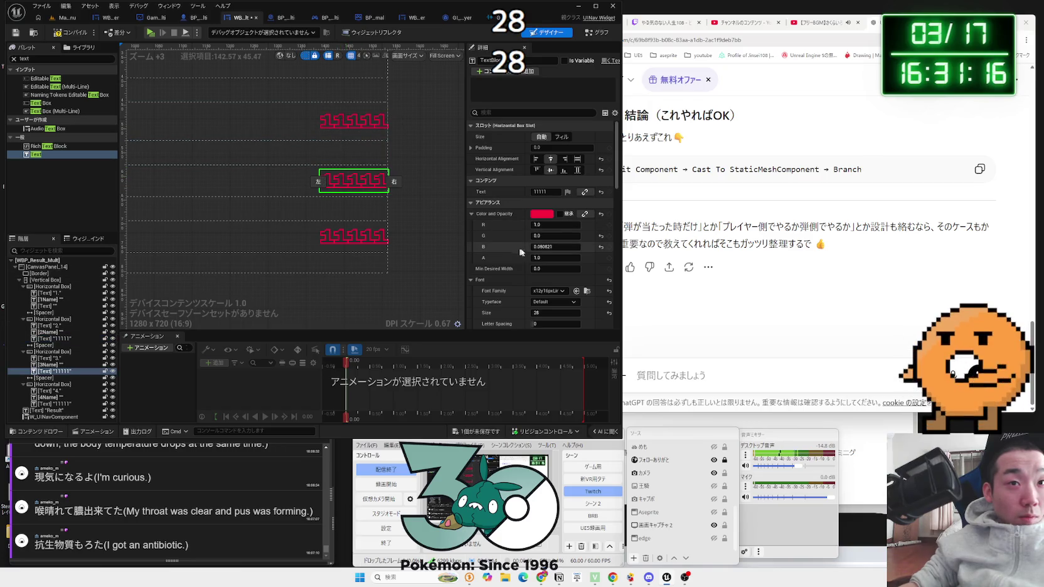
pyautogui.moveTo(550, 312); pyautogui.dragTo(541, 313)
pyautogui.click(360, 235)
pyautogui.click(550, 313)
pyautogui.write('24')
pyautogui.press('Return')
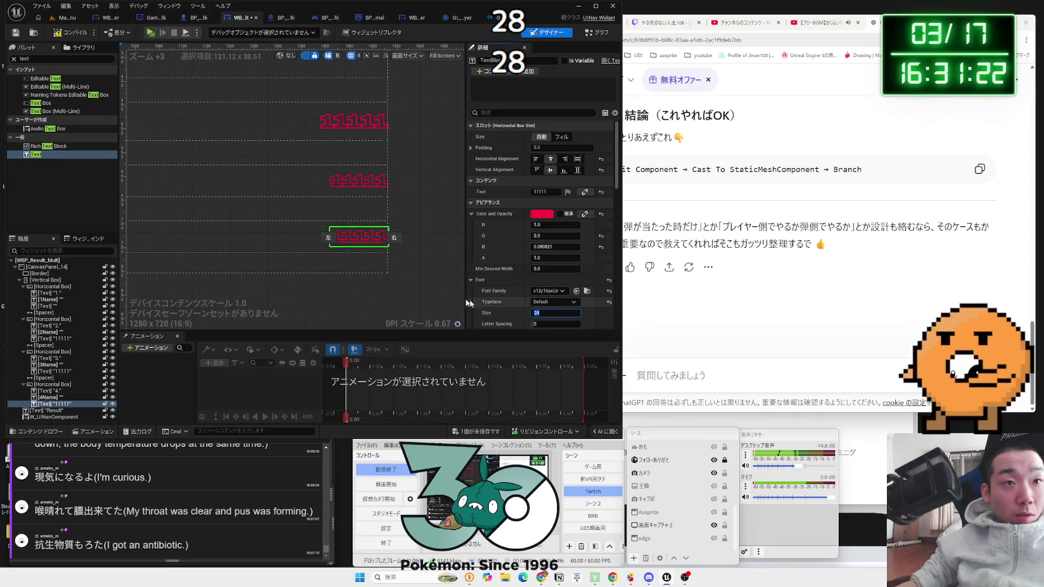
pyautogui.click(354, 238)
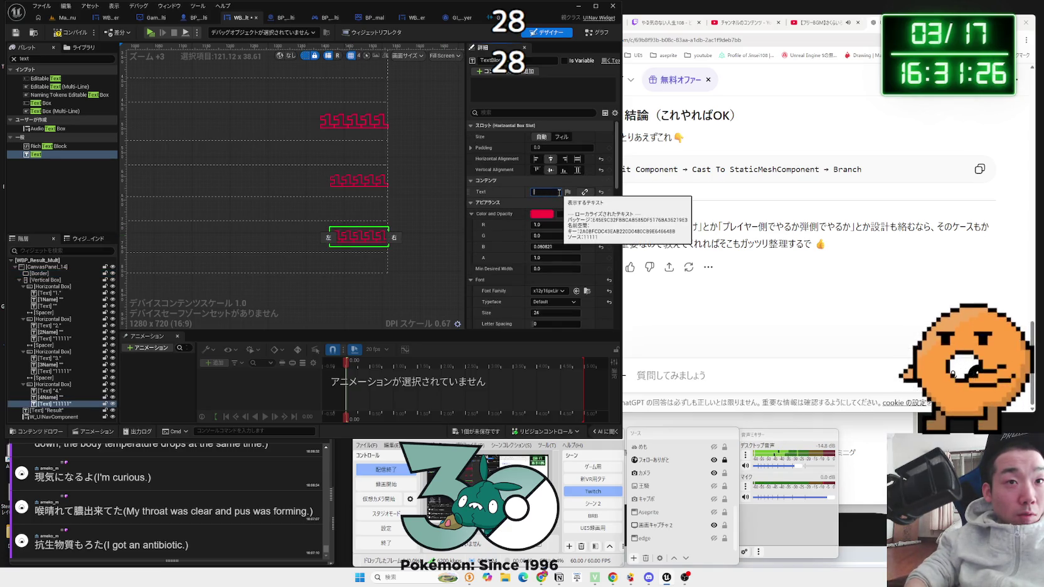
pyautogui.press('Return')
# - Clear the row-3 11111 text and close the colour picker unchanged
pyautogui.click(359, 180)
pyautogui.click(544, 192)
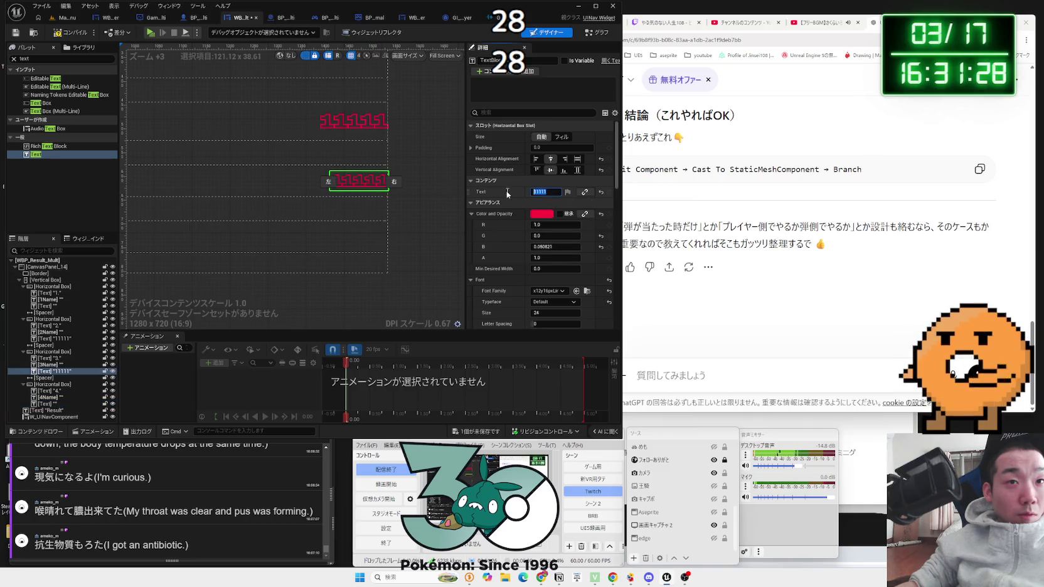
pyautogui.press('BackSpace')
pyautogui.press('Return')
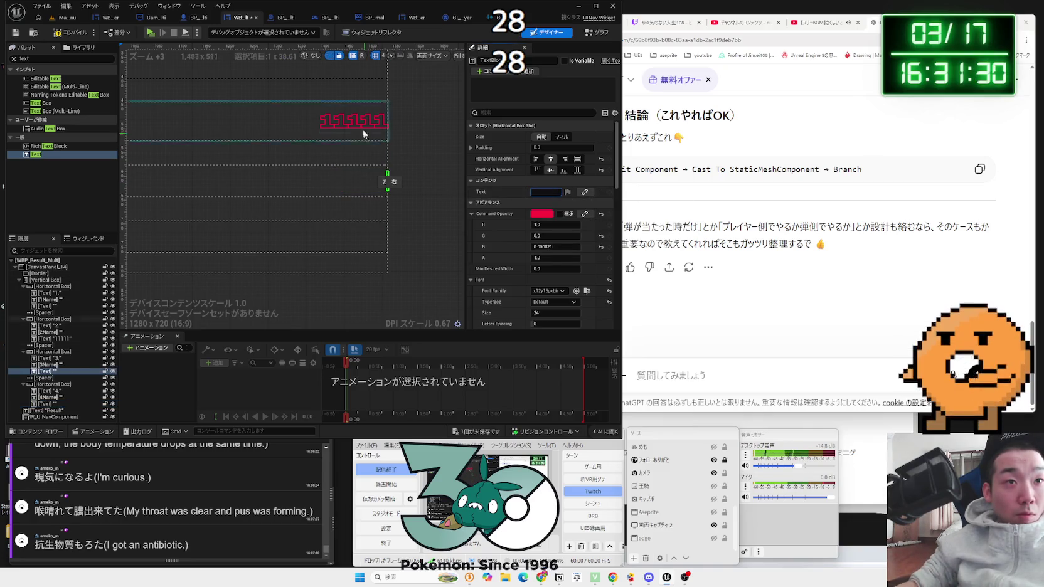
pyautogui.click(363, 129)
pyautogui.click(542, 214)
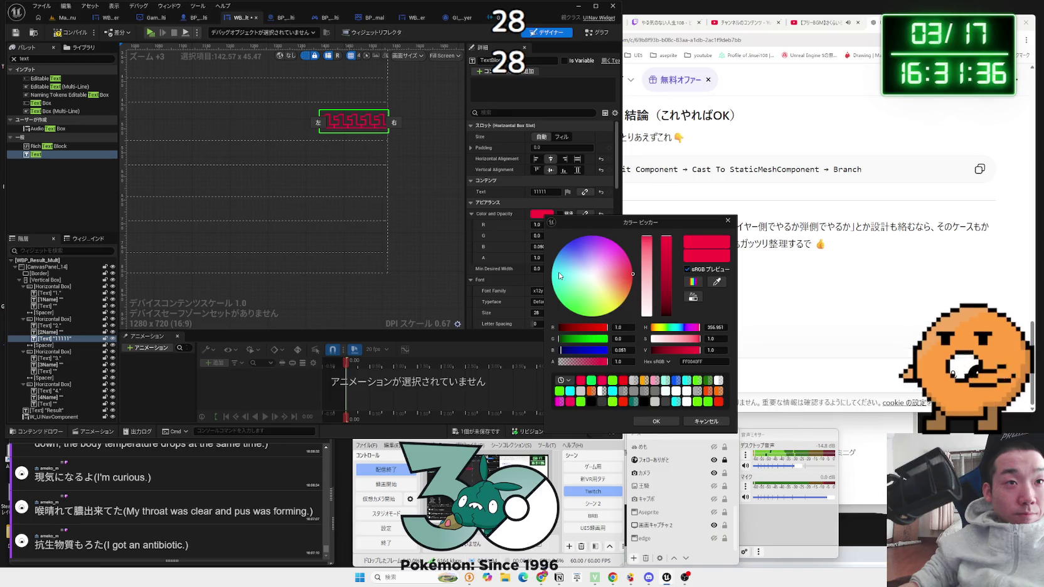
pyautogui.click(652, 421)
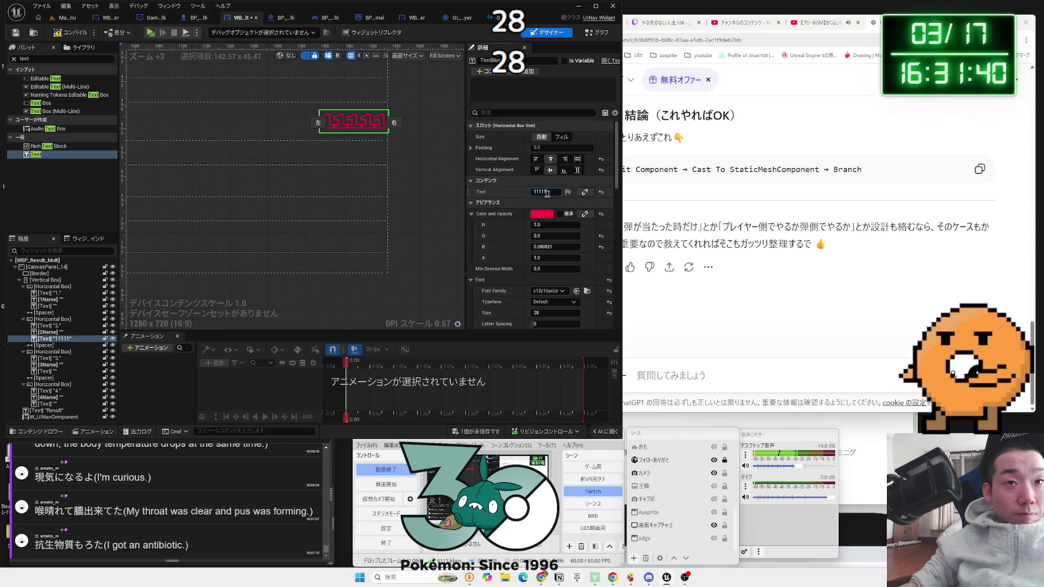
pyautogui.click(363, 175)
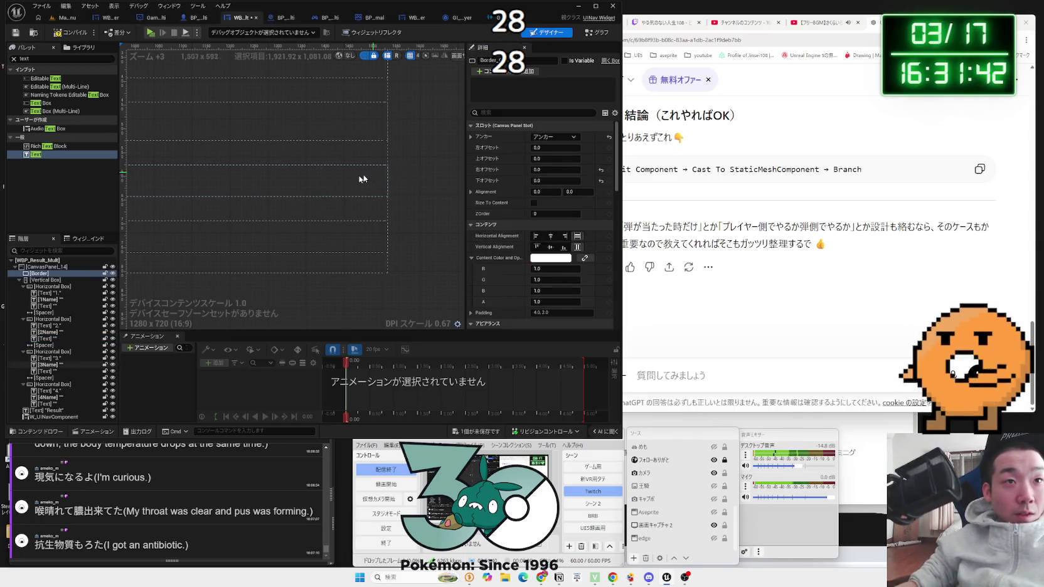
# - Rename the row-2 and row-3 damage texts to 2nd_Damage and 3rd_Damage
pyautogui.click(47, 306)
pyautogui.scroll(-3, 244, 218)
pyautogui.moveTo(244, 218)
pyautogui.mouseDown()
pyautogui.moveTo(377, 259)
pyautogui.moveTo(296, 251)
pyautogui.mouseUp()
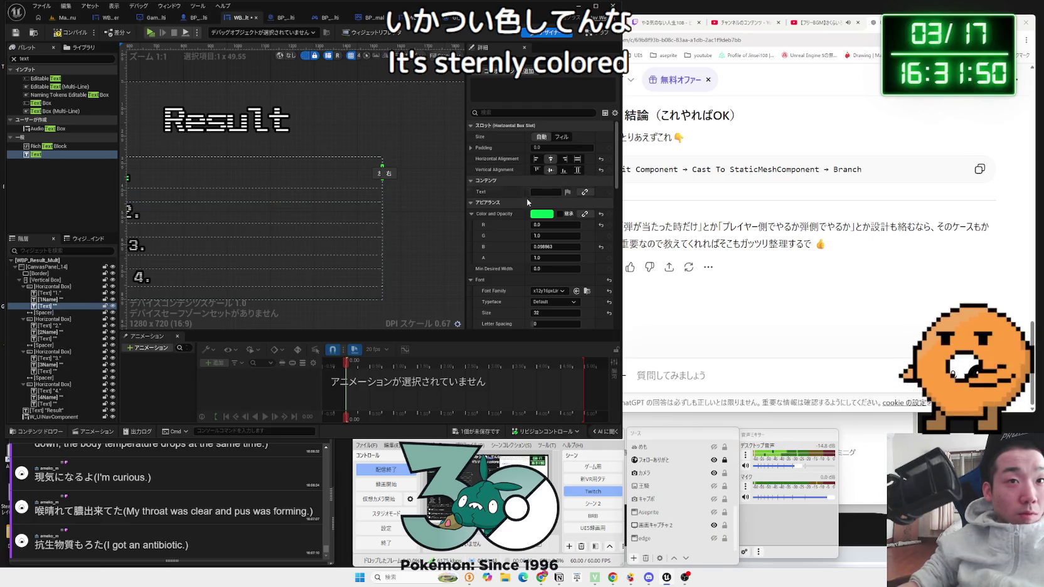
pyautogui.click(546, 192)
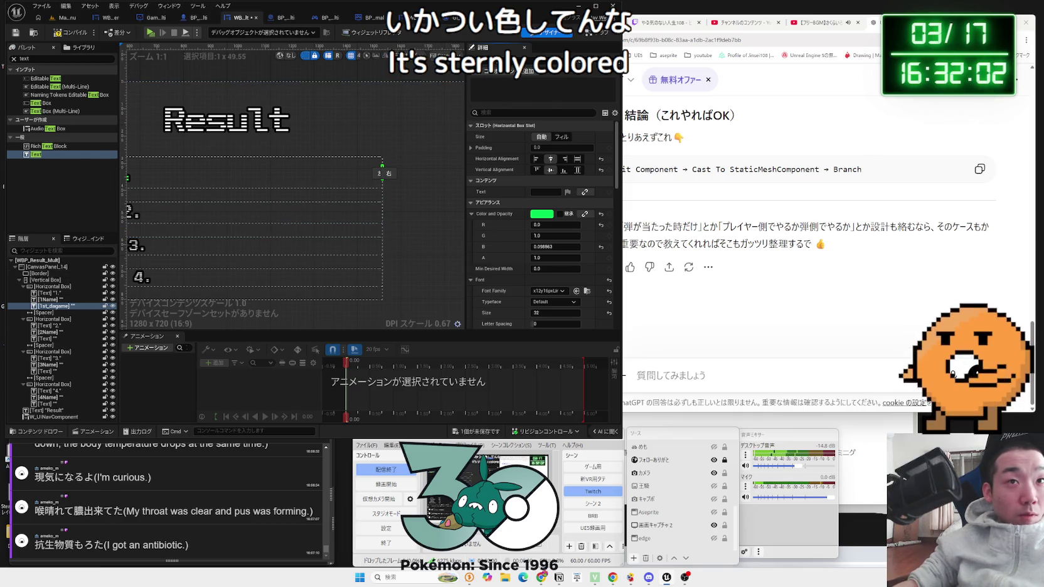
pyautogui.click(39, 339)
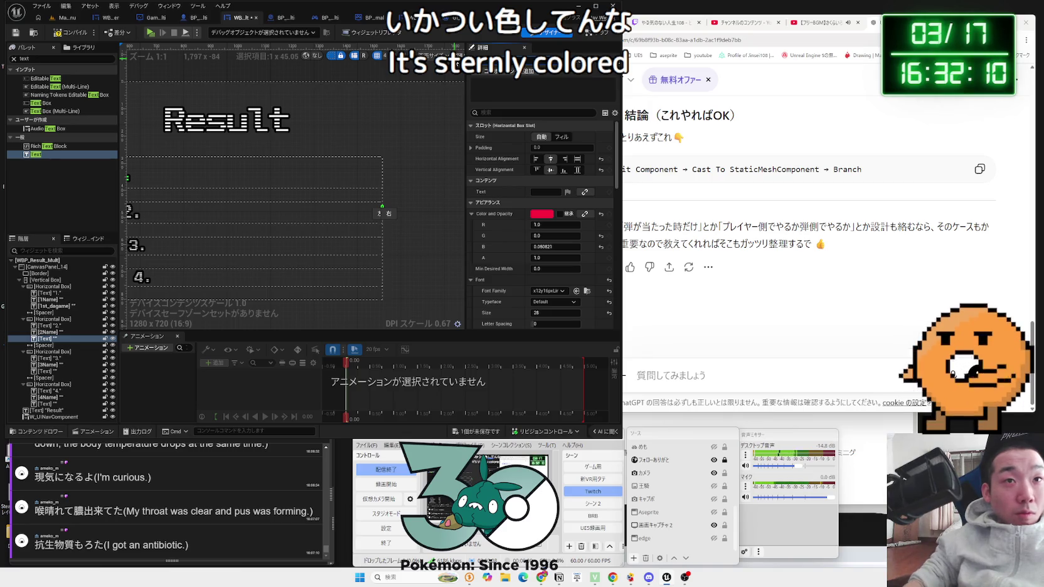
pyautogui.write('2nd_Damage')
pyautogui.press('Return')
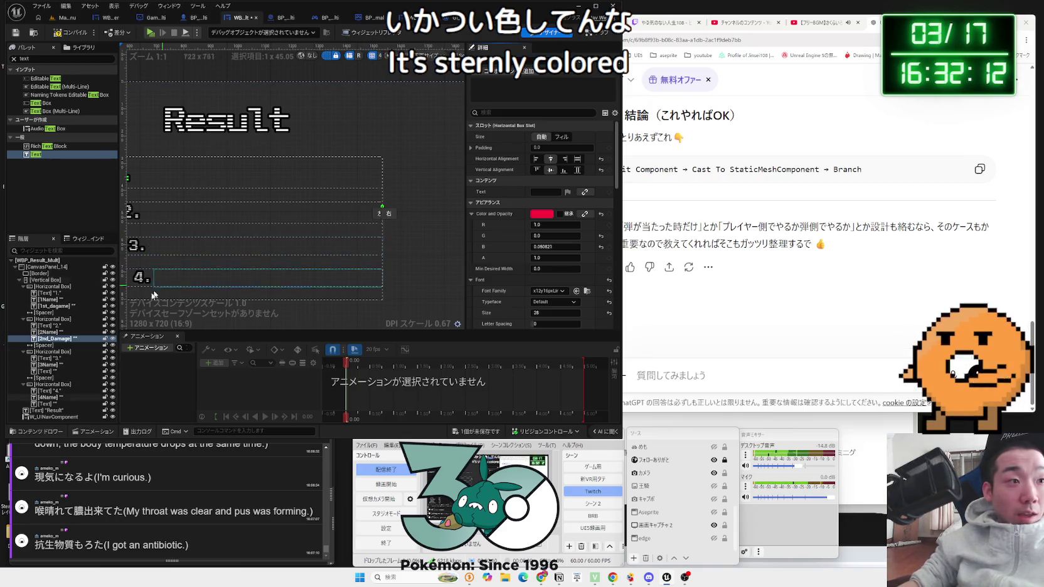
pyautogui.click(45, 372)
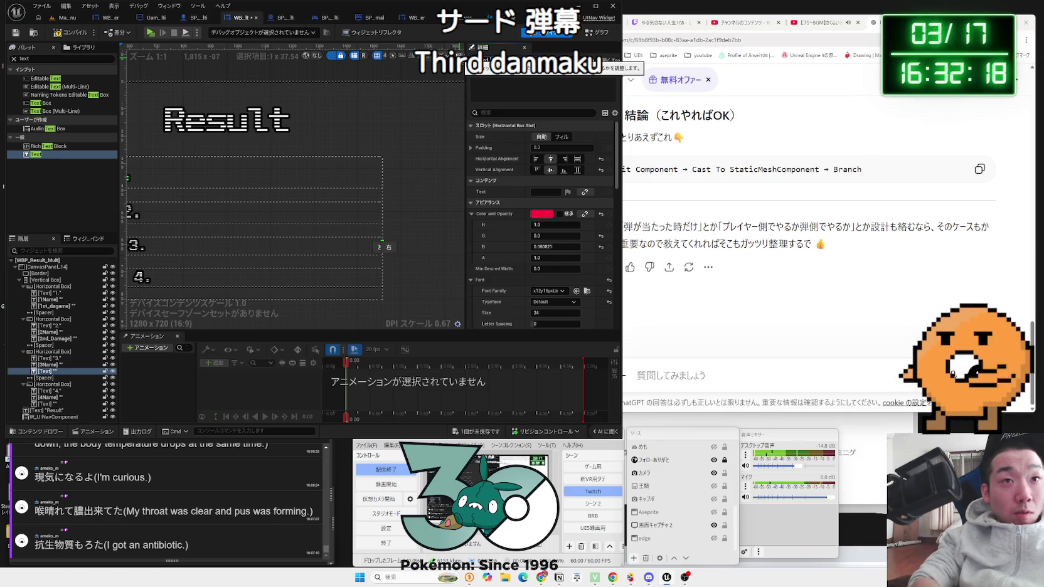
pyautogui.press('F2')
pyautogui.write('3rd_Damage')
pyautogui.press('Return')
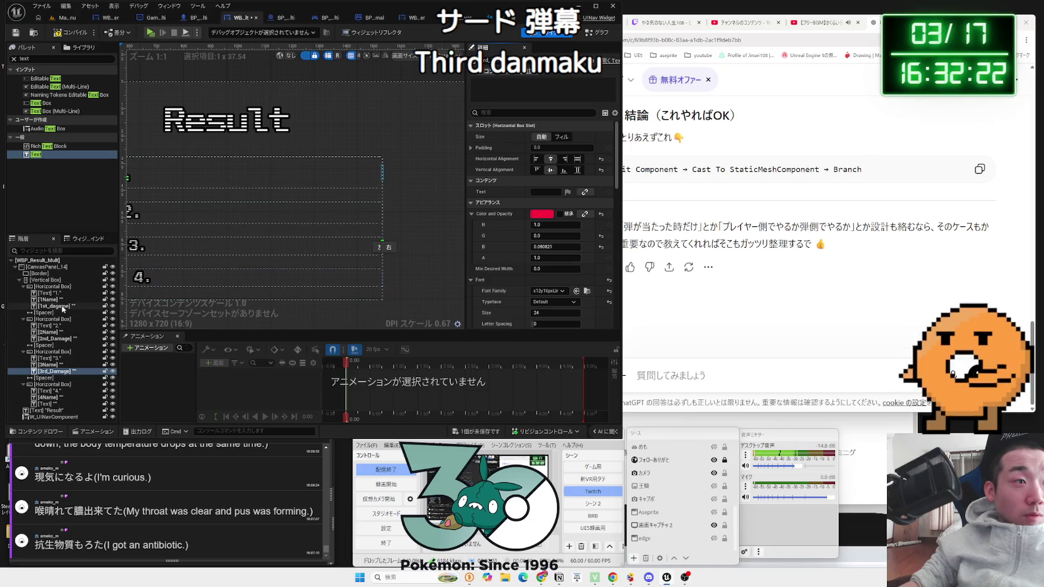
# - Tick Is Variable for 4th_Damage, comparing it with the other damage texts
pyautogui.click(53, 306)
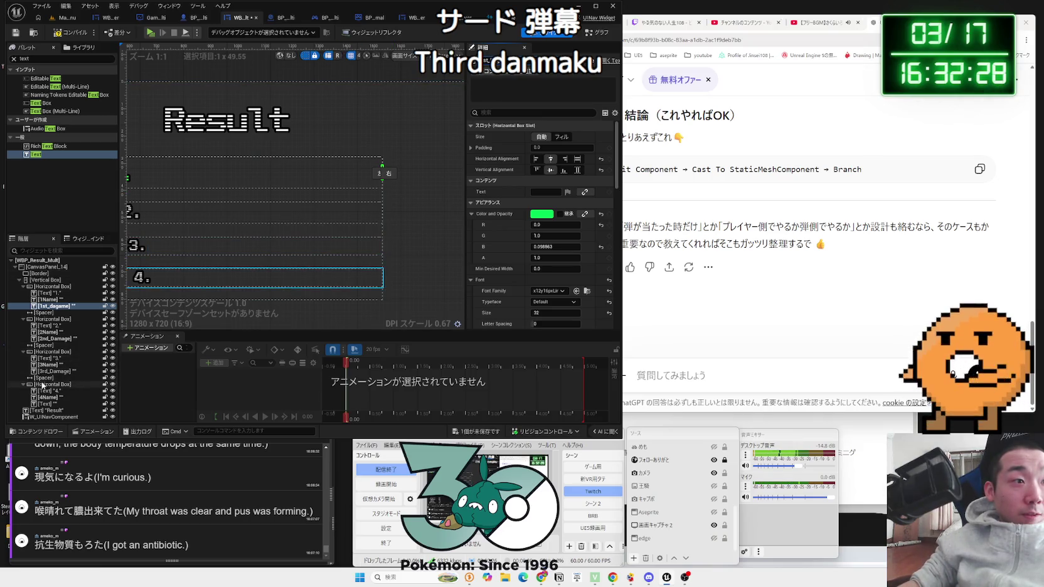
pyautogui.click(47, 403)
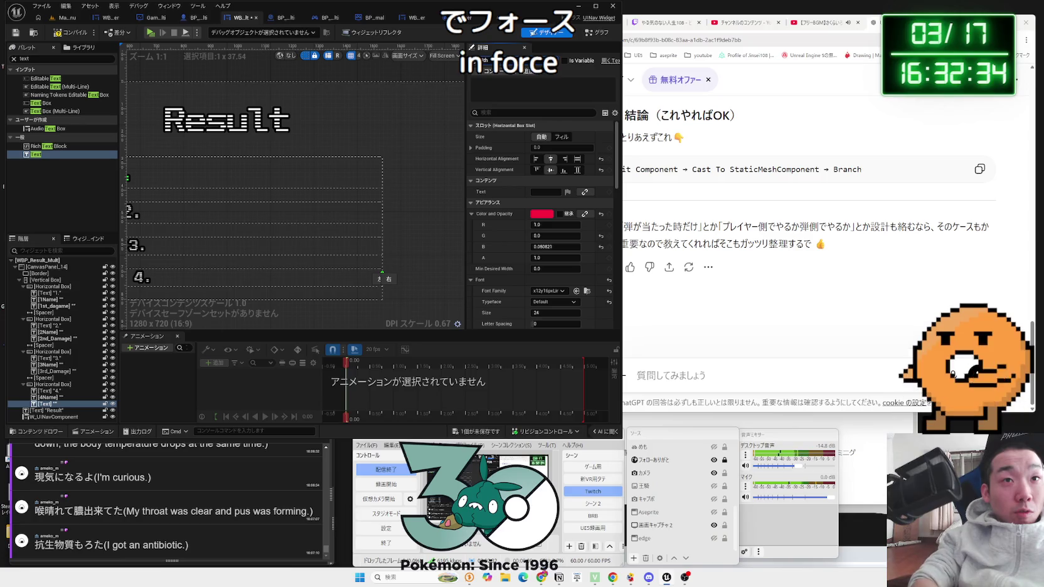
pyautogui.click(563, 61)
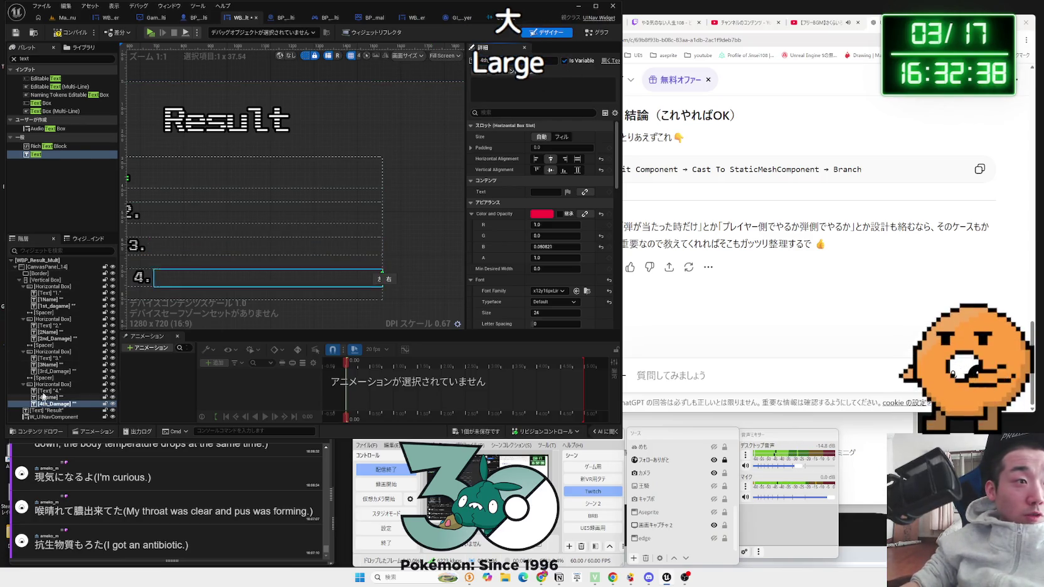
pyautogui.click(55, 371)
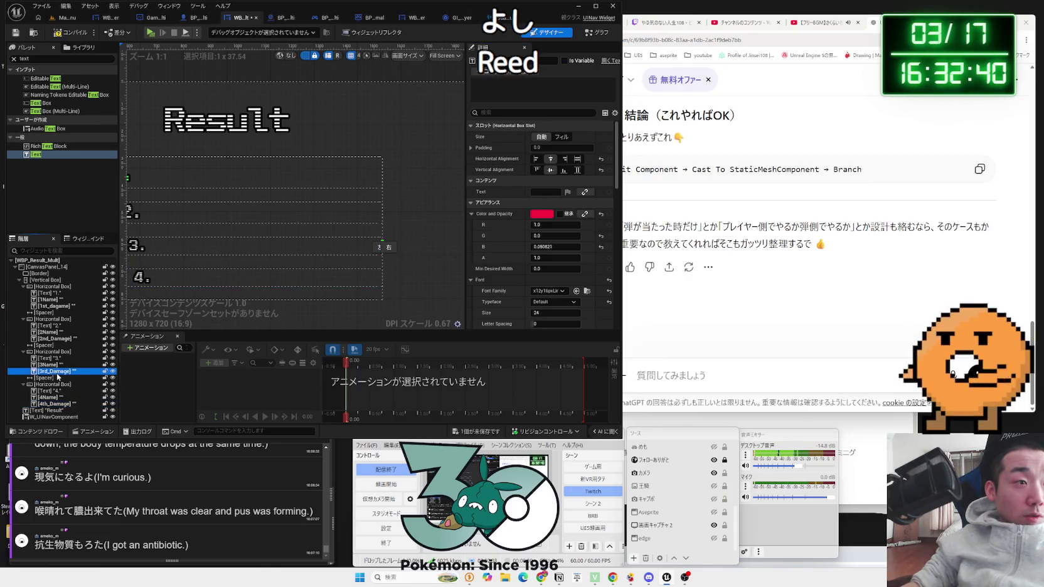
pyautogui.click(56, 306)
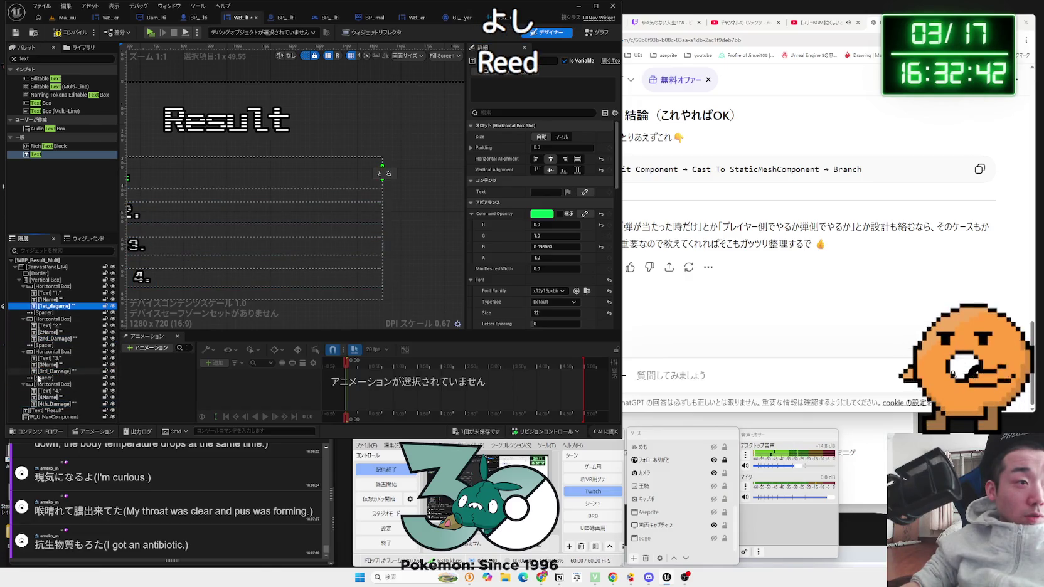
pyautogui.click(40, 404)
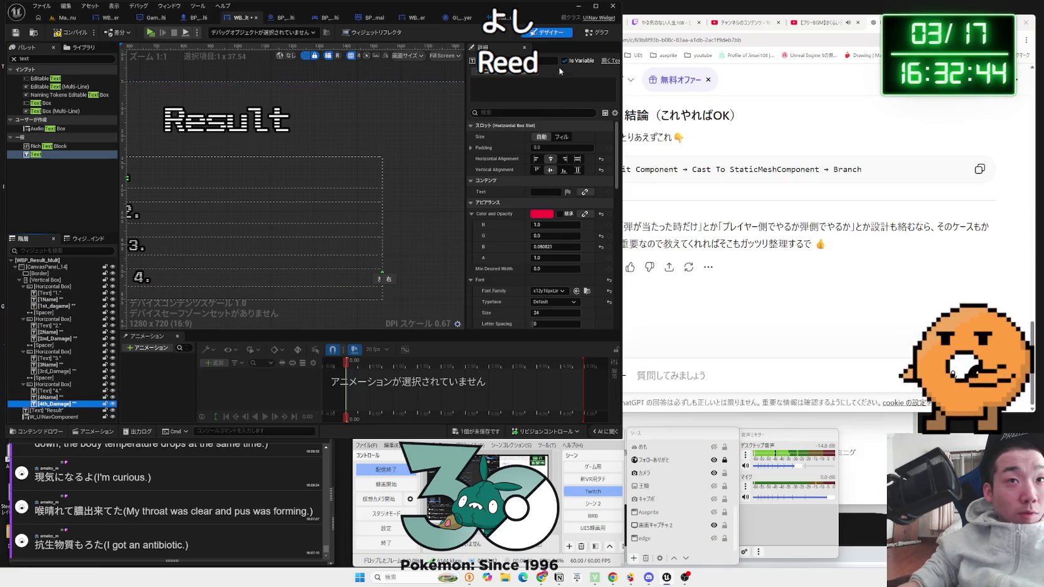
# - Save the WBP_Result_Multi widget blueprint and switch to its event graph
pyautogui.click(446, 204)
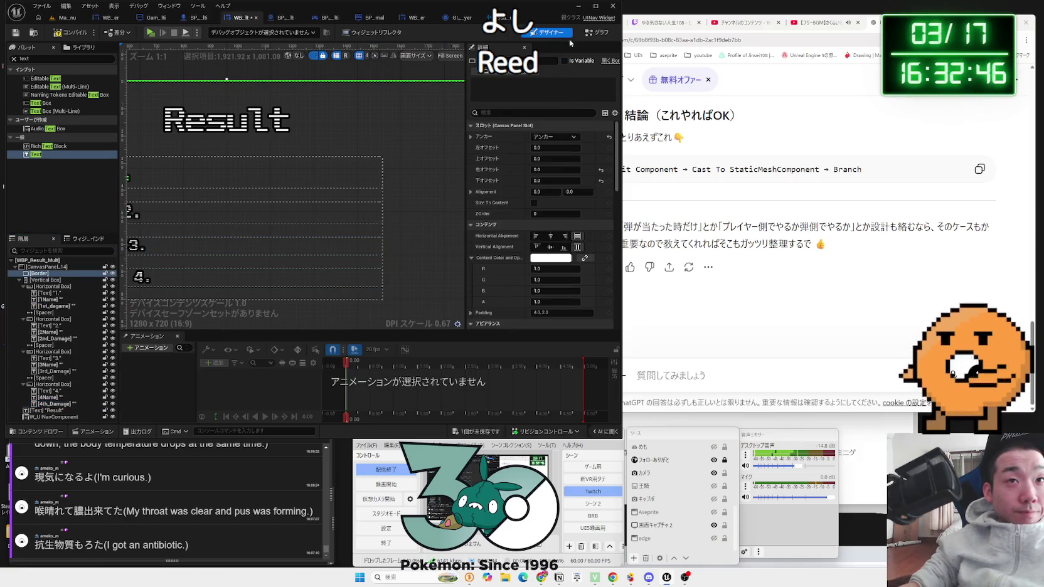
pyautogui.click(469, 432)
pyautogui.click(612, 379)
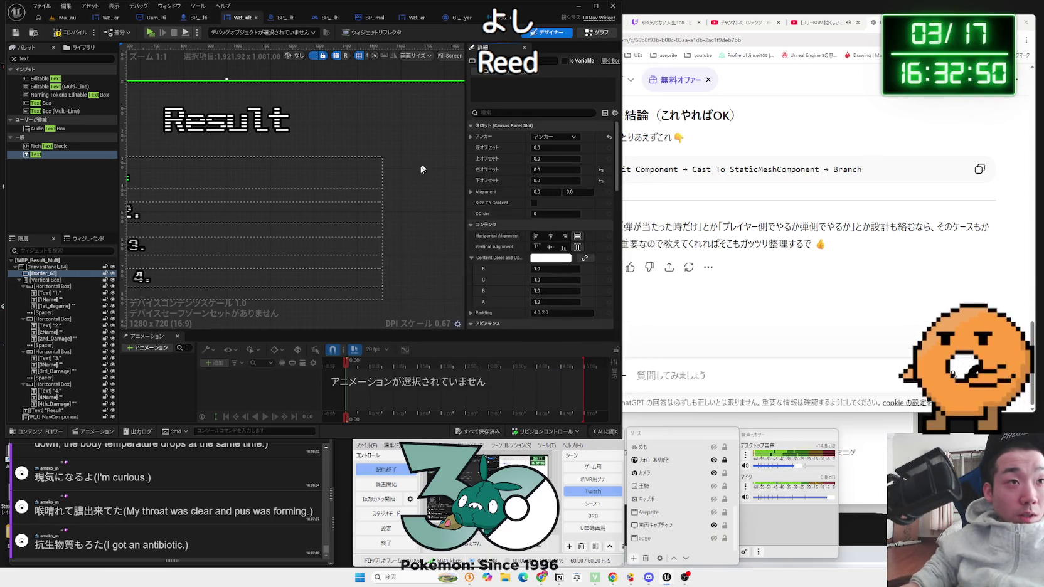
pyautogui.click(593, 35)
pyautogui.scroll(5, 256, 234)
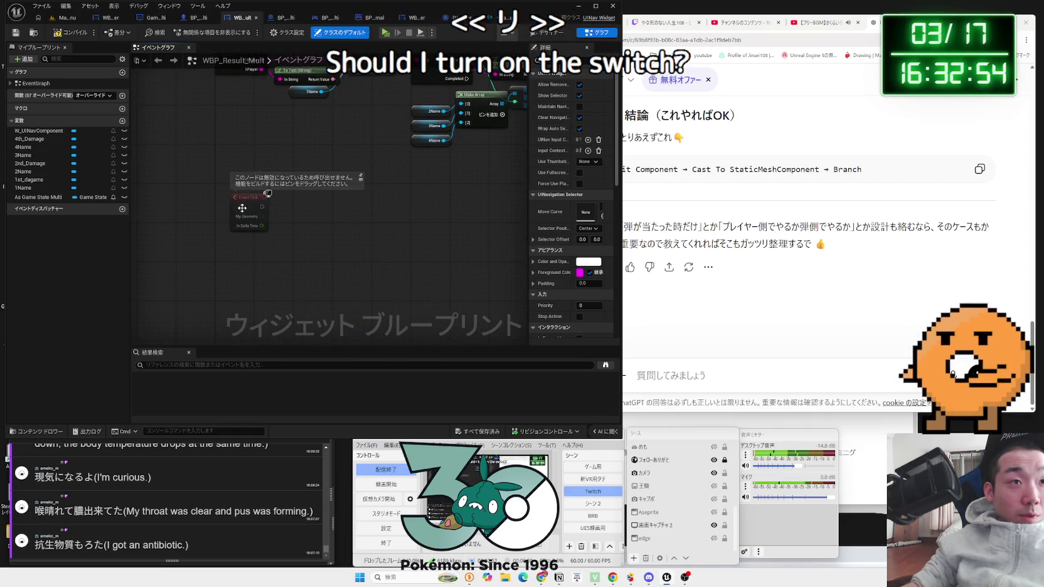
# - Move the disabled Event Tick node lower and review the ResultPlayername chain
pyautogui.moveTo(248, 178); pyautogui.dragTo(246, 243)
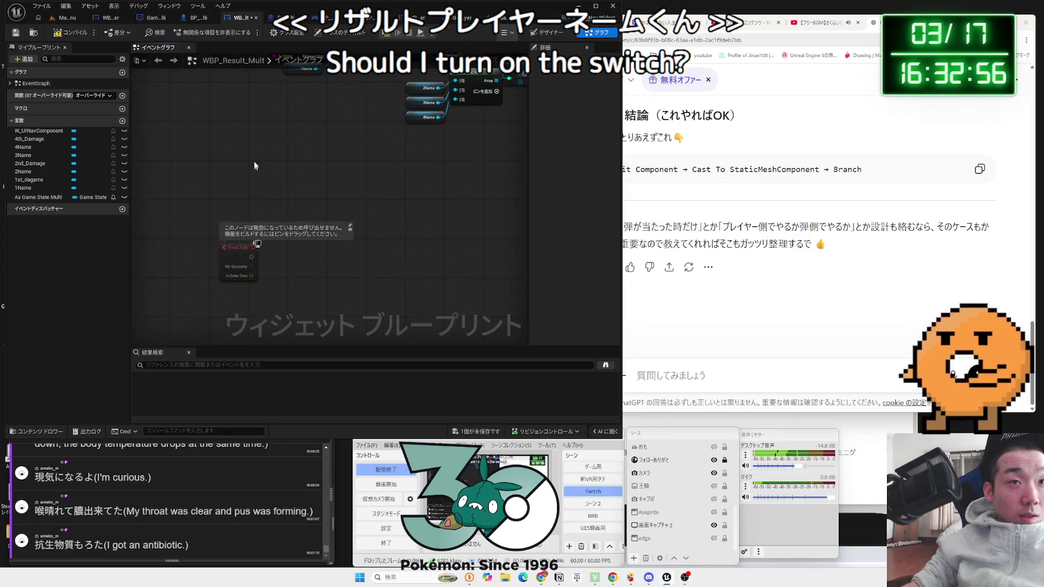
pyautogui.scroll(2, 253, 161)
pyautogui.moveTo(254, 160); pyautogui.dragTo(263, 270)
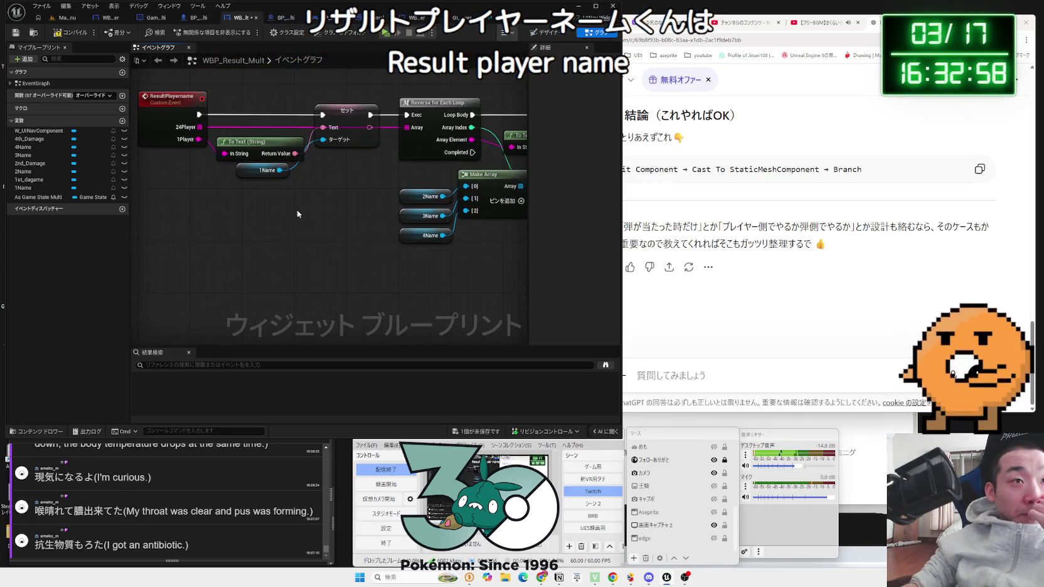
pyautogui.click(316, 176)
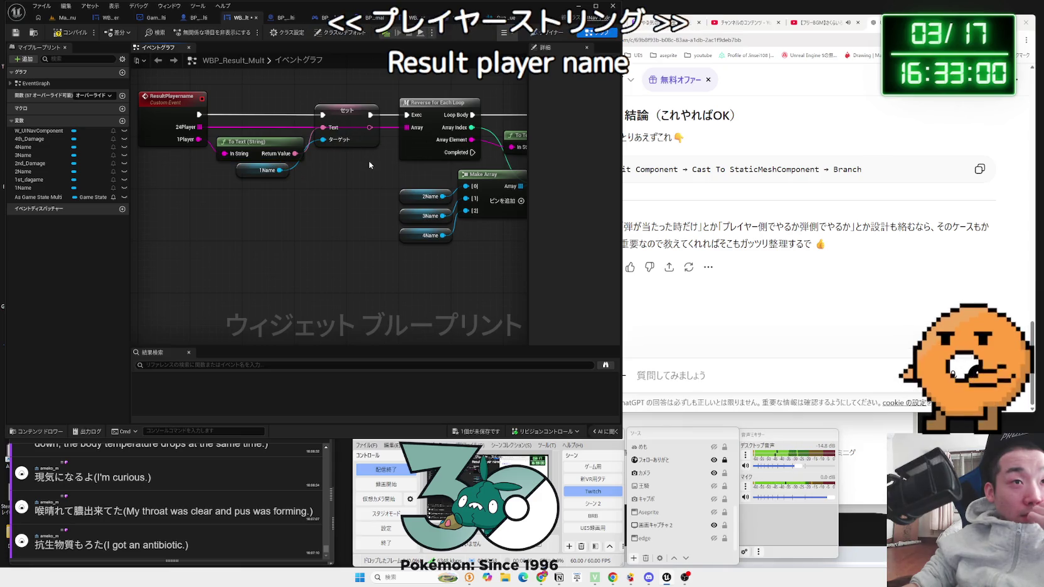
pyautogui.moveTo(371, 181); pyautogui.dragTo(276, 204)
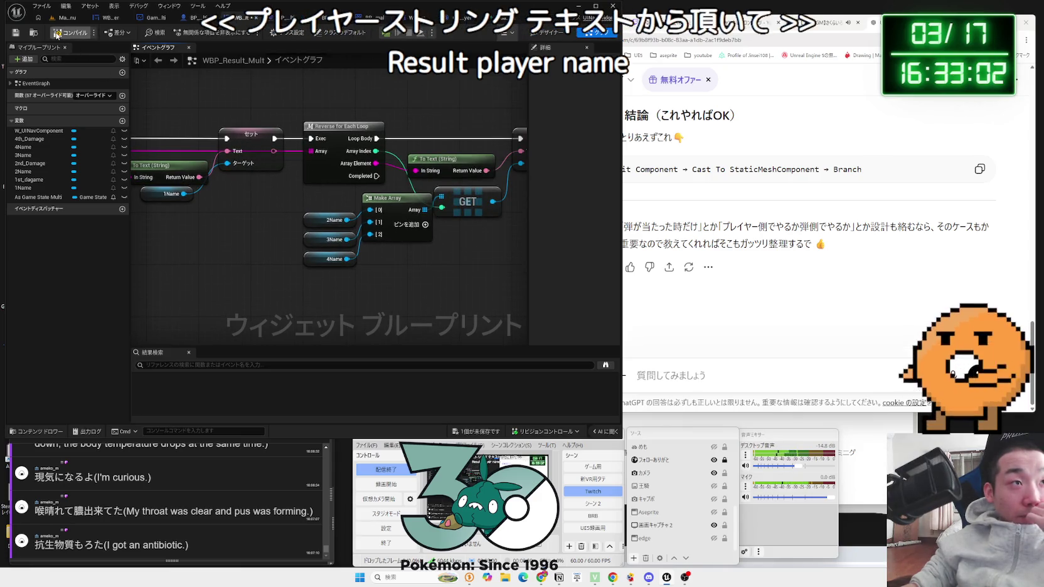
pyautogui.scroll(-1, 281, 208)
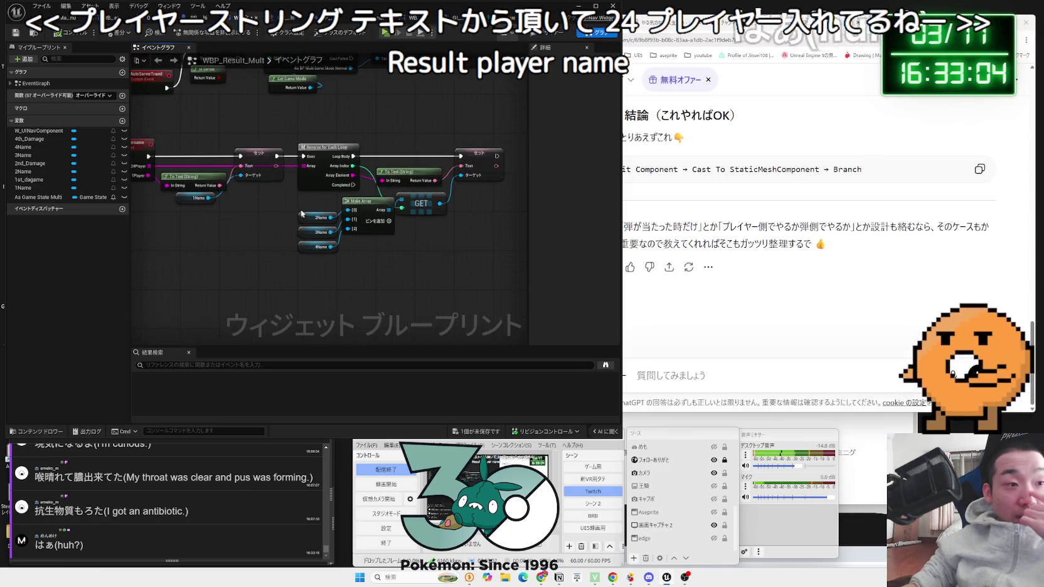
pyautogui.scroll(-1, 456, 251)
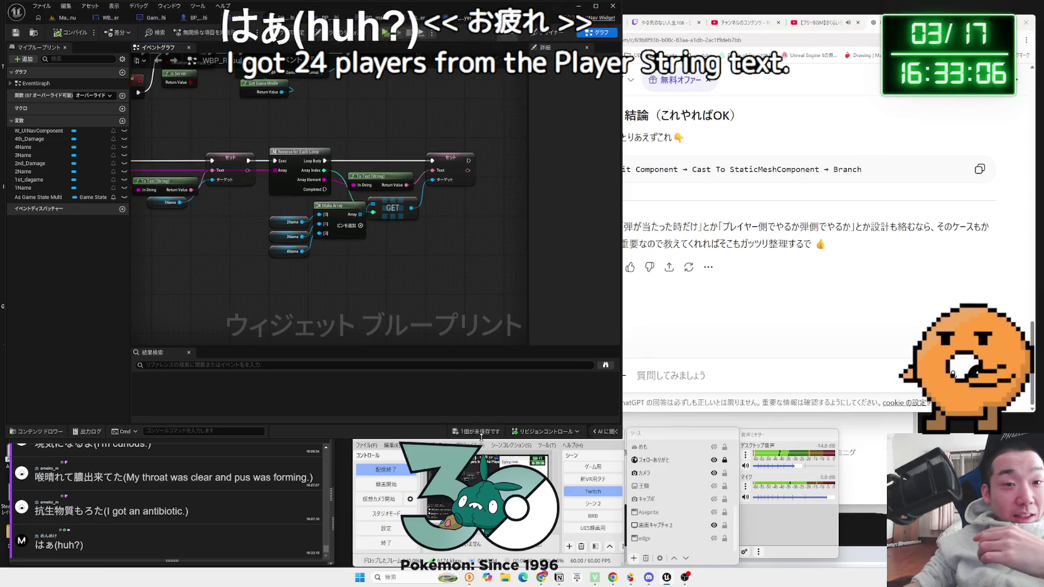
# - Save WBP_Result_Mult with Save Selected and return to the Designer layout
pyautogui.hotkey('ctrl', 'shift', 's')
pyautogui.click(577, 381)
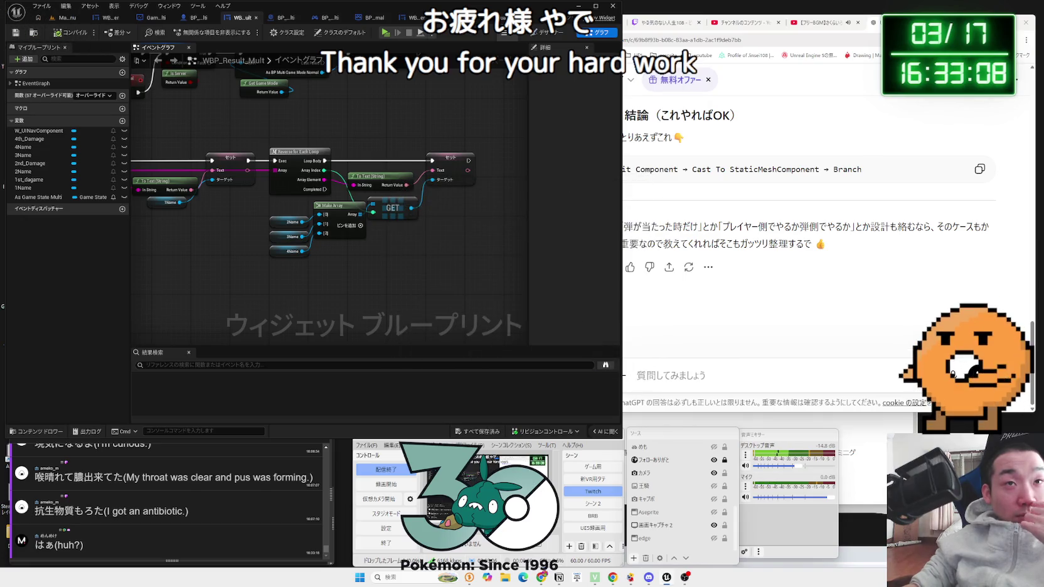
pyautogui.click(546, 33)
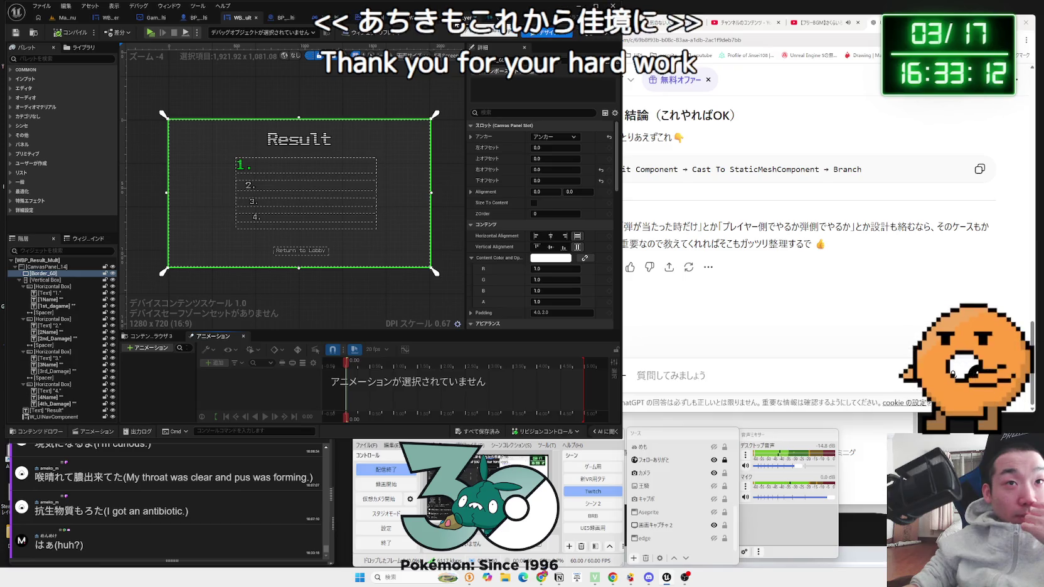
pyautogui.click(351, 17)
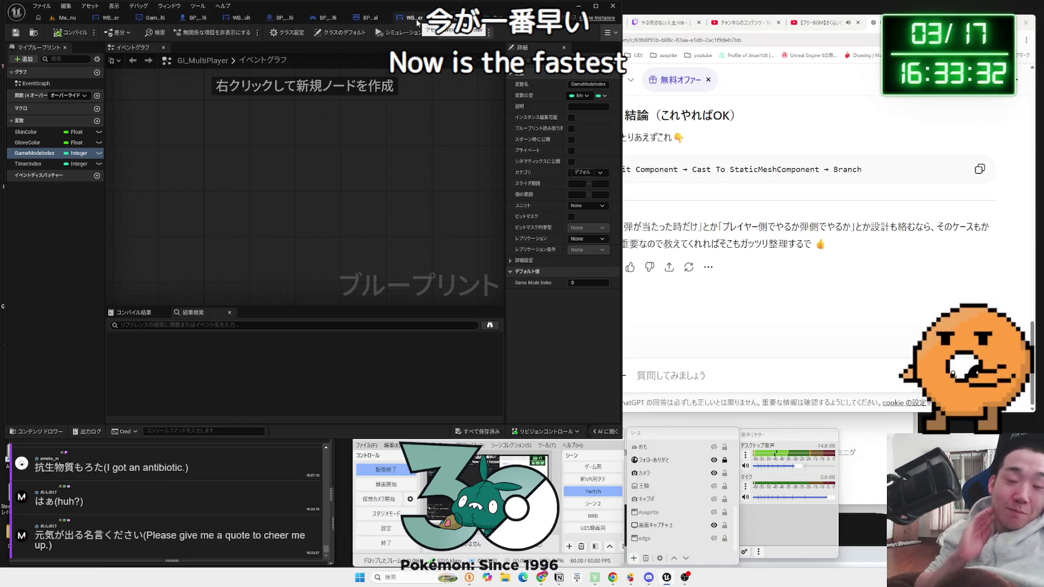
# - Switch from GI_MultiPlayer to the WBP_BattleTimer widget's event graph
pyautogui.click(417, 23)
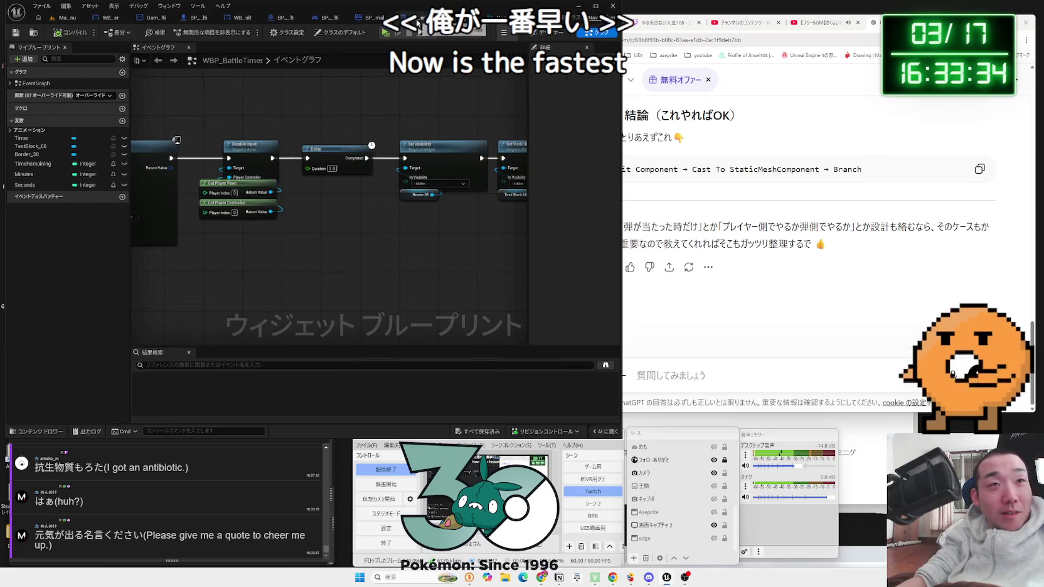
# - Move the Set Visibility and Enable Input nodes left and inspect the Play Animation node
pyautogui.scroll(-3, 385, 192)
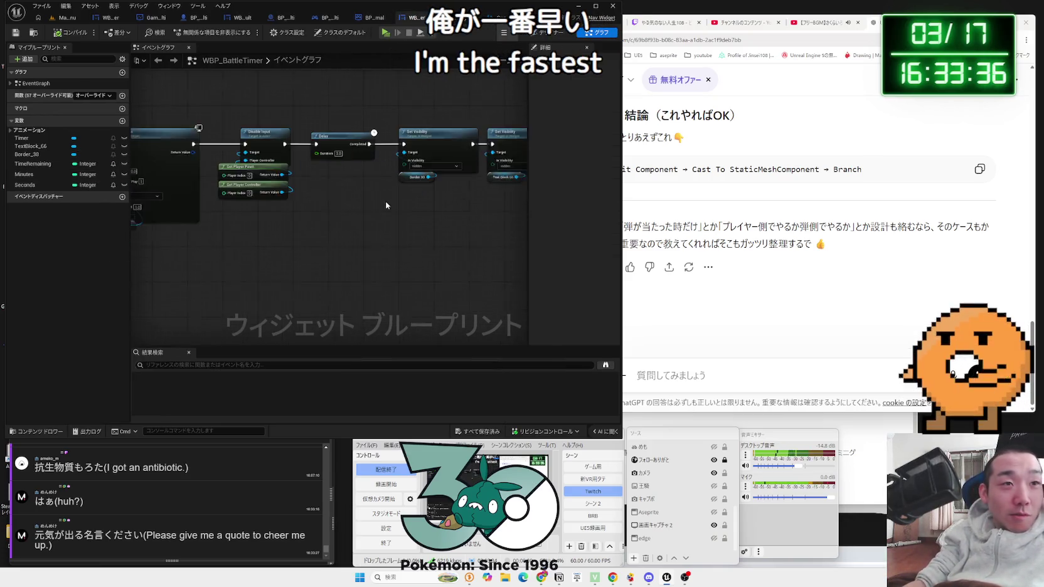
pyautogui.moveTo(273, 124); pyautogui.dragTo(439, 228)
pyautogui.moveTo(436, 166); pyautogui.dragTo(414, 166)
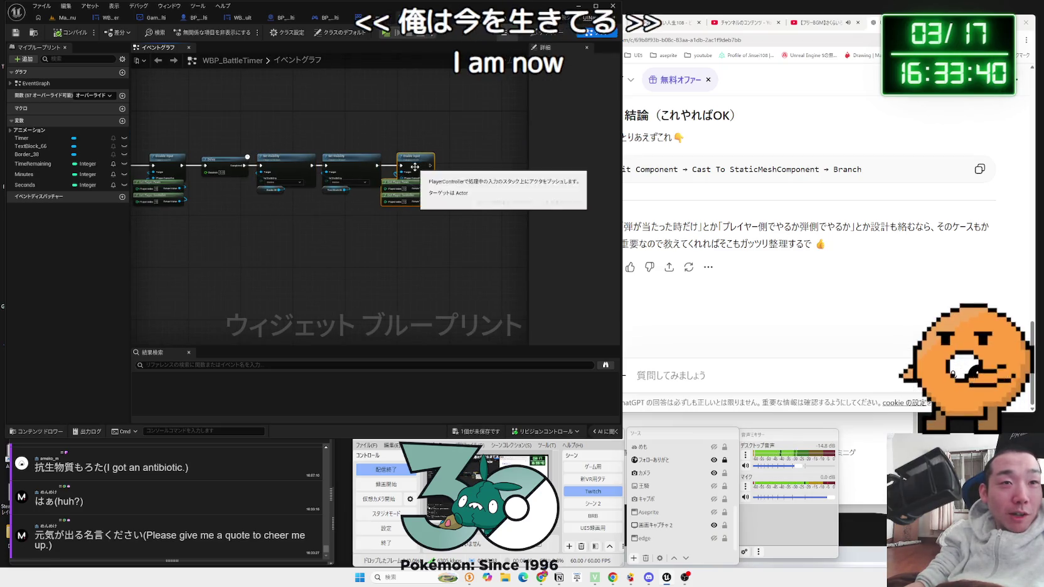
pyautogui.scroll(2, 334, 214)
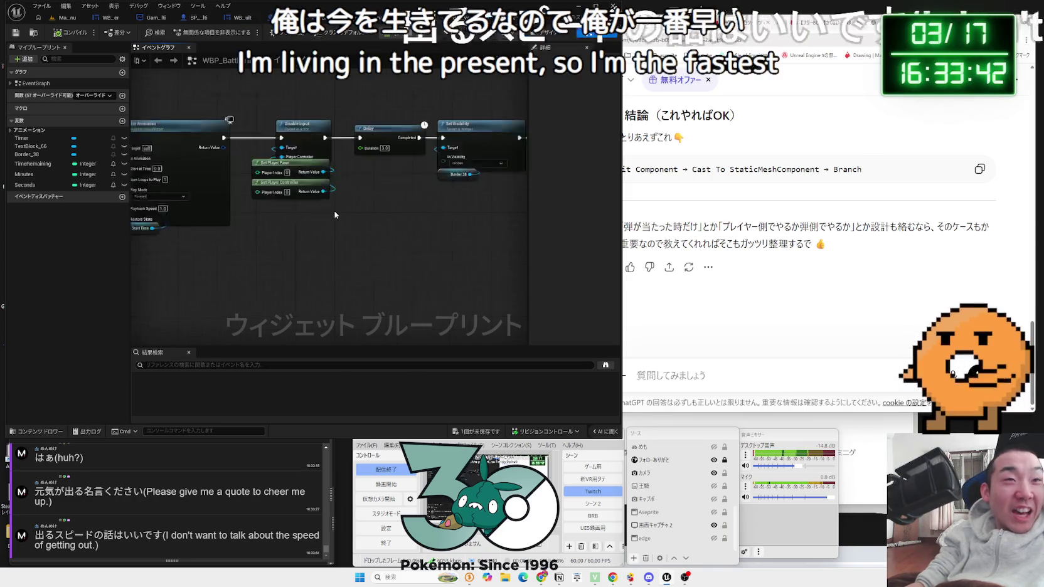
pyautogui.scroll(1, 334, 214)
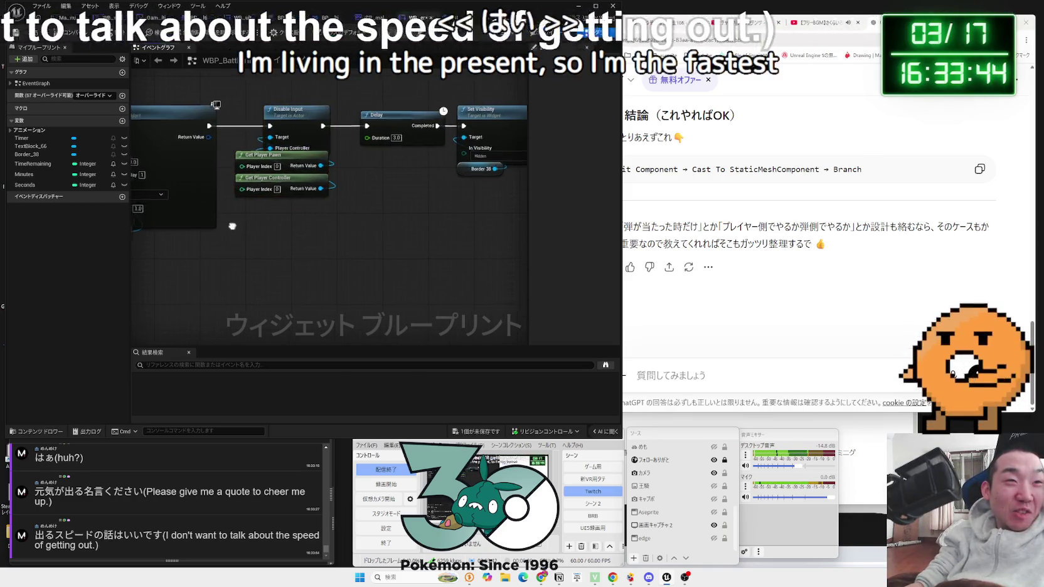
pyautogui.moveTo(232, 226); pyautogui.dragTo(408, 225)
pyautogui.click(324, 217)
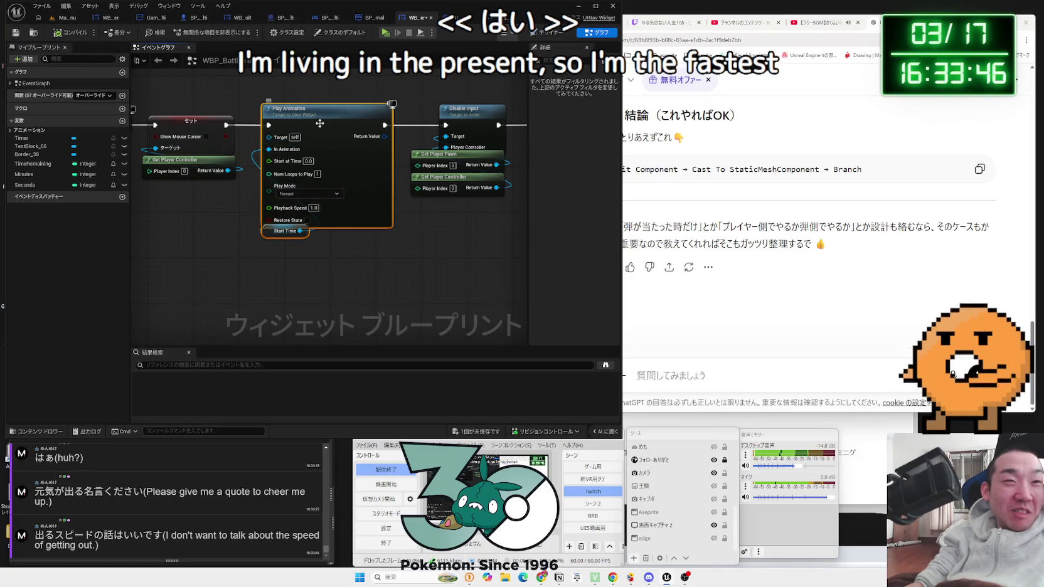
pyautogui.click(329, 93)
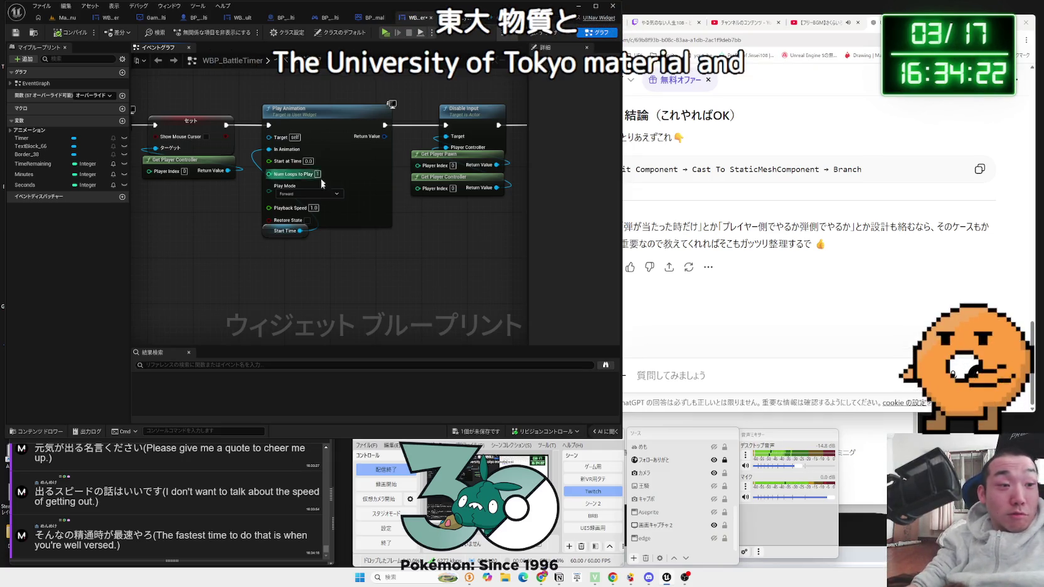
# - Select words in the stream chat comments
pyautogui.moveTo(399, 257); pyautogui.dragTo(345, 271)
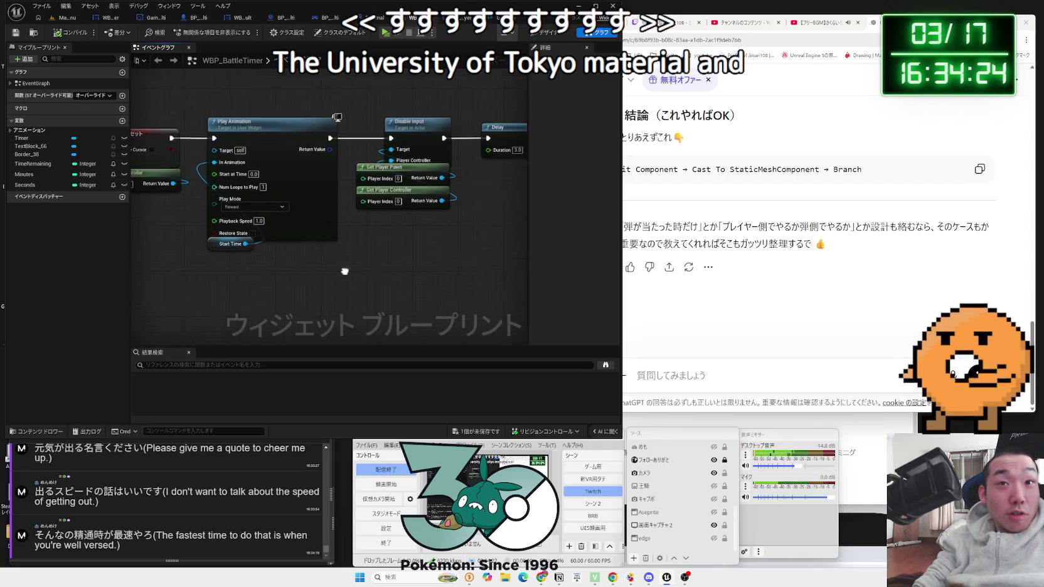
pyautogui.scroll(1, 344, 271)
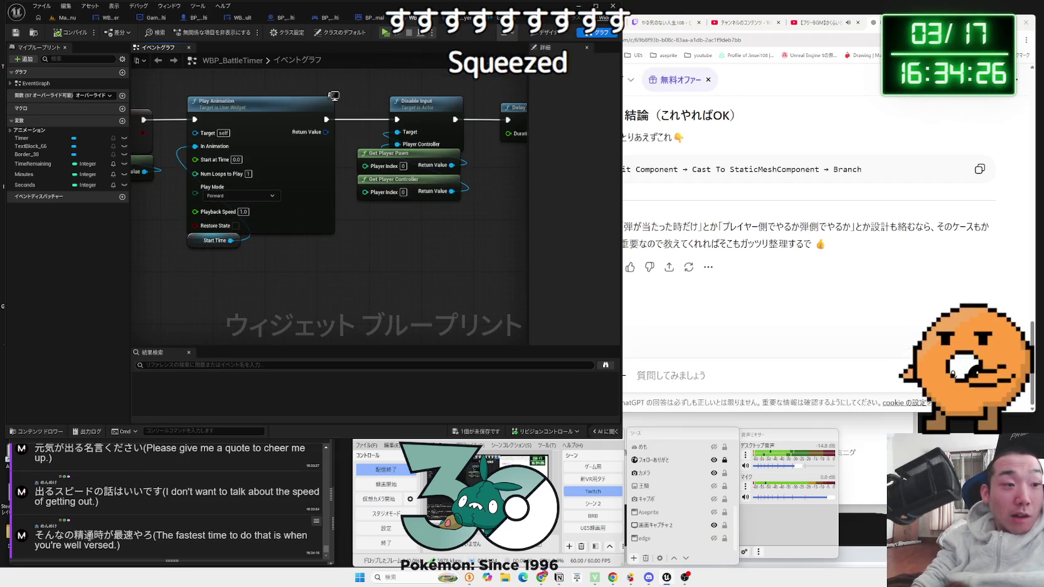
pyautogui.doubleClick(83, 535)
pyautogui.moveTo(84, 535); pyautogui.dragTo(104, 535)
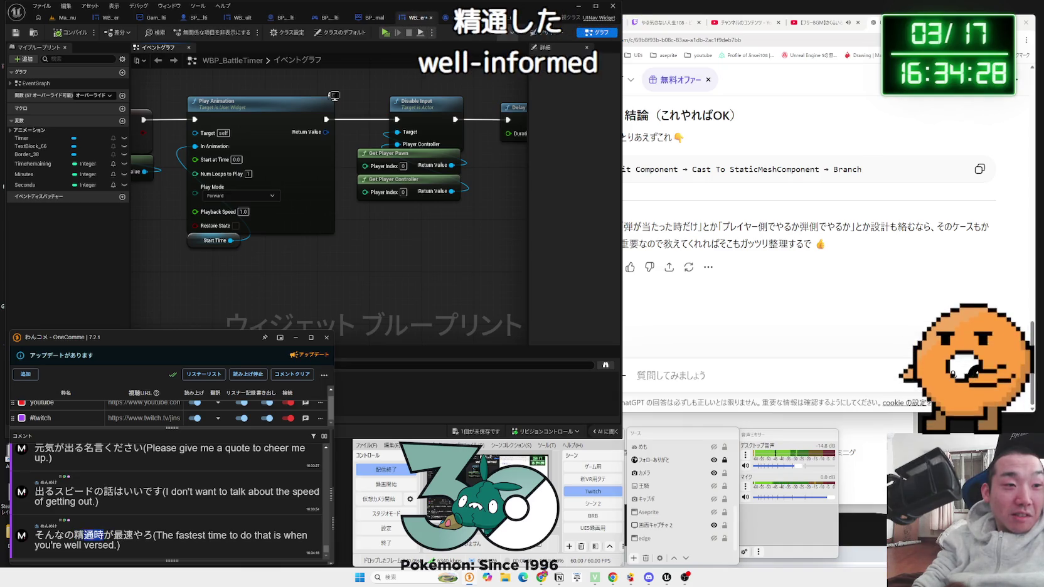
pyautogui.doubleClick(44, 492)
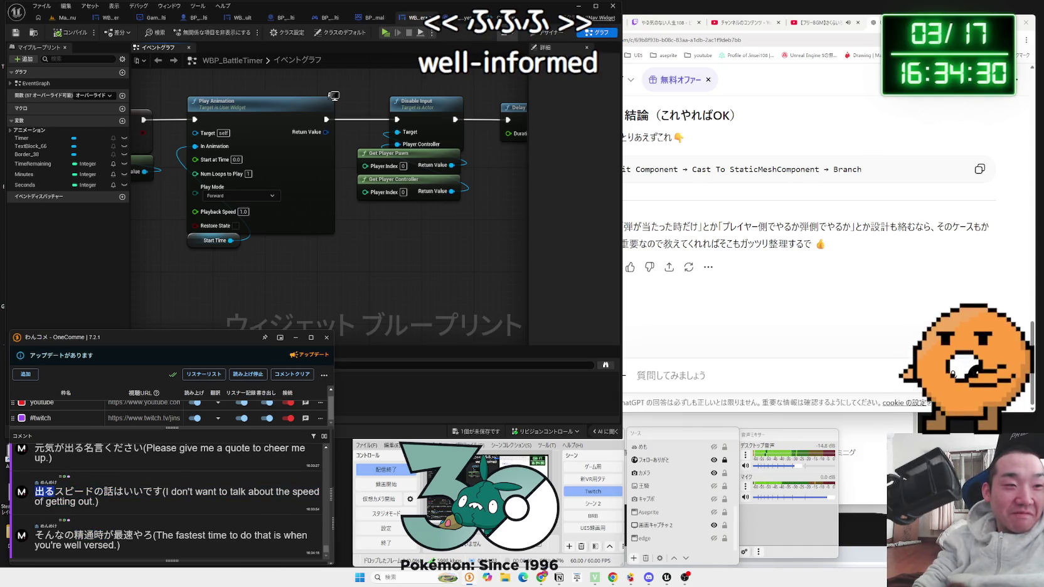
pyautogui.click(91, 501)
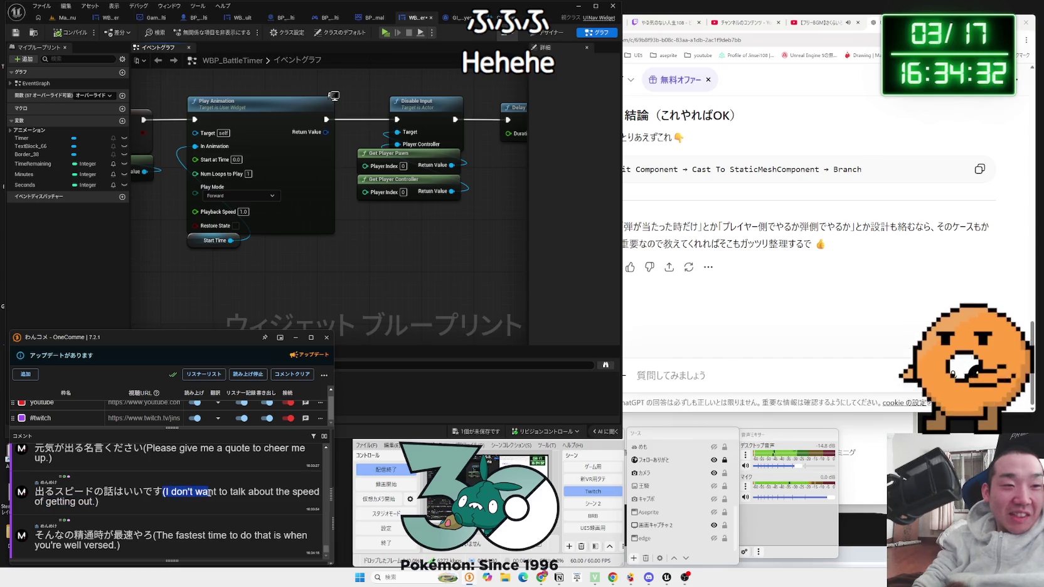
# - Select the Disable Input/Delay and Set/Play Animation node groups to review them
pyautogui.moveTo(216, 294)
pyautogui.mouseDown()
pyautogui.moveTo(295, 280)
pyautogui.moveTo(236, 310)
pyautogui.mouseUp()
pyautogui.scroll(-2, 294, 279)
pyautogui.scroll(-1, 336, 179)
pyautogui.moveTo(508, 259); pyautogui.dragTo(508, 258)
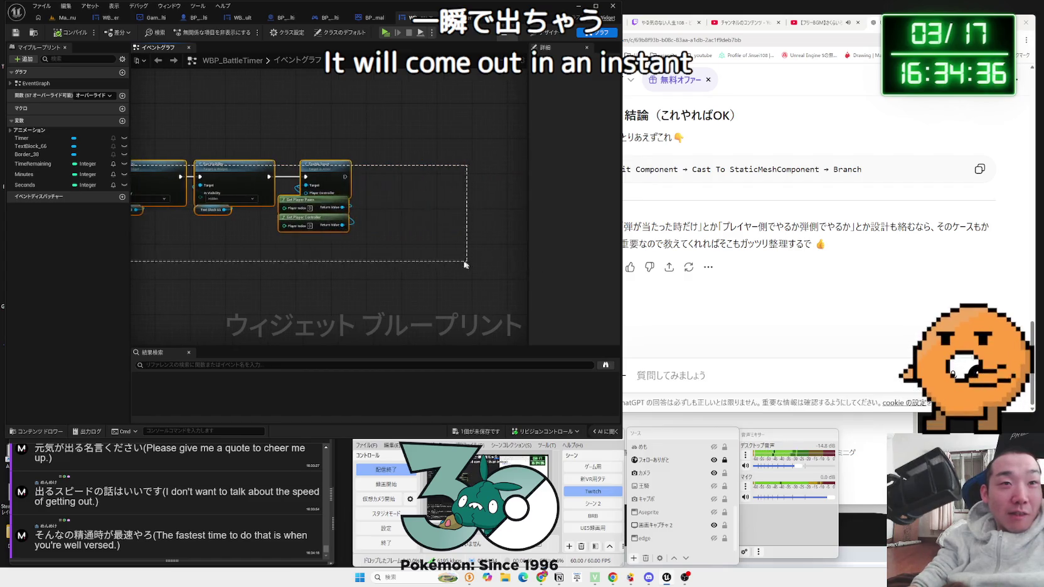
pyautogui.moveTo(337, 255)
pyautogui.mouseDown()
pyautogui.moveTo(439, 217)
pyautogui.moveTo(332, 265)
pyautogui.moveTo(351, 254)
pyautogui.moveTo(301, 233)
pyautogui.moveTo(447, 285)
pyautogui.mouseUp()
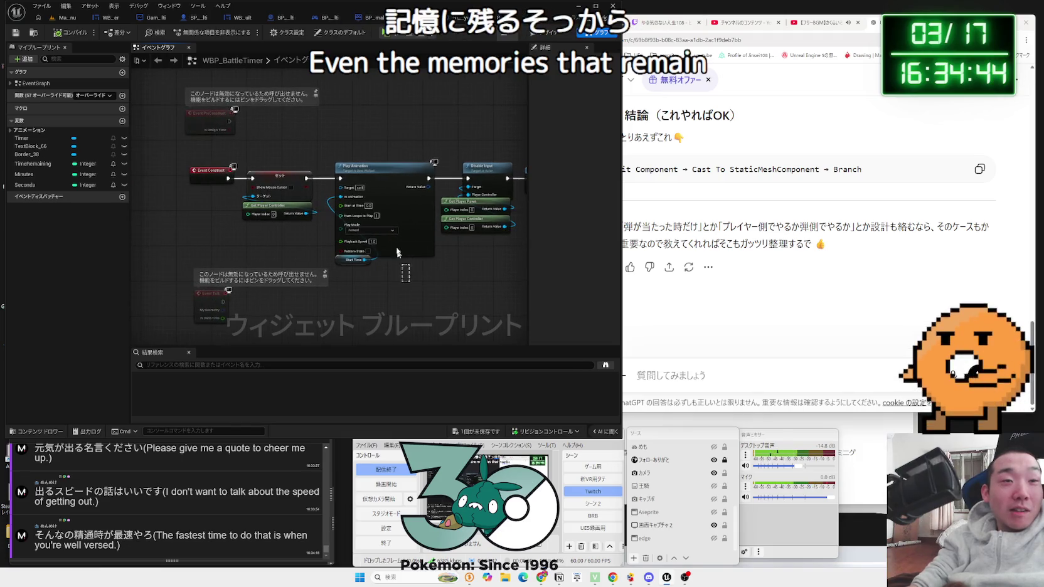
pyautogui.click(401, 207)
pyautogui.moveTo(268, 133)
pyautogui.mouseDown()
pyautogui.moveTo(296, 228)
pyautogui.moveTo(374, 298)
pyautogui.mouseUp()
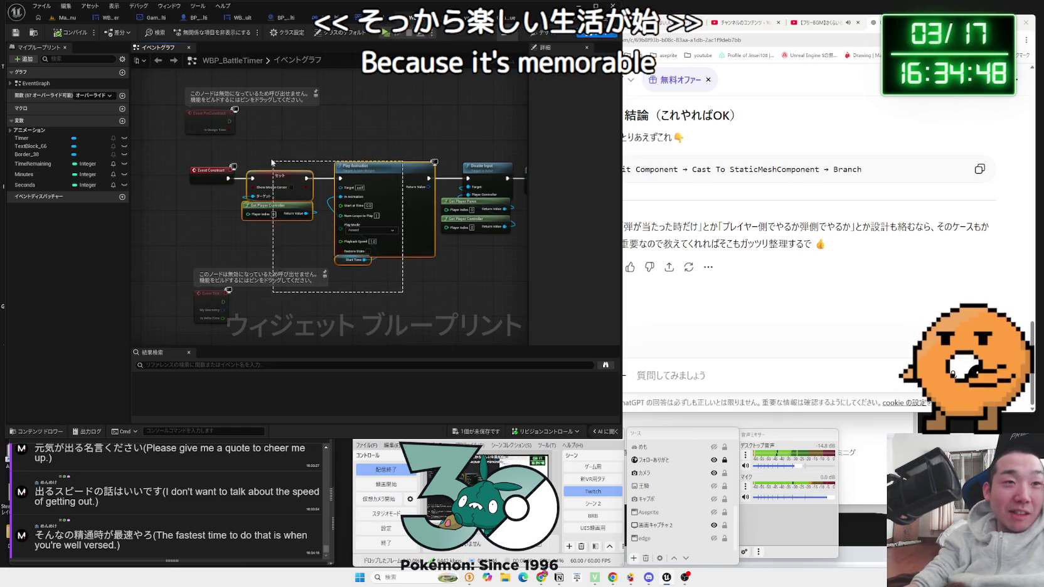
pyautogui.click(416, 308)
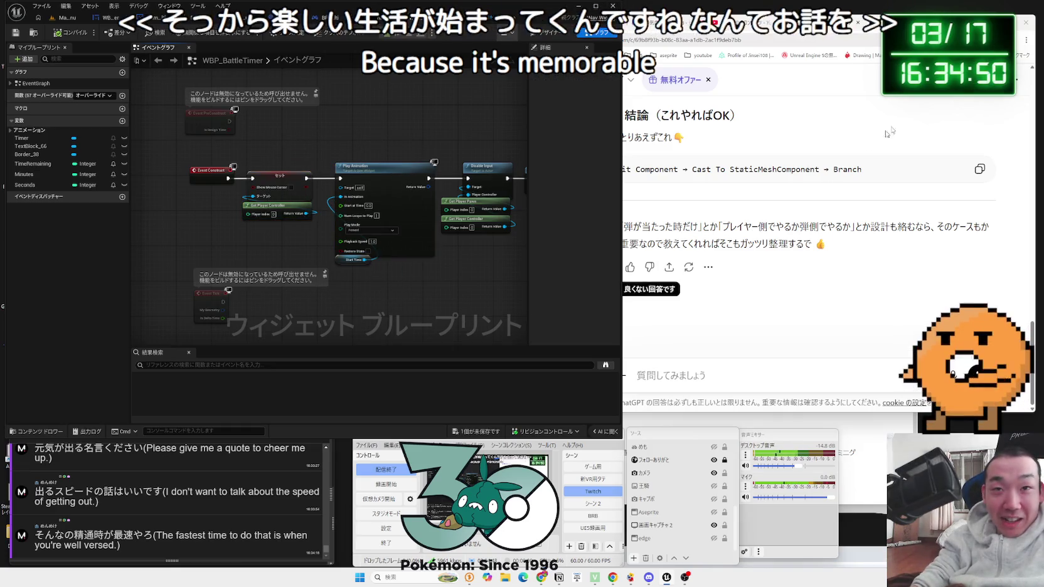
pyautogui.middleClick(542, 577)
# - Search Google for 名言 スポーツ and open the &FLOW sports quotes article
pyautogui.write('名言')
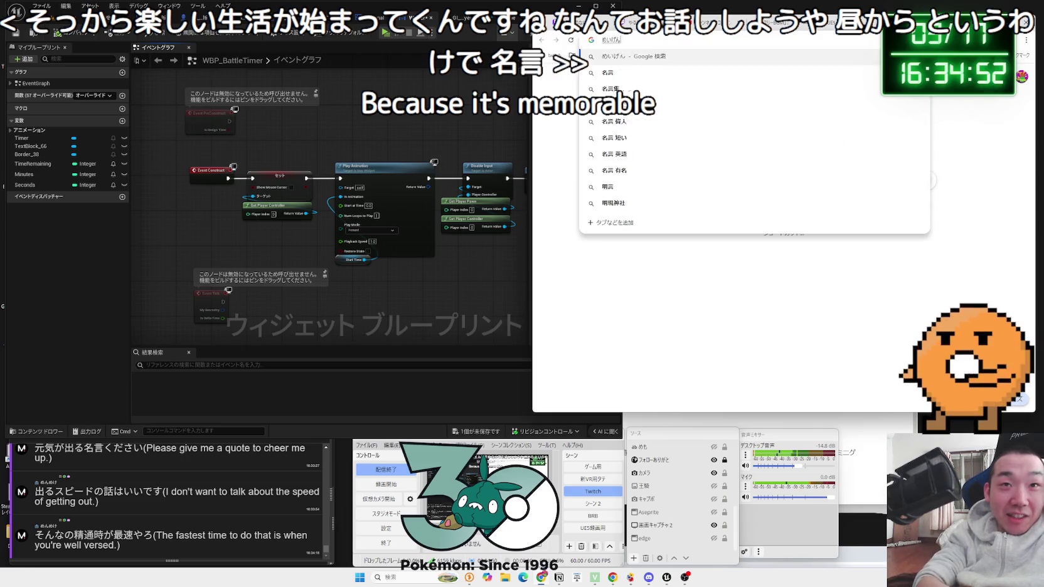
pyautogui.press('Return')
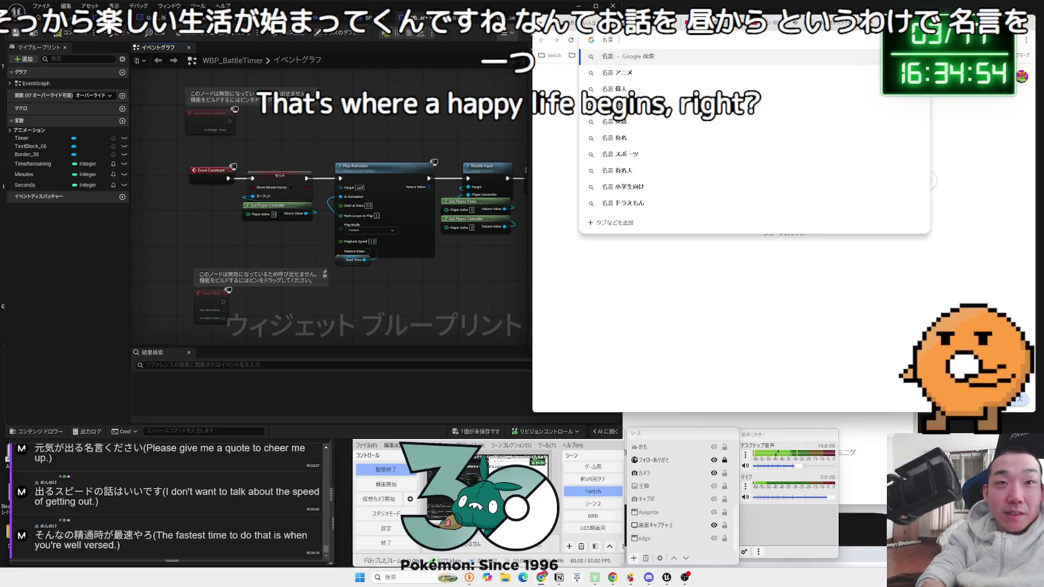
pyautogui.click(651, 154)
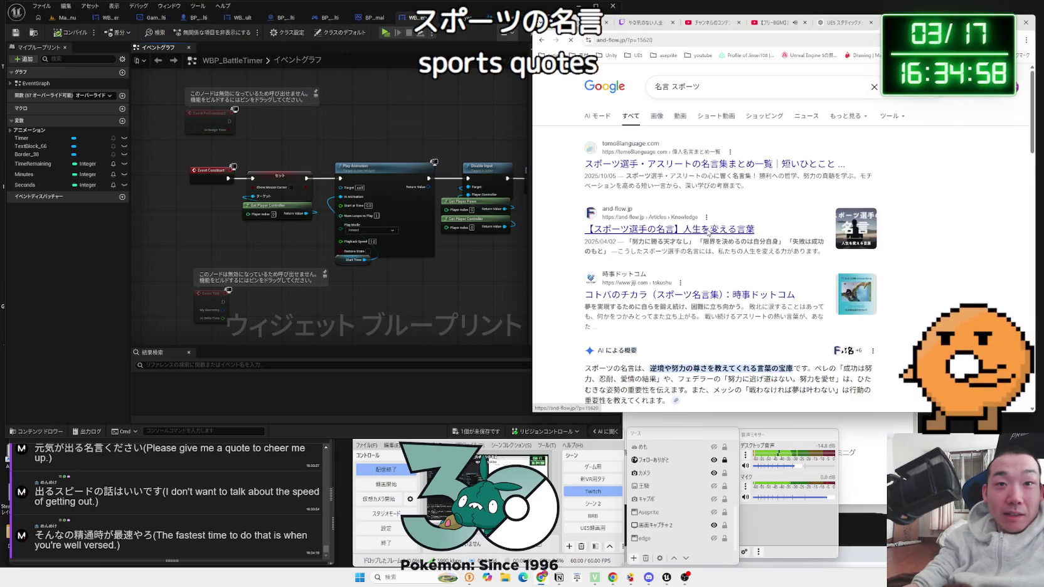
pyautogui.click(708, 231)
pyautogui.scroll(-10, 709, 233)
pyautogui.scroll(-10, 709, 233)
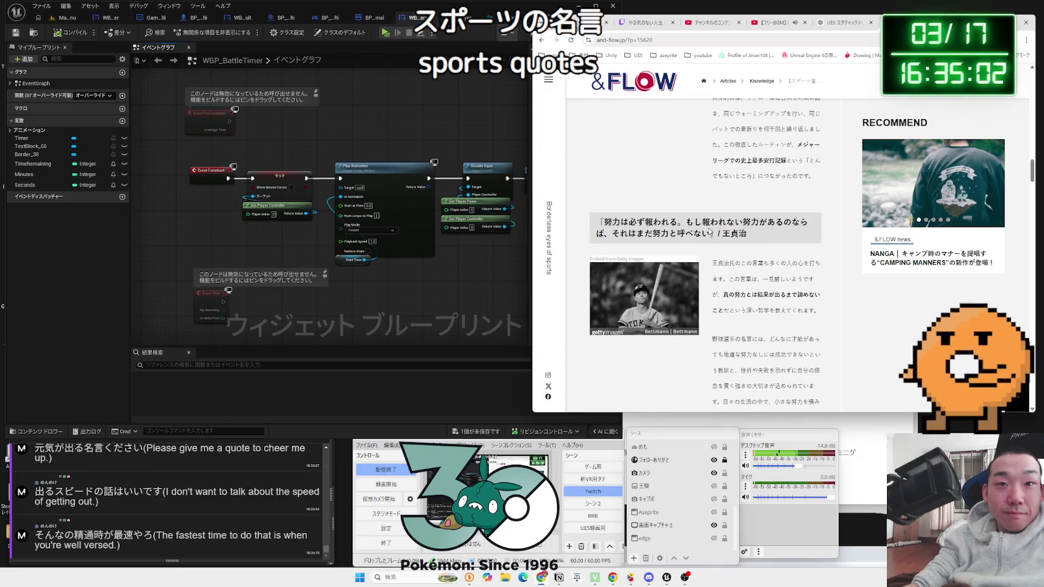
# - Select the baseball quote in the article, then return to the ChatGPT tab
pyautogui.moveTo(603, 222)
pyautogui.mouseDown()
pyautogui.moveTo(810, 225)
pyautogui.moveTo(610, 234)
pyautogui.moveTo(715, 234)
pyautogui.mouseUp()
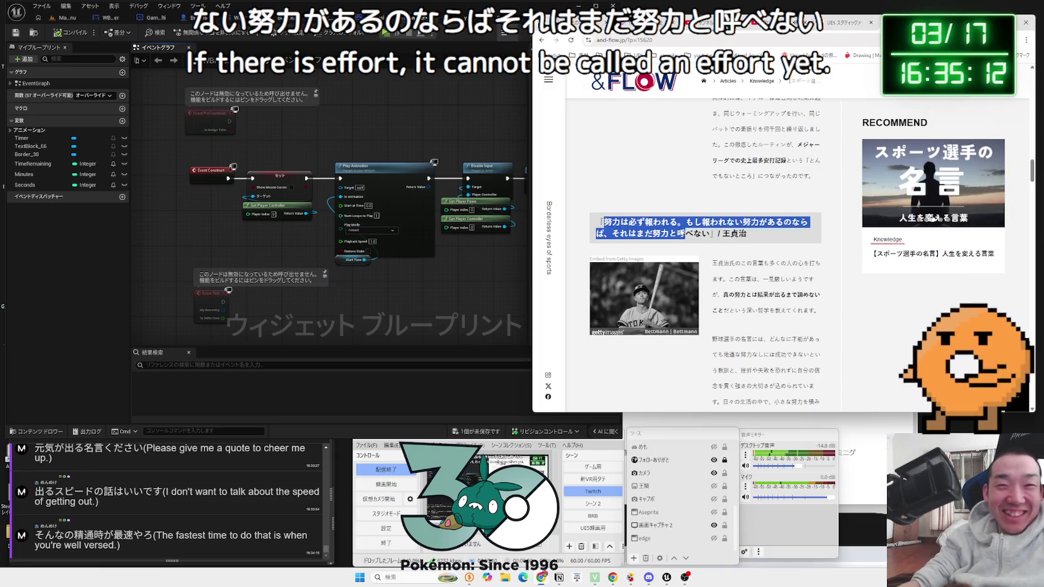
pyautogui.click(708, 231)
pyautogui.tripleClick(708, 231)
pyautogui.moveTo(604, 223)
pyautogui.mouseDown()
pyautogui.moveTo(703, 233)
pyautogui.moveTo(661, 222)
pyautogui.mouseUp()
pyautogui.click(703, 233)
pyautogui.scroll(-3, 695, 229)
pyautogui.scroll(3, 695, 230)
pyautogui.click(702, 233)
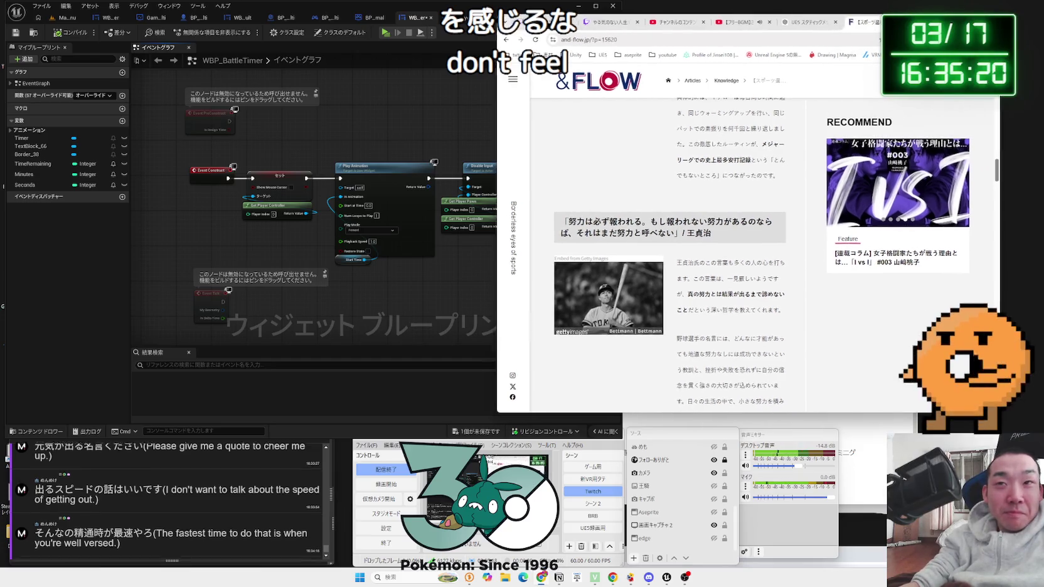
pyautogui.moveTo(961, 12); pyautogui.dragTo(926, 11)
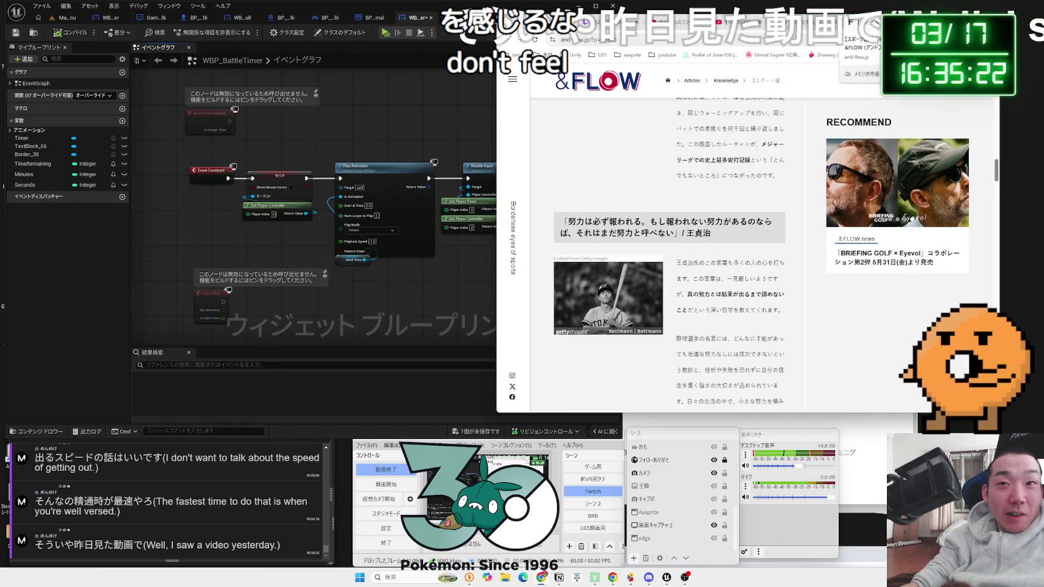
pyautogui.hotkey('ctrl', 'Tab')
pyautogui.moveTo(926, 12); pyautogui.dragTo(943, 11)
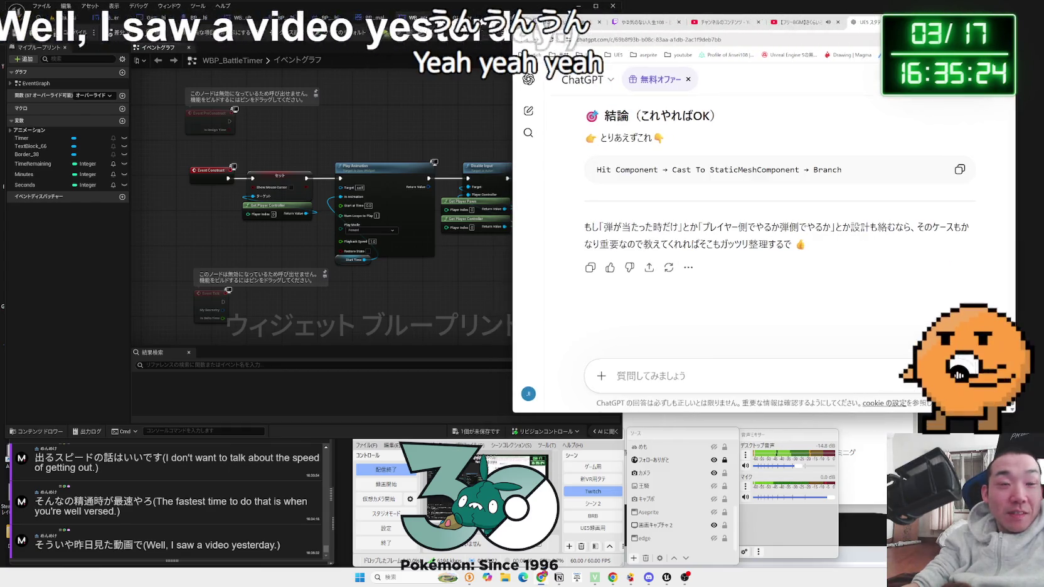
# - Browse the blueprint tabs to BP_MultiGameMode_Normal and nudge Event TimerEnd up-left
pyautogui.click(453, 292)
pyautogui.moveTo(453, 292)
pyautogui.mouseDown()
pyautogui.moveTo(401, 251)
pyautogui.moveTo(392, 268)
pyautogui.mouseUp()
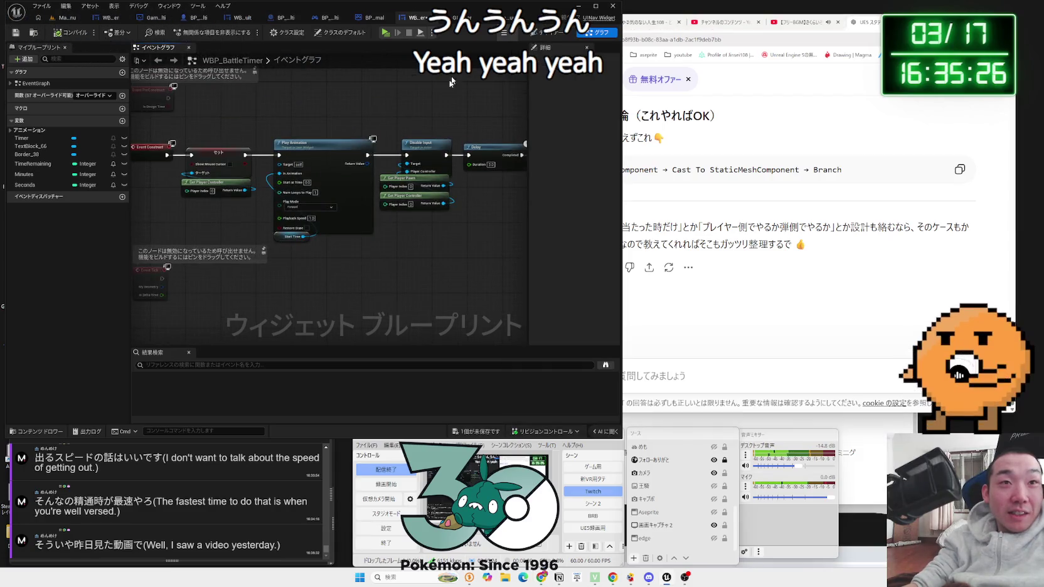
pyautogui.click(328, 23)
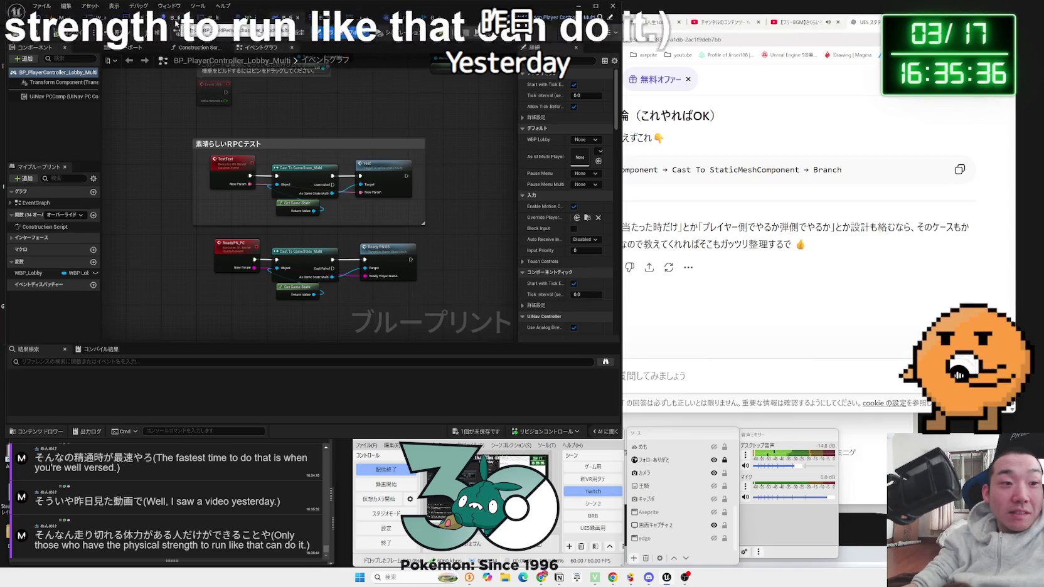
pyautogui.click(175, 20)
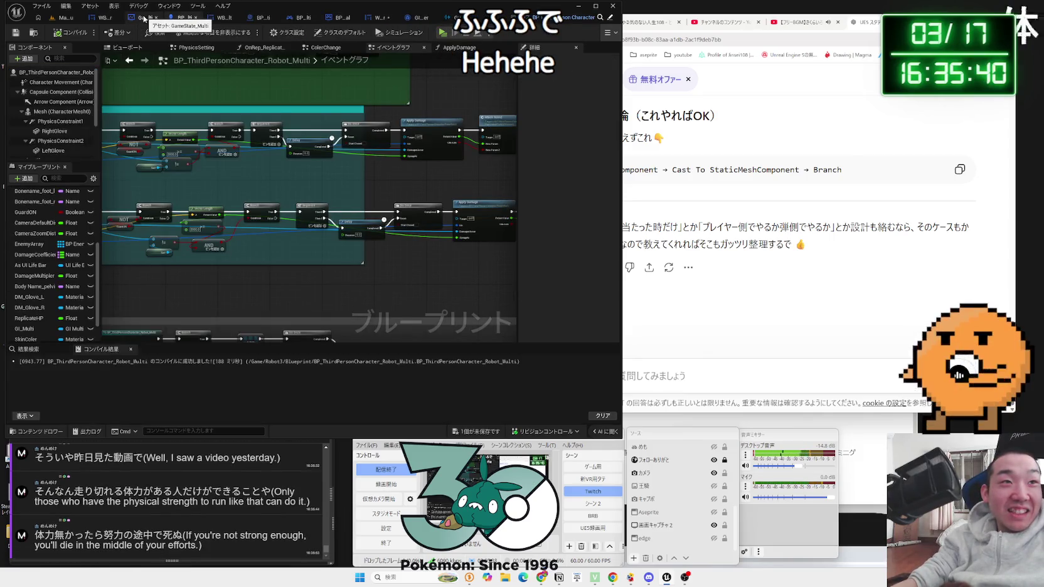
pyautogui.click(144, 19)
pyautogui.click(104, 17)
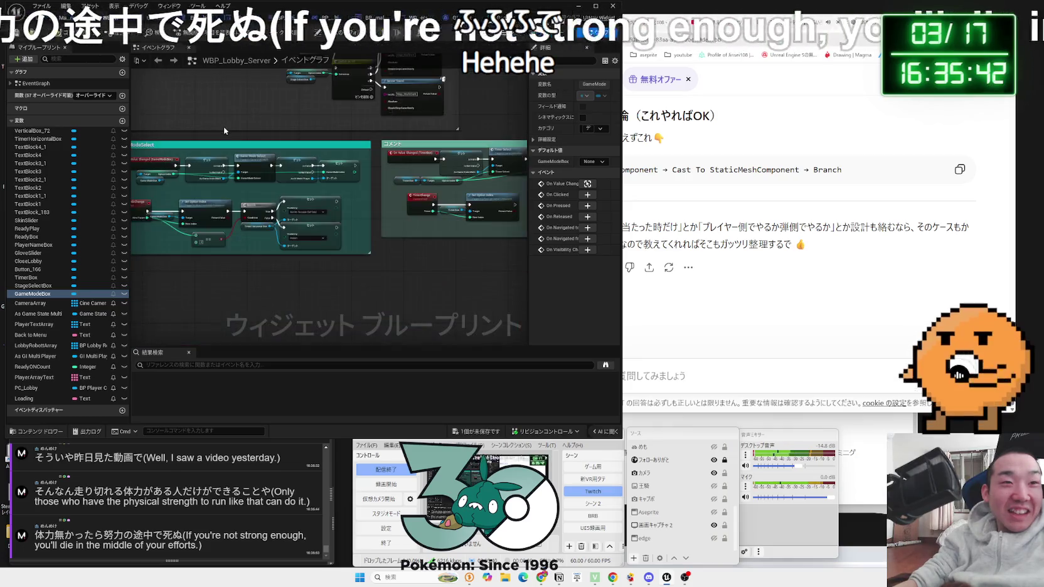
pyautogui.moveTo(224, 130); pyautogui.dragTo(510, 215)
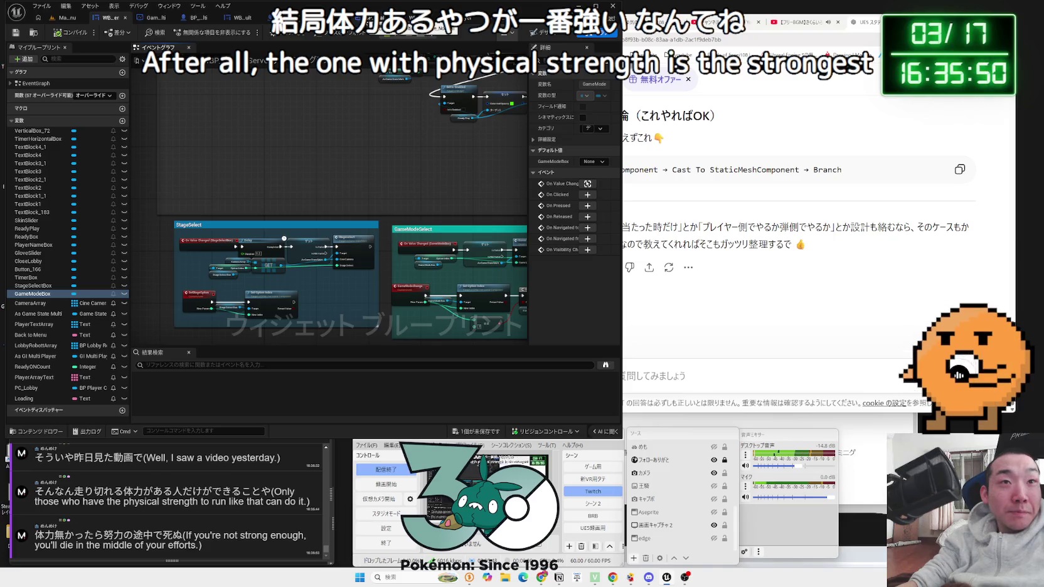
pyautogui.hotkey('ctrl', 'Tab')
pyautogui.moveTo(204, 222); pyautogui.dragTo(253, 214)
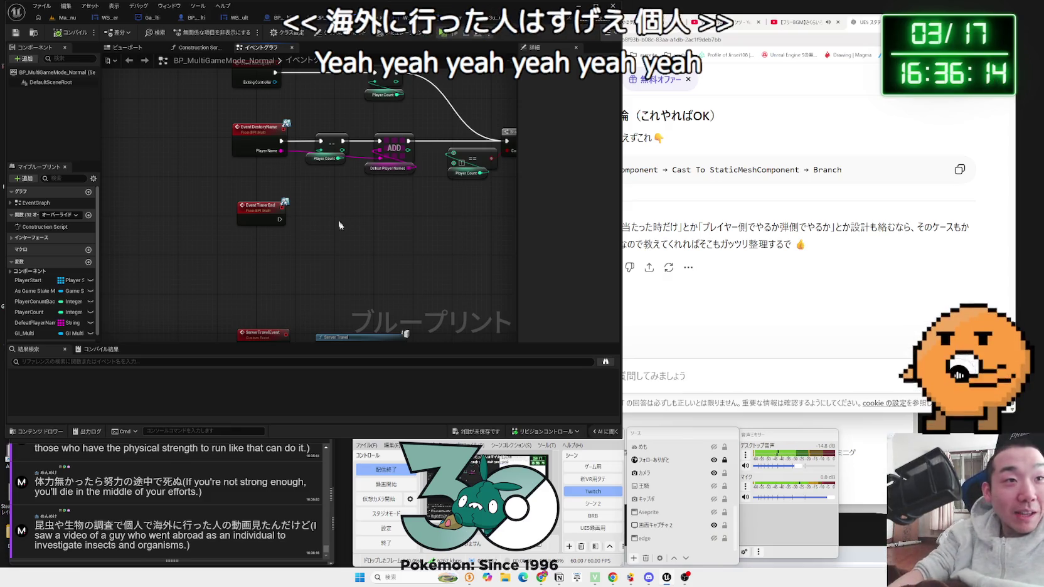
pyautogui.scroll(1, 318, 243)
pyautogui.moveTo(317, 249)
pyautogui.mouseDown()
pyautogui.moveTo(308, 271)
pyautogui.moveTo(295, 242)
pyautogui.mouseUp()
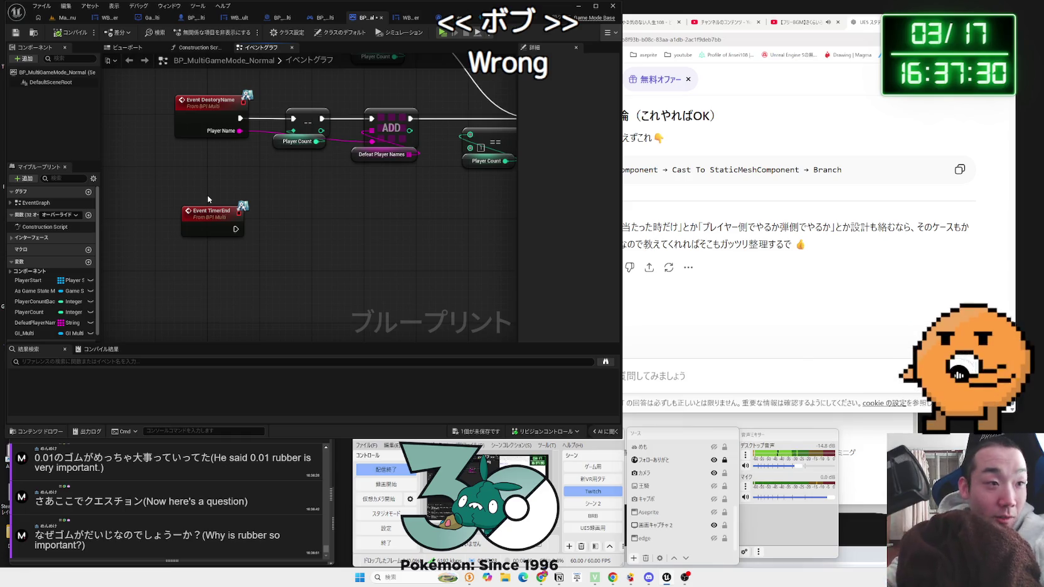
pyautogui.scroll(3, 169, 474)
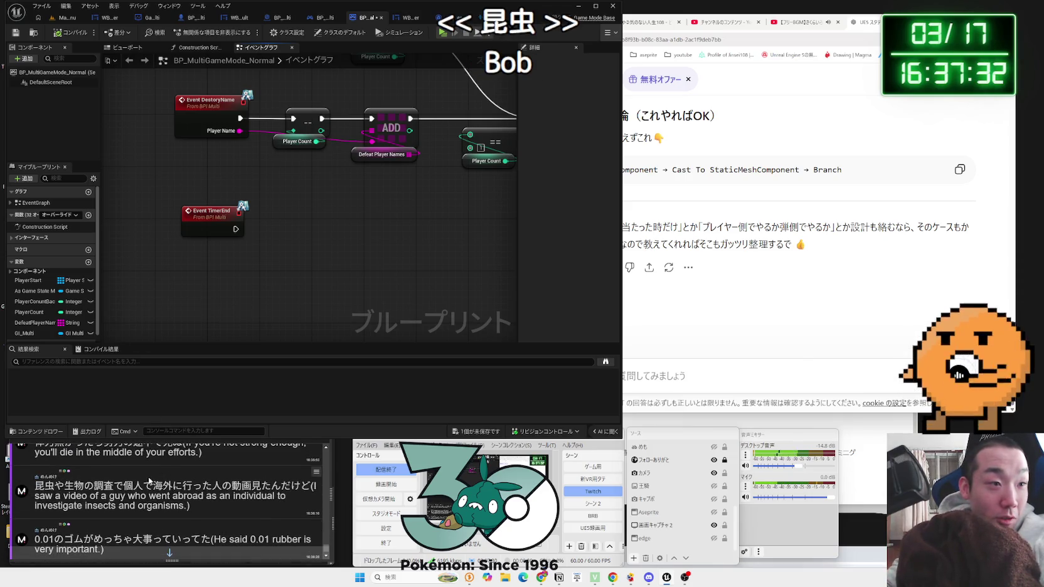
# - Save all unsaved blueprint changes, then open the YouTube link posted in chat
pyautogui.click(169, 479)
pyautogui.scroll(-3, 243, 472)
pyautogui.click(395, 383)
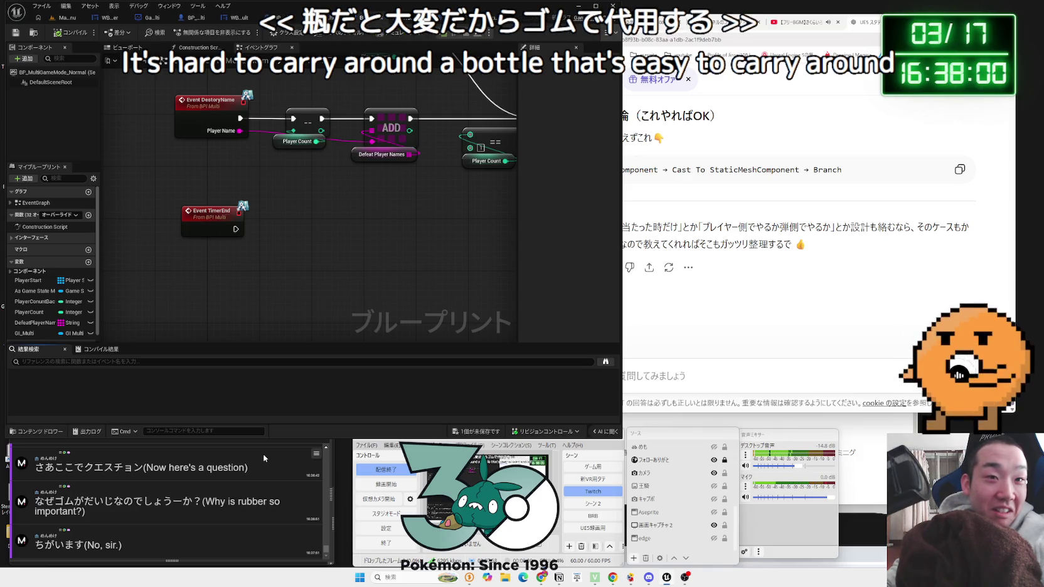
pyautogui.click(473, 435)
pyautogui.click(559, 368)
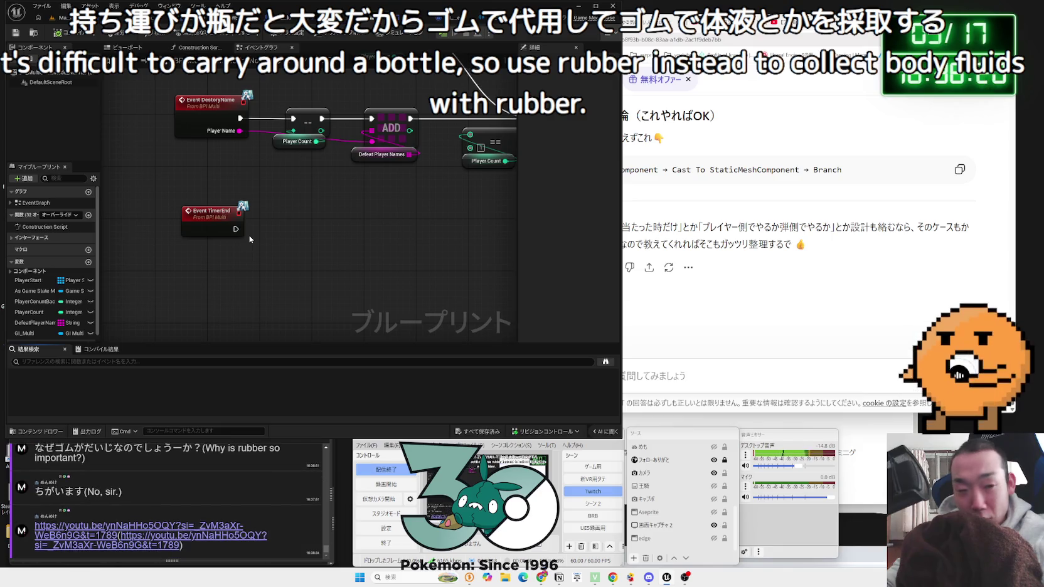
pyautogui.click(108, 525)
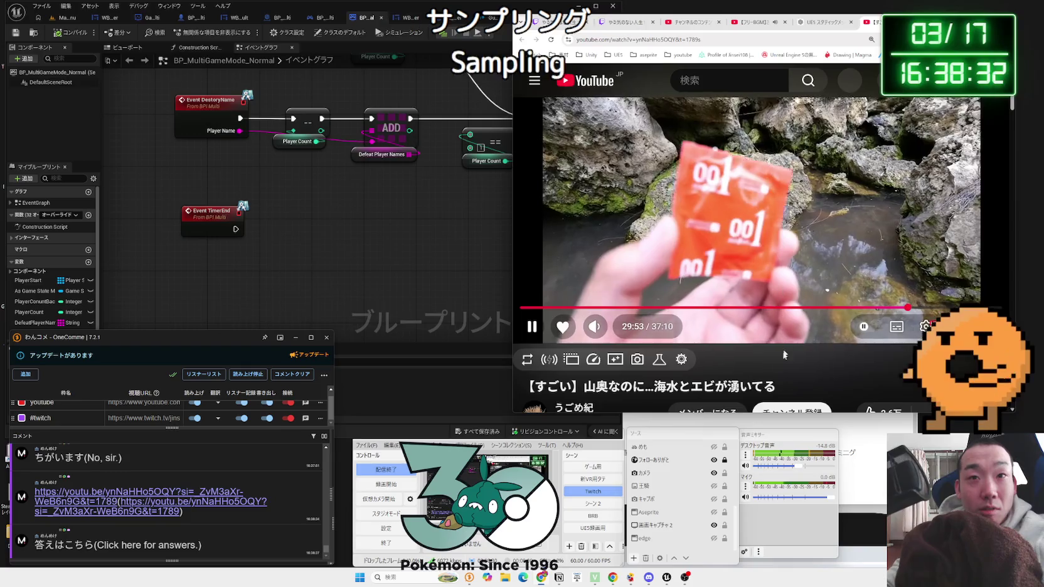
pyautogui.scroll(-1, 738, 344)
# - Reposition the browser window, maximizing it and then restoring it to a floating window
pyautogui.scroll(1, 739, 343)
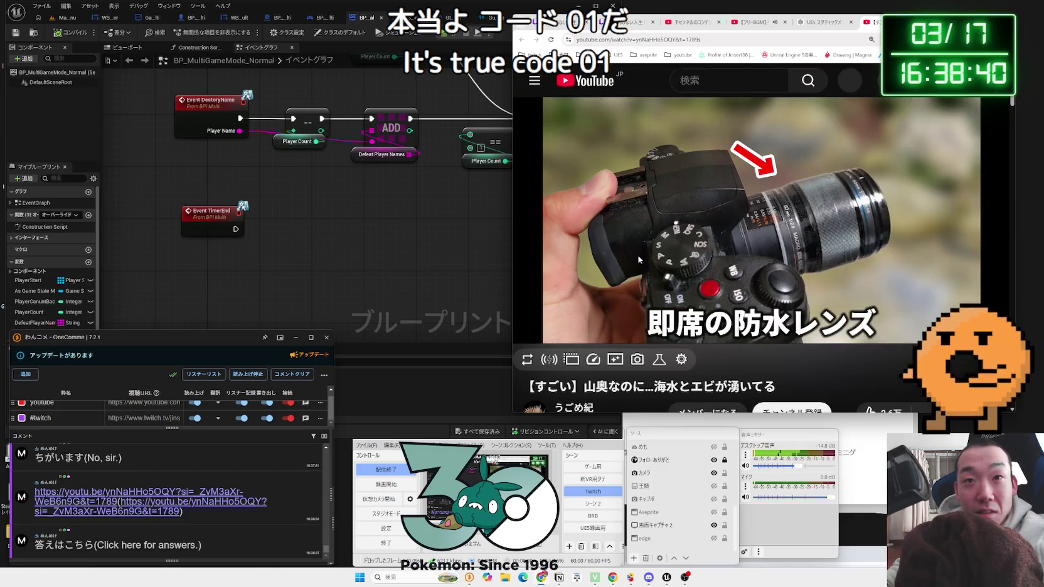
pyautogui.scroll(-1, 745, 330)
pyautogui.scroll(1, 801, 367)
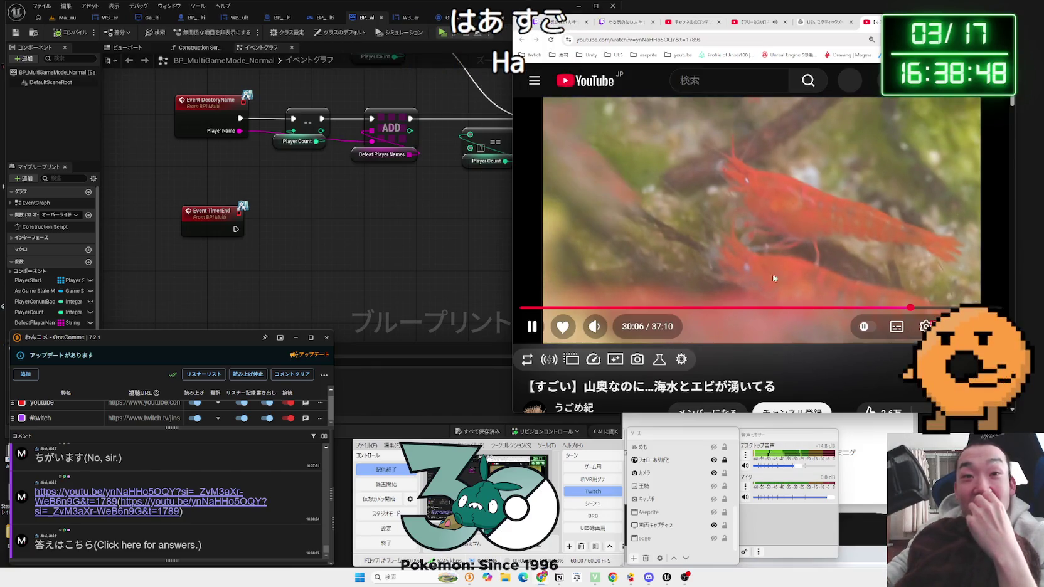
pyautogui.moveTo(840, 21); pyautogui.dragTo(721, 18)
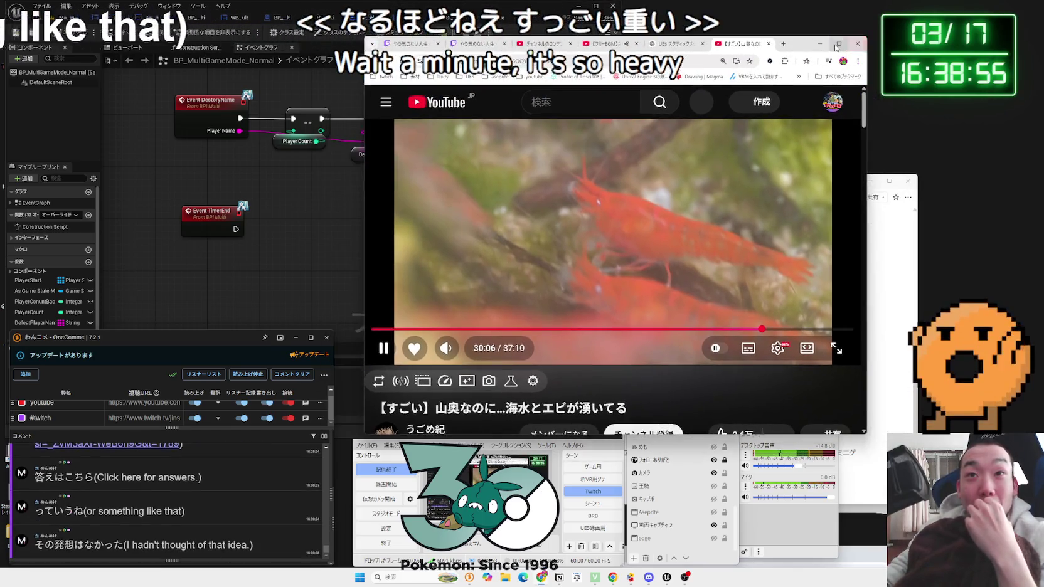
pyautogui.click(868, 18)
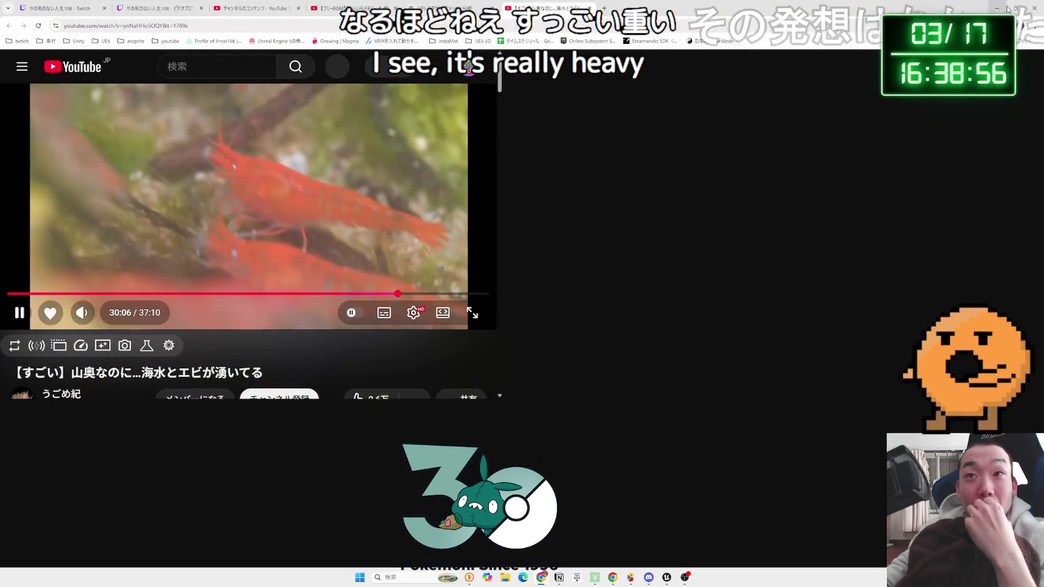
pyautogui.press('super+Down')
pyautogui.moveTo(816, 43); pyautogui.dragTo(924, 19)
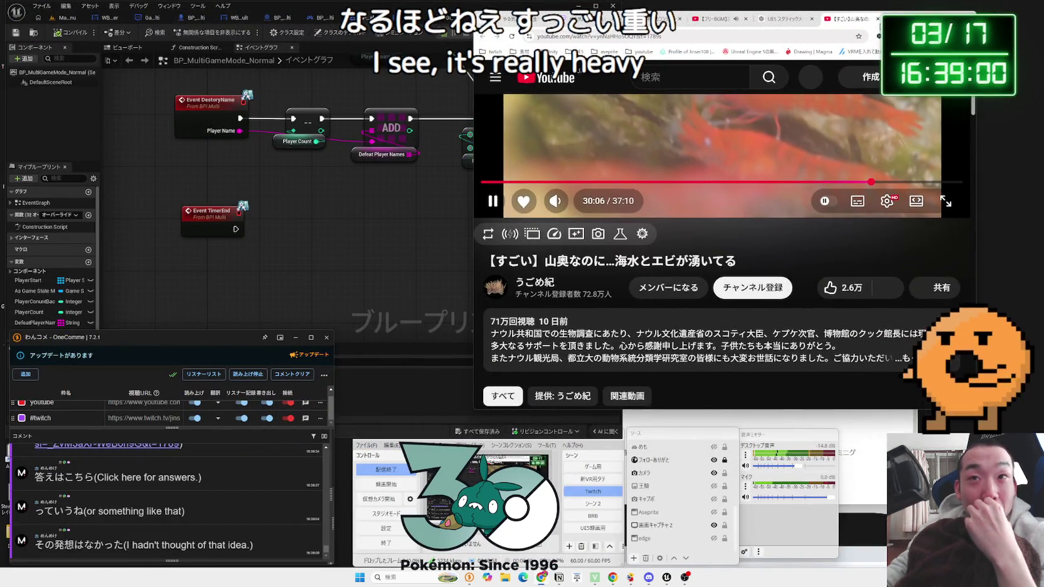
# - Close the video tab, reopen the chat-linked shrimp video, and go to YouTube Studio's content list
pyautogui.click(877, 18)
pyautogui.click(106, 445)
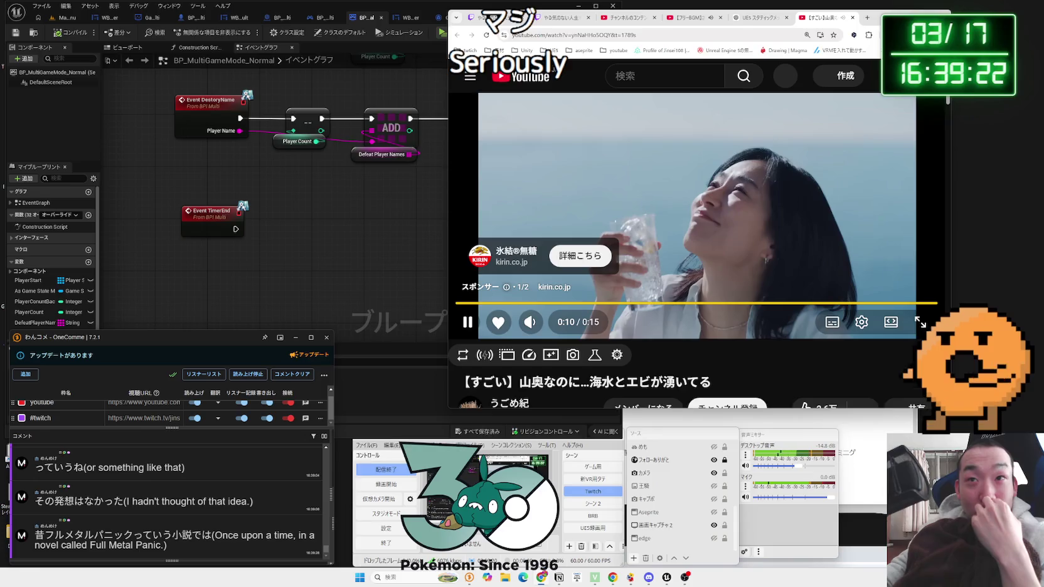
pyautogui.moveTo(696, 22); pyautogui.dragTo(640, 76)
pyautogui.click(589, 74)
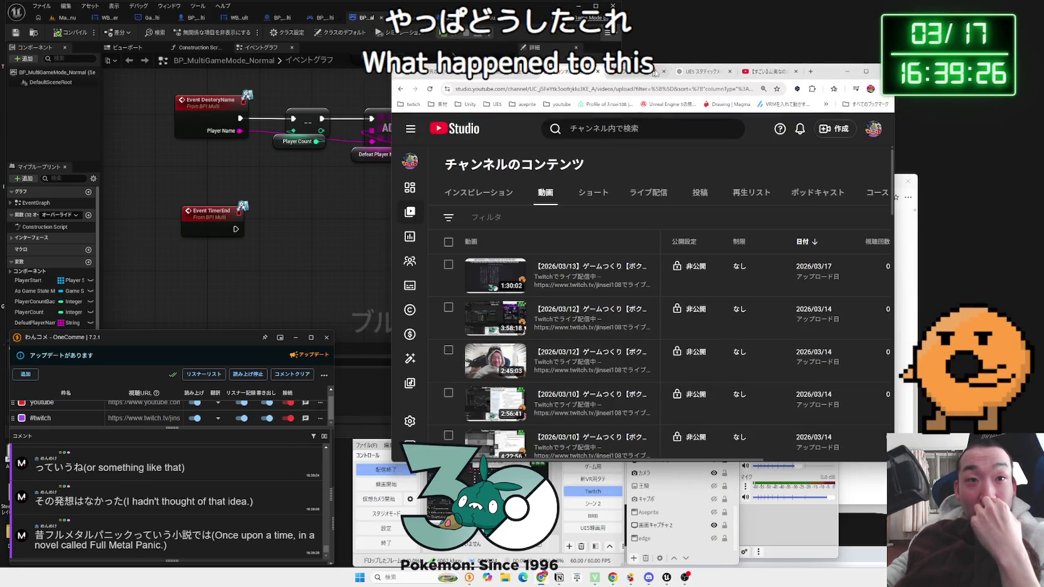
# - Cycle through the YouTube video, BGM and Studio tabs, ending on Twitch Video Producer's past broadcasts
pyautogui.click(772, 71)
pyautogui.moveTo(794, 74)
pyautogui.mouseDown()
pyautogui.moveTo(913, 53)
pyautogui.moveTo(827, 63)
pyautogui.mouseUp()
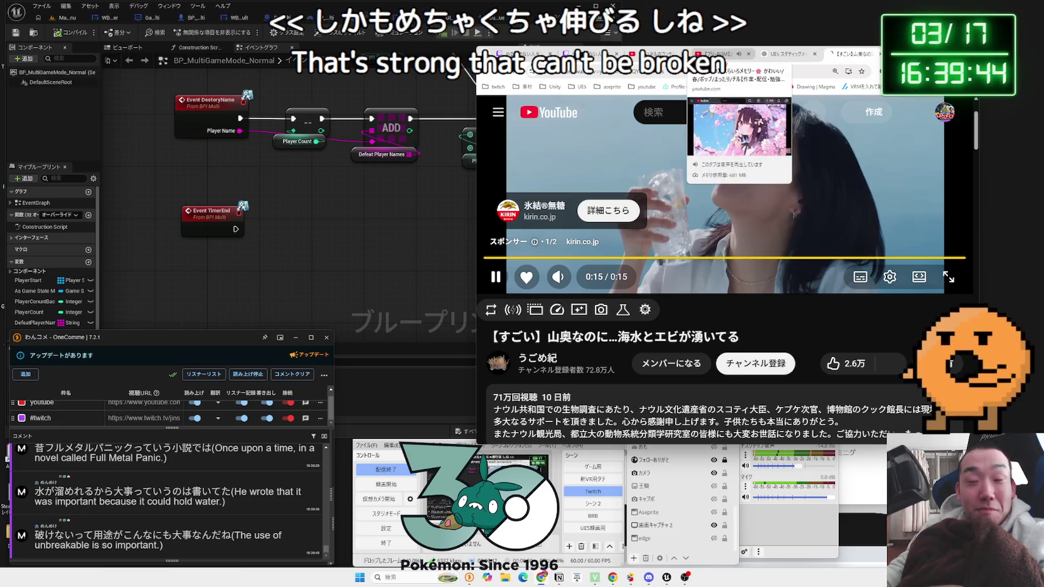
pyautogui.click(724, 61)
pyautogui.click(653, 59)
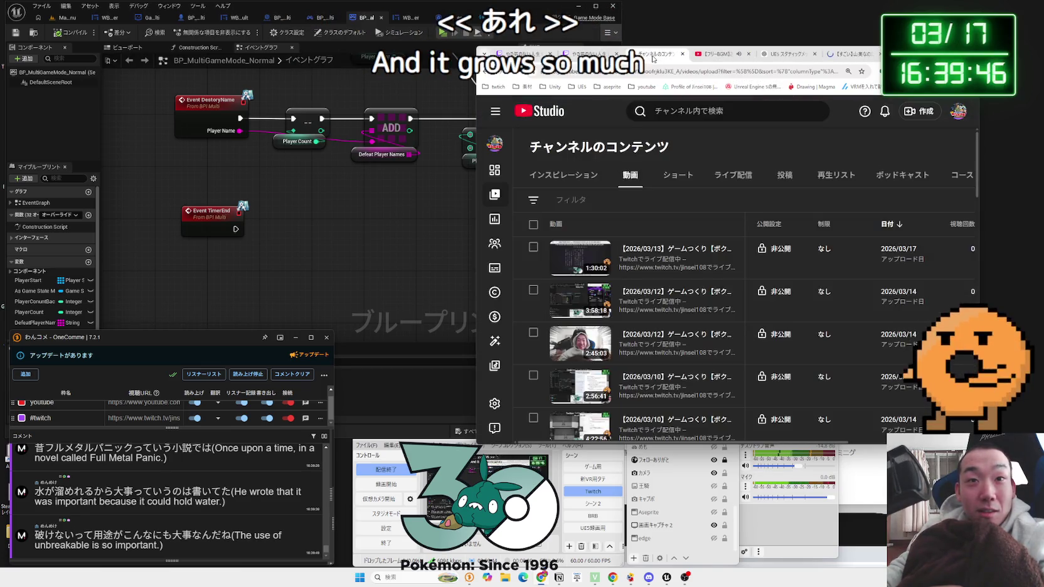
pyautogui.click(575, 54)
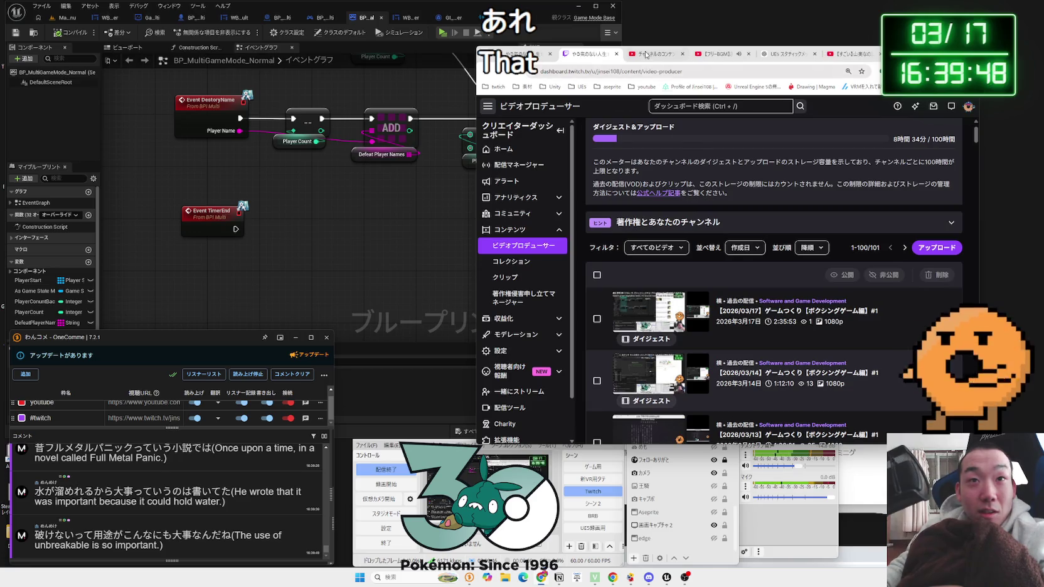
# - Open the March 14 broadcast's export-to-YouTube settings, cancel them, and return to the YouTube video
pyautogui.click(647, 55)
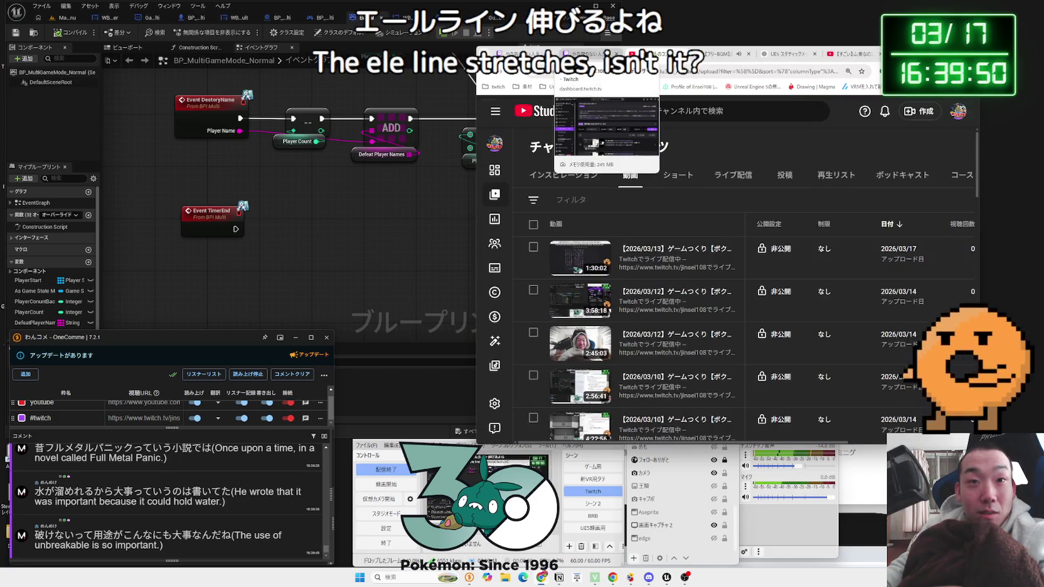
pyautogui.click(583, 55)
pyautogui.scroll(-3, 867, 233)
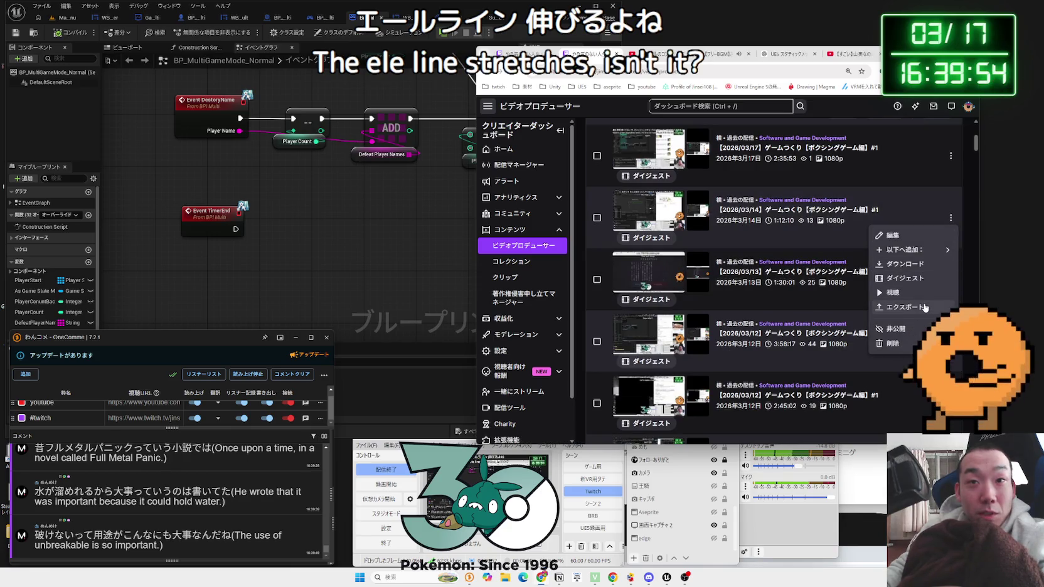
pyautogui.click(924, 307)
pyautogui.click(652, 54)
pyautogui.click(590, 55)
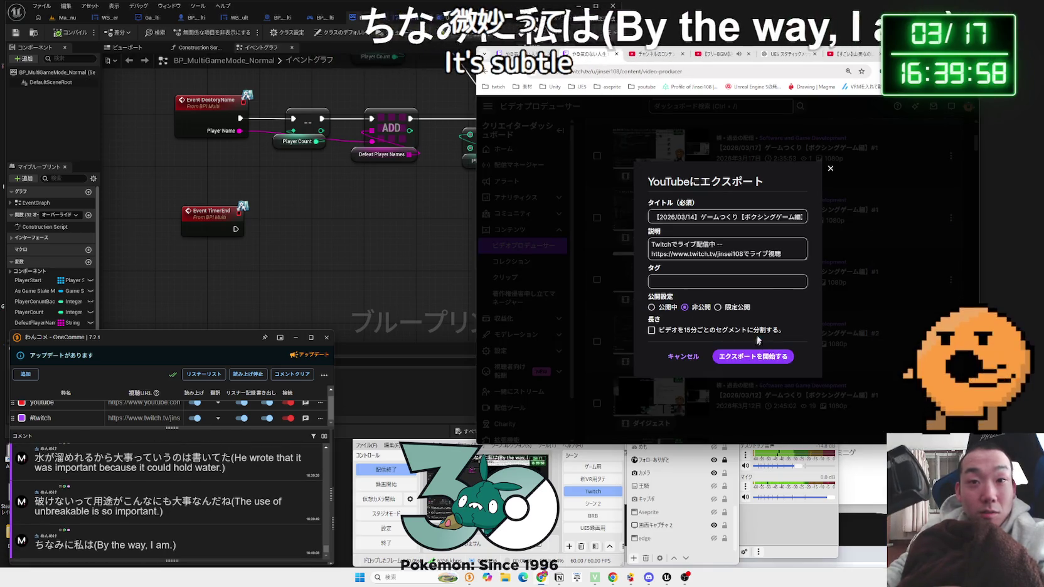
pyautogui.click(859, 95)
pyautogui.click(853, 54)
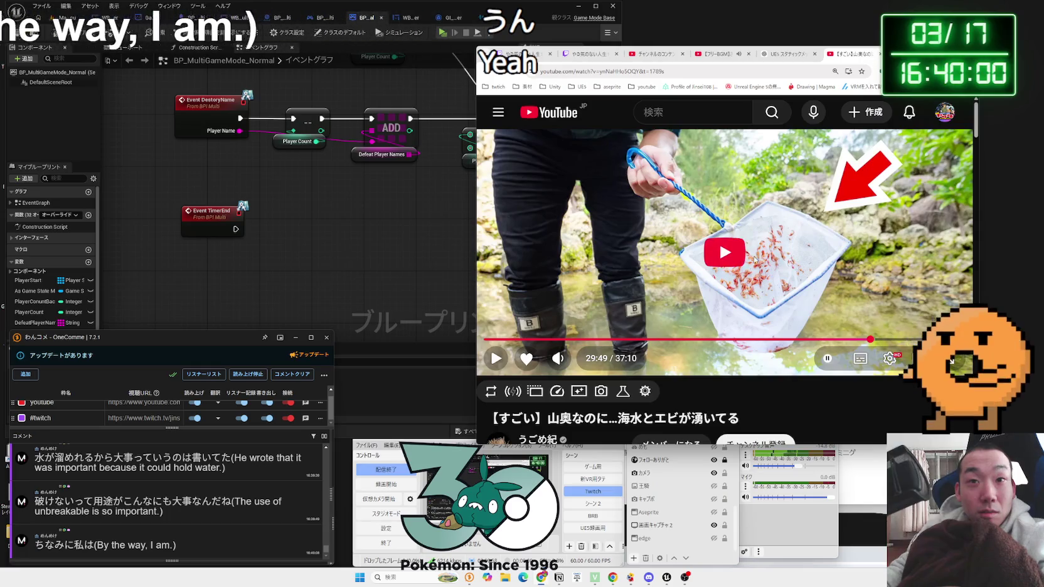
# - Resume the shrimp video and skip ahead to about 30:42, then to about 31:30
pyautogui.click(728, 251)
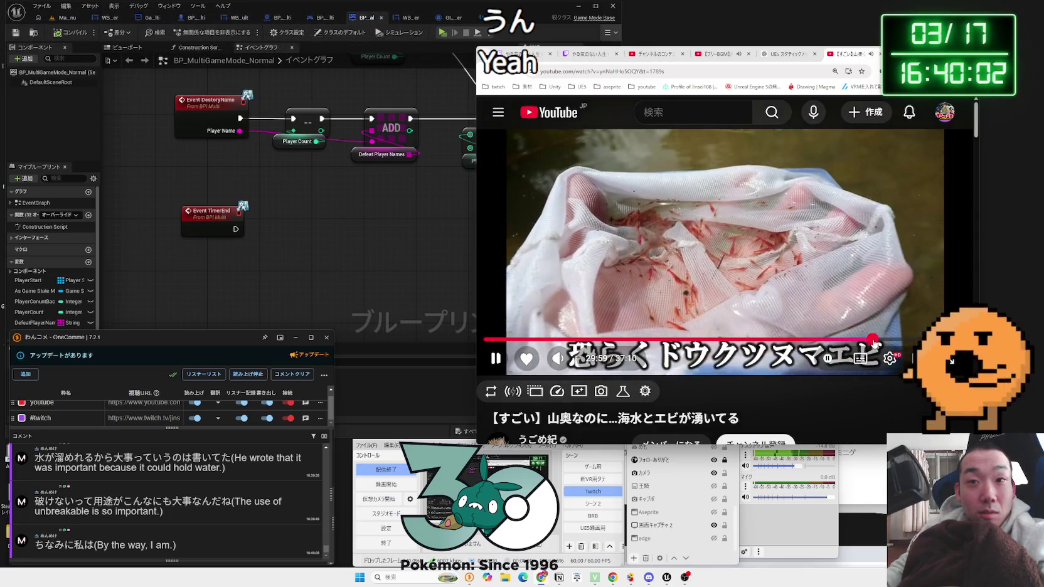
pyautogui.moveTo(877, 344); pyautogui.dragTo(889, 340)
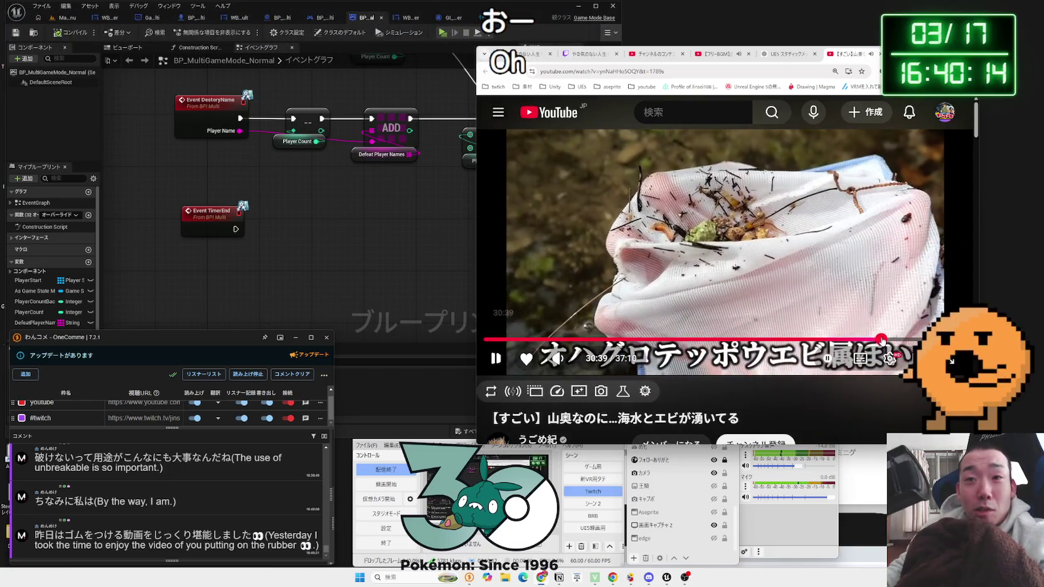
pyautogui.moveTo(882, 341); pyautogui.dragTo(923, 338)
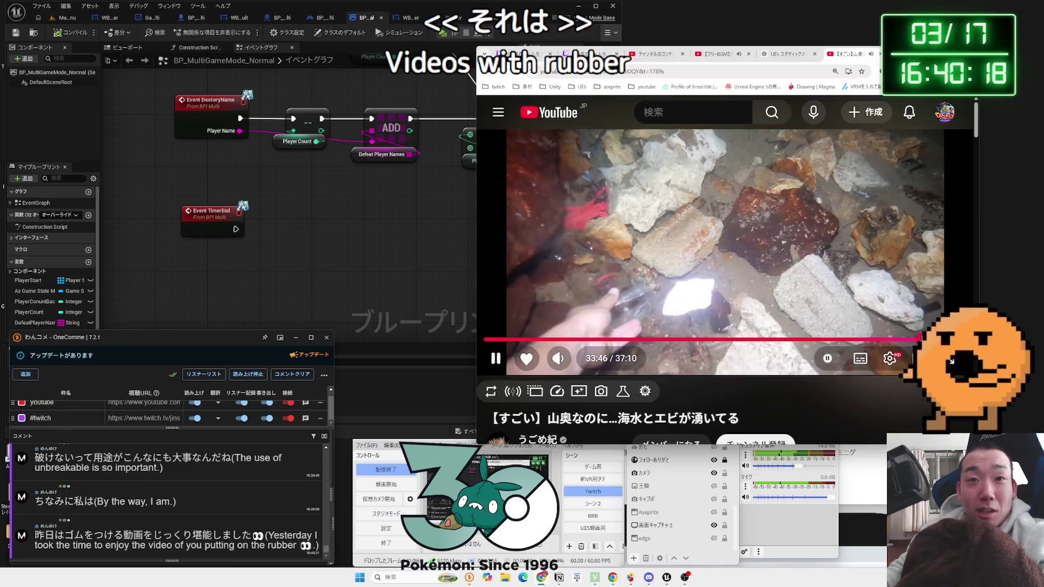
pyautogui.click(869, 53)
# - Toggle the ChatGPT chat list and narrow the browser from its left edge to sit beside the editor
pyautogui.moveTo(869, 53); pyautogui.dragTo(915, 21)
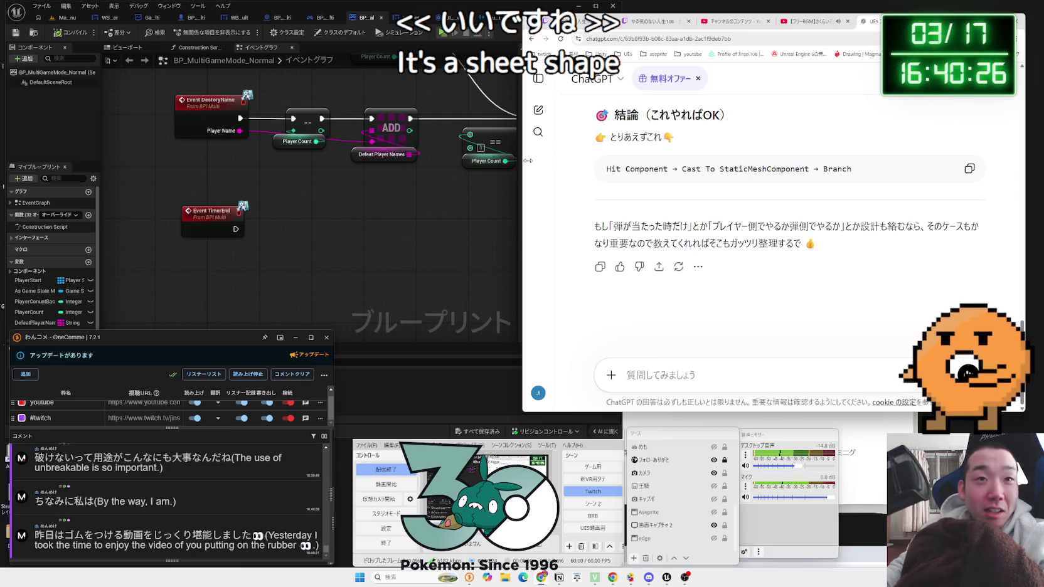
pyautogui.click(537, 78)
pyautogui.click(659, 79)
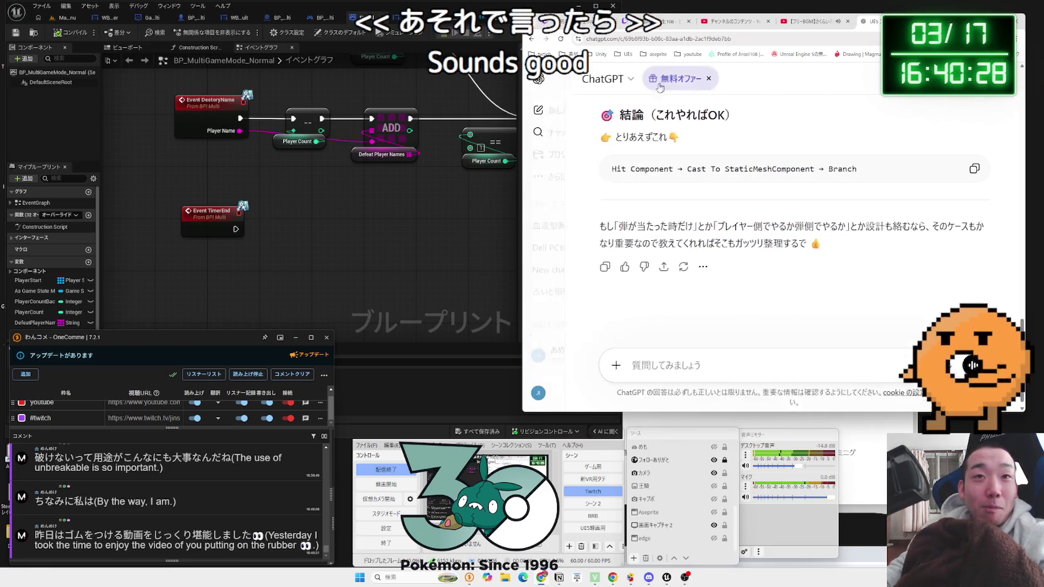
pyautogui.moveTo(524, 135); pyautogui.dragTo(576, 136)
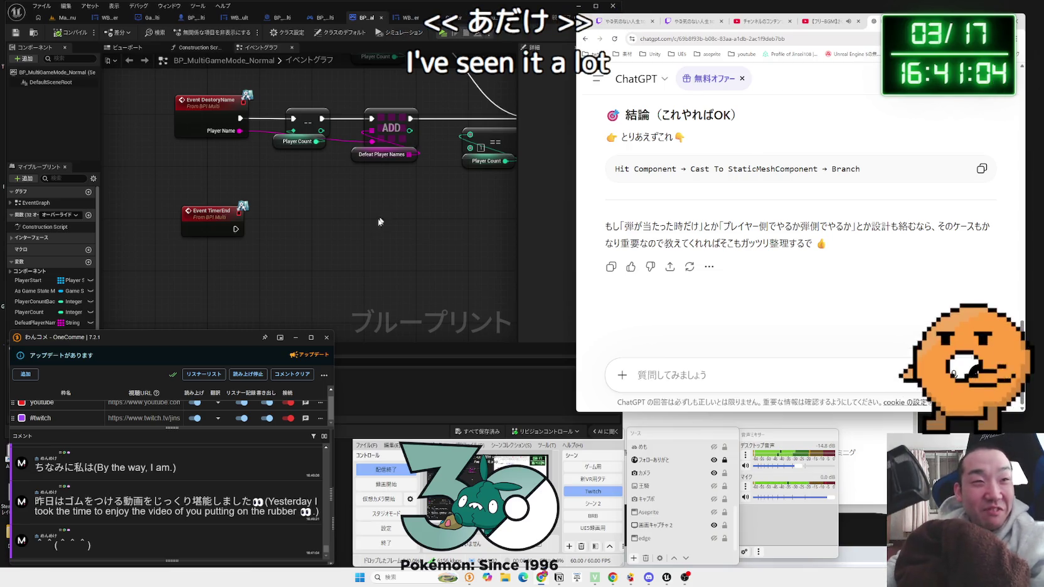
# - Review BP_MultiGameMode_Normal's OnPostLogin, OnLogout and TimerEnd events, then Save All
pyautogui.click(342, 233)
pyautogui.moveTo(341, 233)
pyautogui.mouseDown()
pyautogui.moveTo(289, 251)
pyautogui.moveTo(157, 221)
pyautogui.moveTo(154, 236)
pyautogui.mouseUp()
pyautogui.moveTo(241, 249)
pyautogui.mouseDown()
pyautogui.moveTo(206, 259)
pyautogui.moveTo(233, 140)
pyautogui.mouseUp()
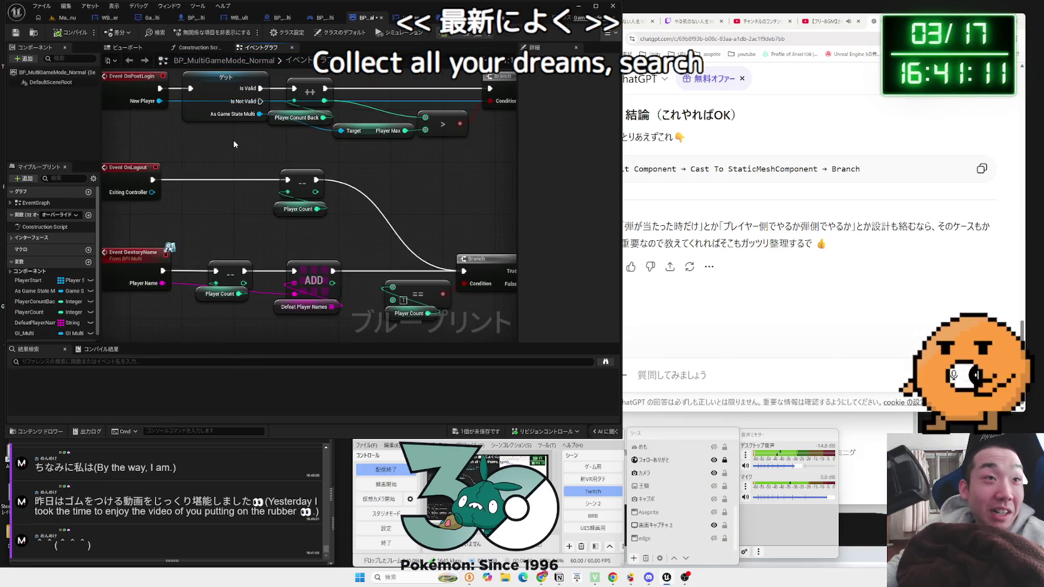
pyautogui.click(226, 77)
pyautogui.scroll(-2, 251, 157)
pyautogui.moveTo(396, 183); pyautogui.dragTo(282, 266)
pyautogui.scroll(1, 282, 266)
pyautogui.moveTo(182, 148)
pyautogui.mouseDown()
pyautogui.moveTo(316, 187)
pyautogui.moveTo(316, 173)
pyautogui.mouseUp()
pyautogui.moveTo(253, 187); pyautogui.dragTo(329, 122)
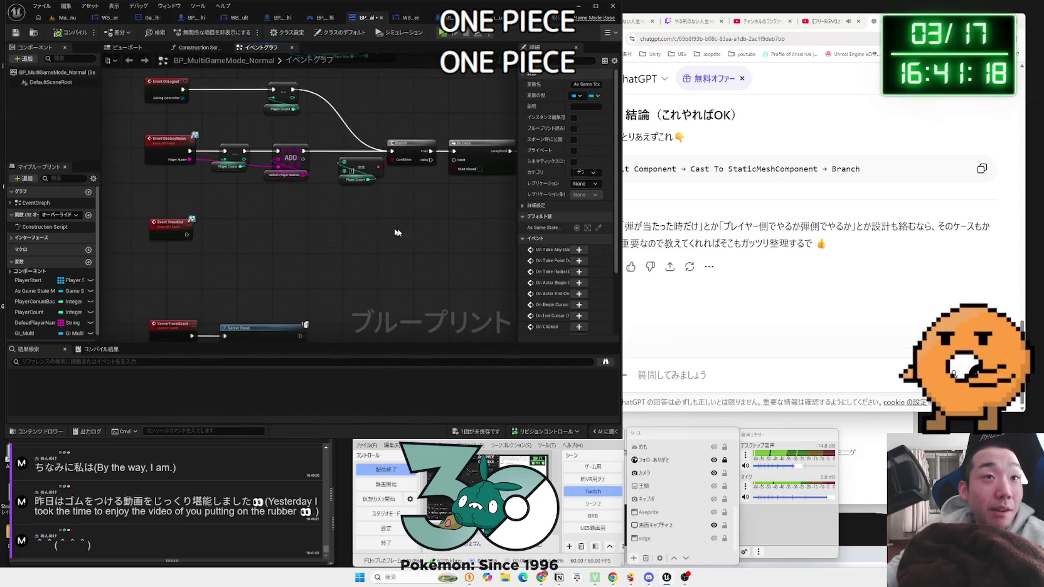
pyautogui.moveTo(397, 233); pyautogui.dragTo(210, 227)
pyautogui.scroll(2, 222, 232)
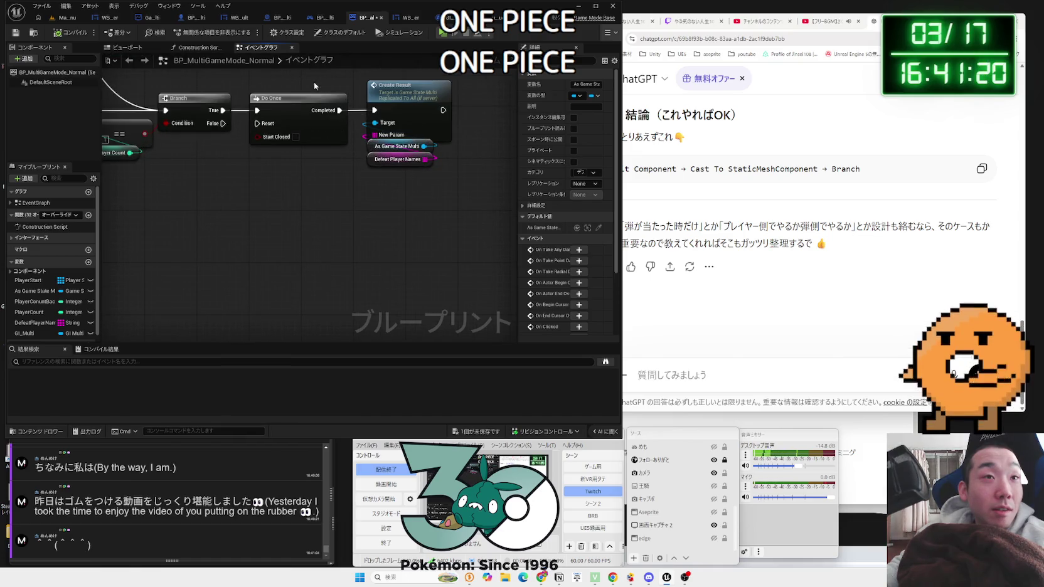
pyautogui.moveTo(393, 192)
pyautogui.mouseDown()
pyautogui.moveTo(477, 212)
pyautogui.moveTo(264, 195)
pyautogui.mouseUp()
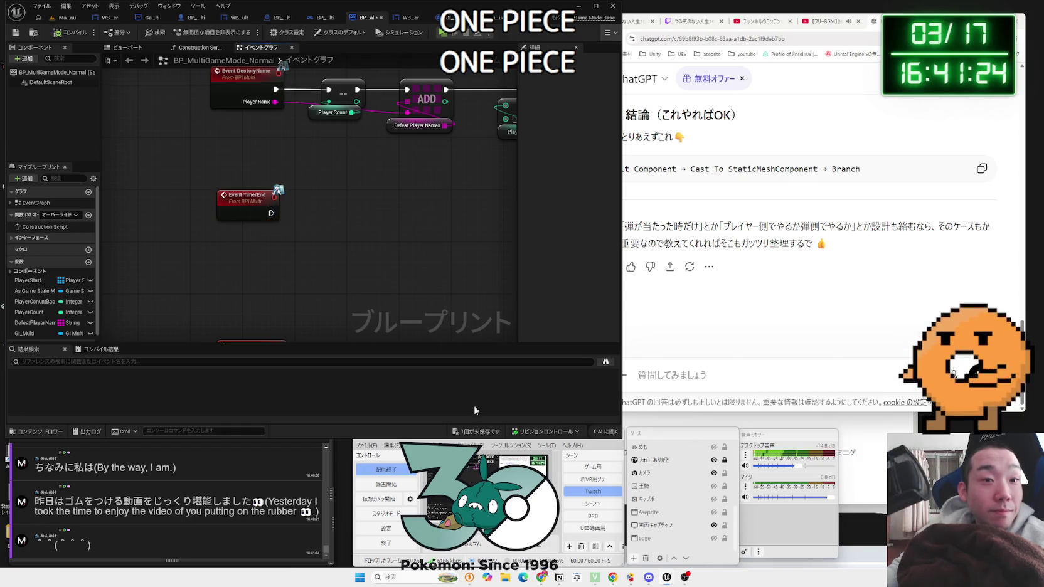
pyautogui.click(479, 432)
pyautogui.click(576, 382)
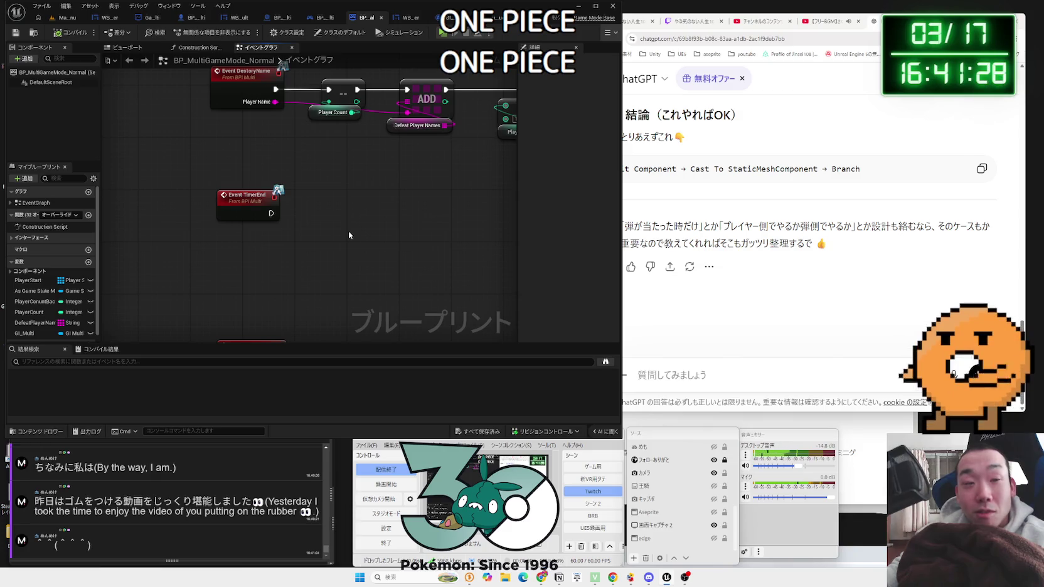
# - Nudge the Event TimerEnd node left and open the Create Result call's definition in GameState_Multi
pyautogui.click(271, 196)
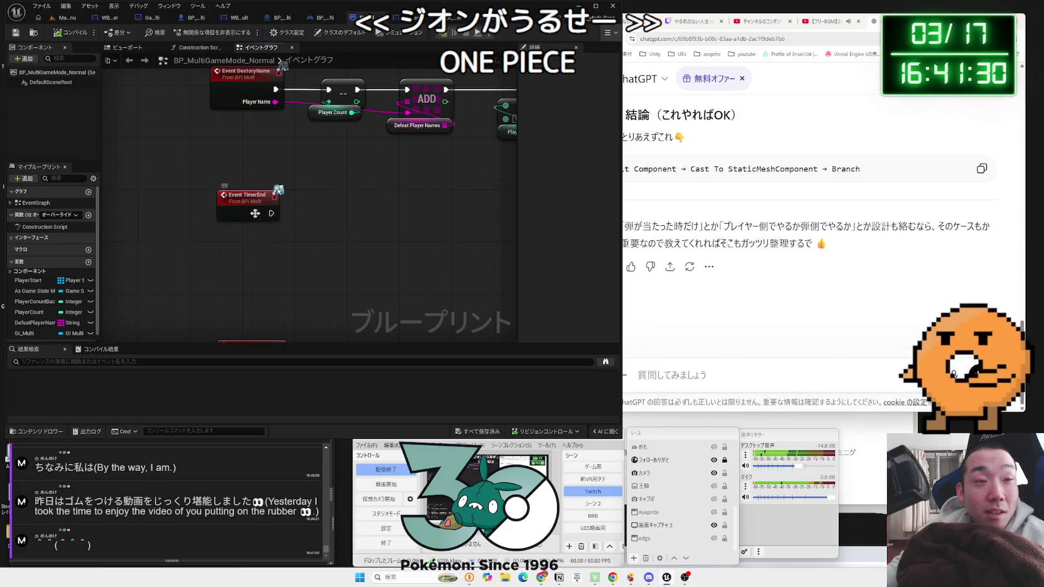
pyautogui.moveTo(255, 213); pyautogui.dragTo(242, 210)
pyautogui.moveTo(307, 211); pyautogui.dragTo(249, 226)
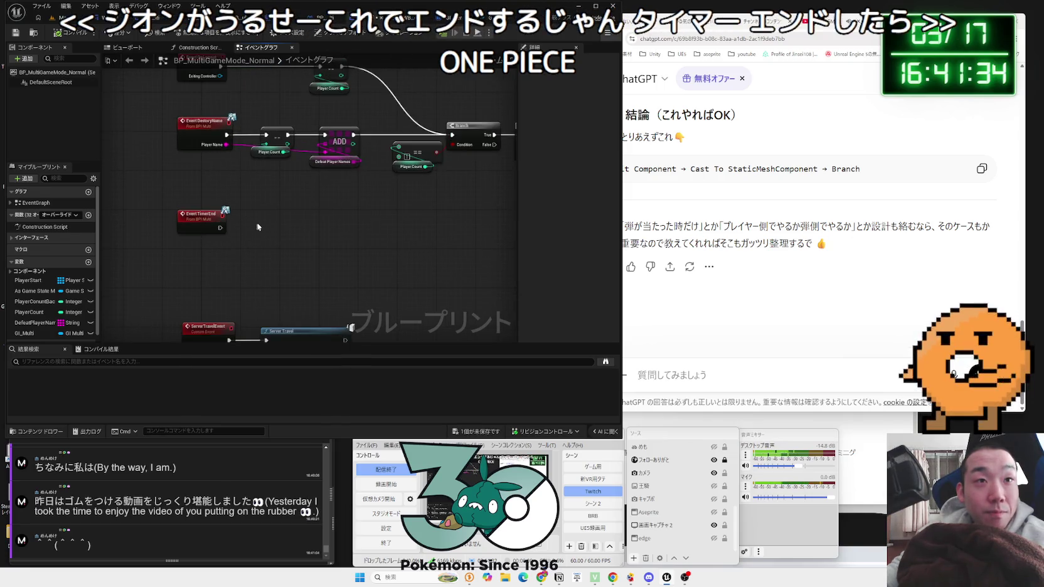
pyautogui.scroll(-3, 226, 264)
pyautogui.scroll(2, 207, 309)
pyautogui.moveTo(506, 281); pyautogui.dragTo(299, 302)
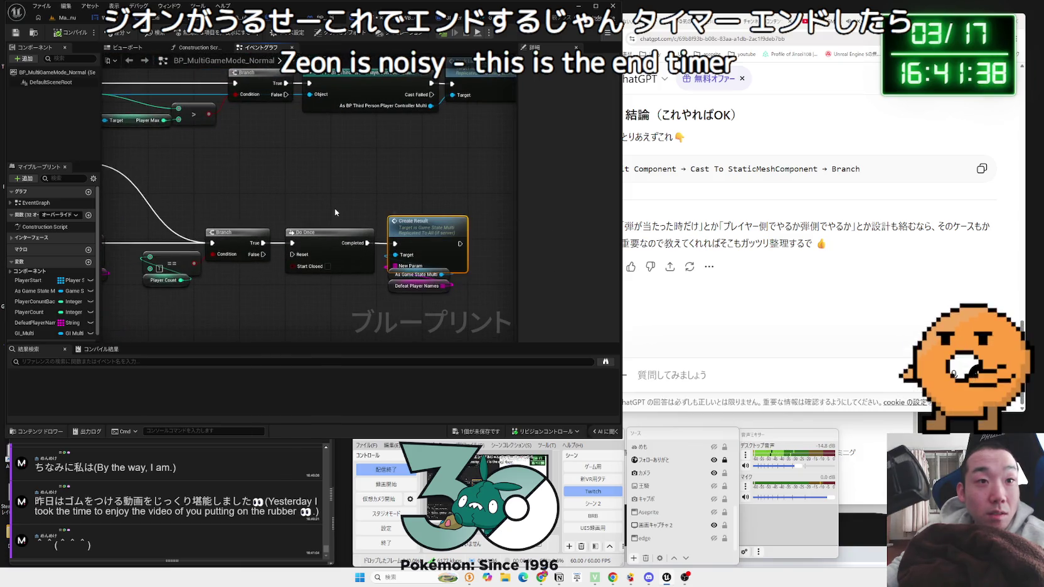
pyautogui.doubleClick(422, 227)
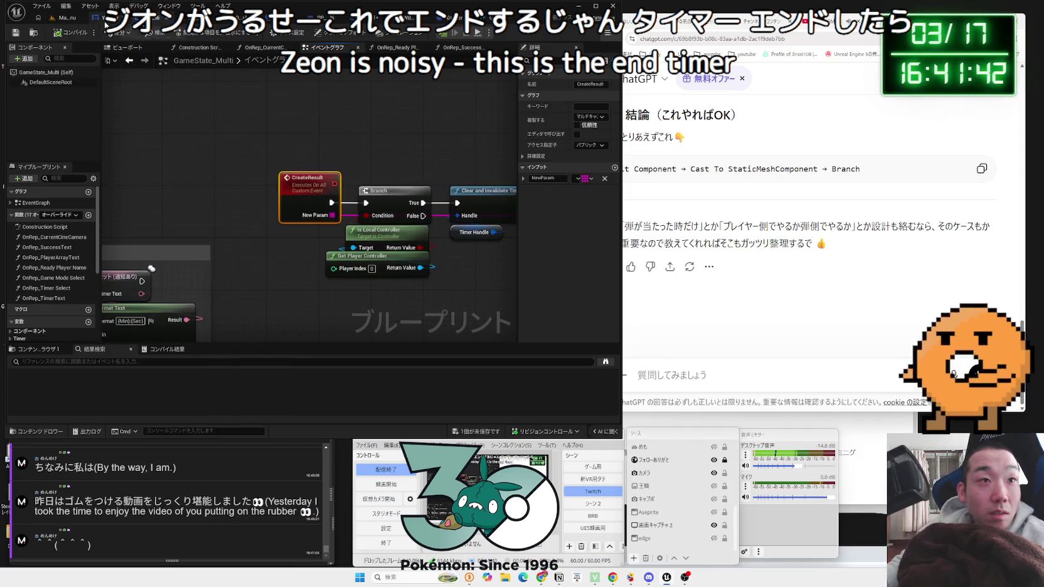
# - Review GameState_Multi's result-widget logic, then cycle through the other open blueprints with Ctrl+Tab
pyautogui.moveTo(321, 167); pyautogui.dragTo(177, 153)
pyautogui.moveTo(283, 141); pyautogui.dragTo(100, 146)
pyautogui.scroll(-2, 204, 270)
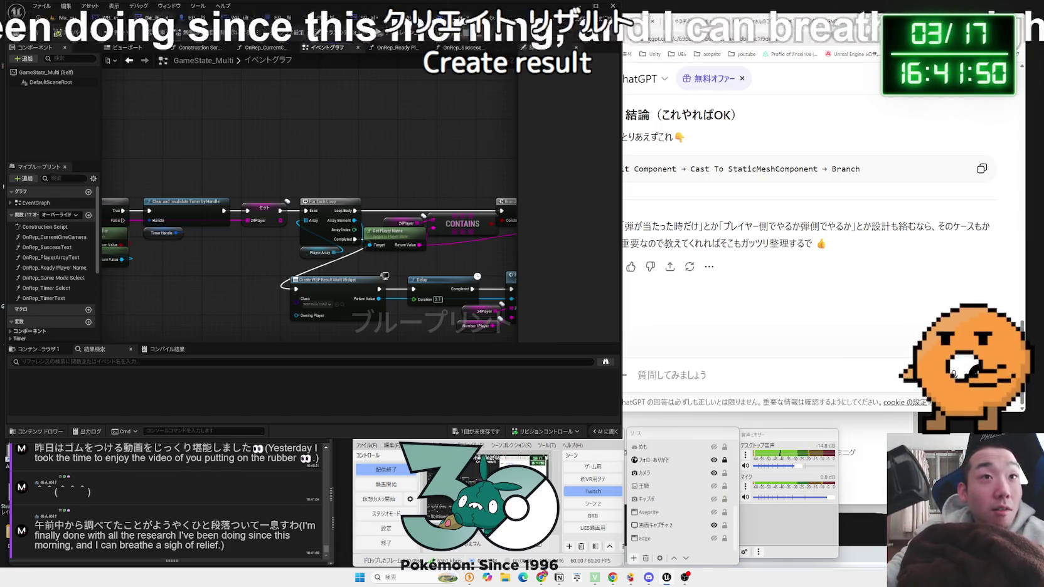
pyautogui.hotkey('ctrl', 'Tab')
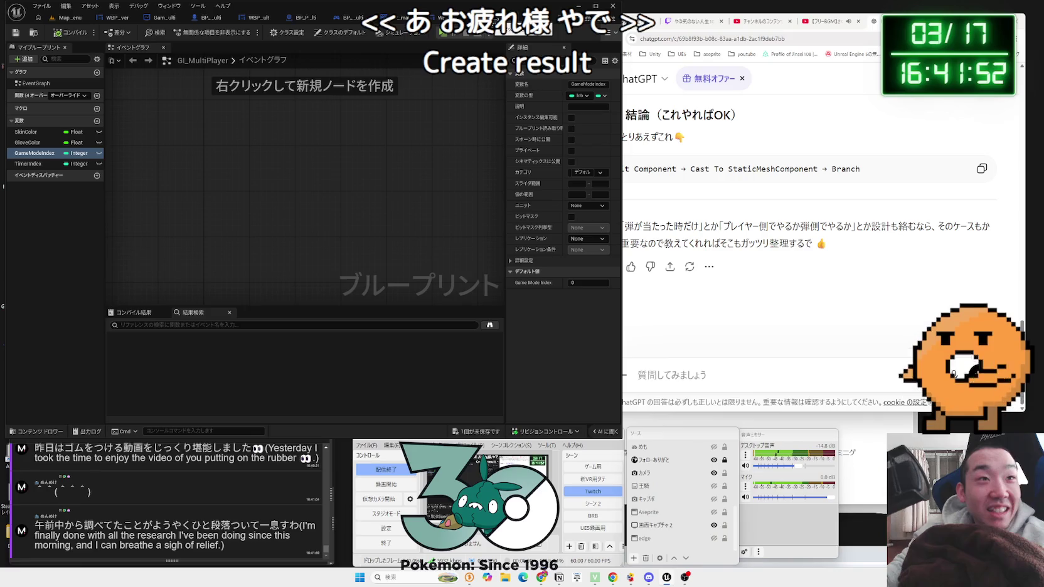
pyautogui.hotkey('ctrl', 'Tab')
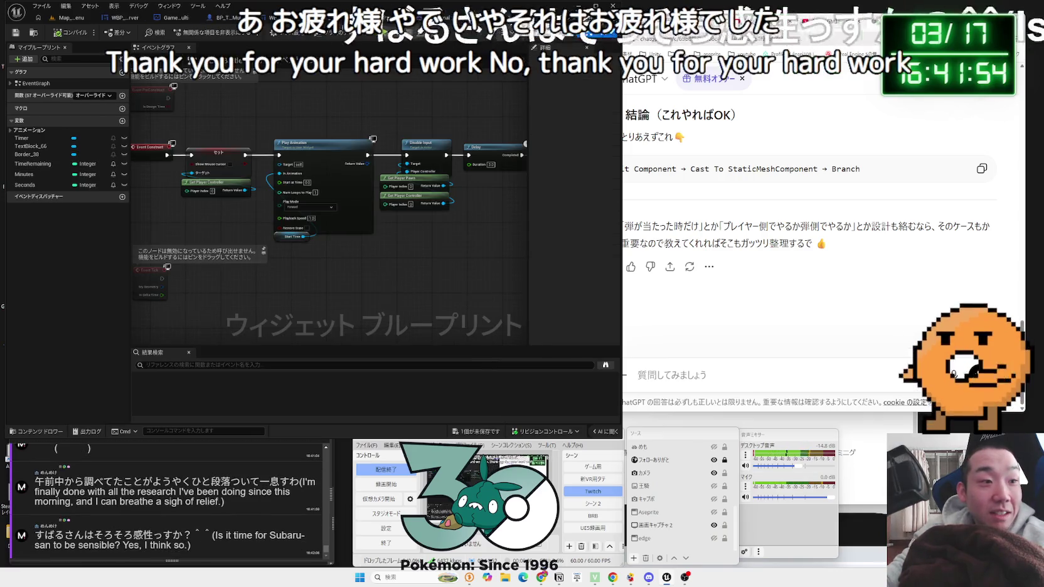
pyautogui.hotkey('ctrl', 'Tab')
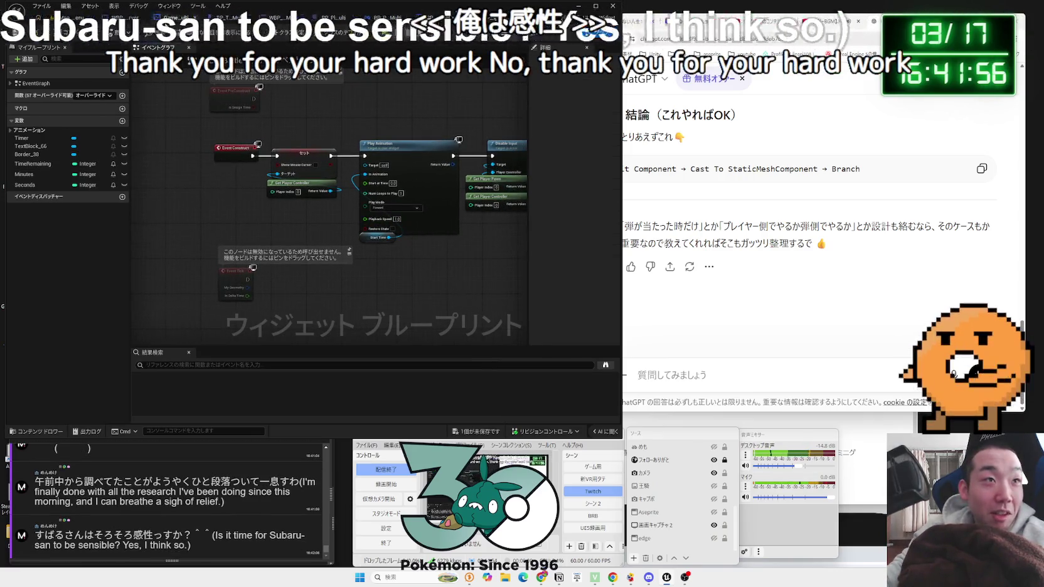
pyautogui.hotkey('ctrl', 'Tab')
pyautogui.hotkey('ctrl', 'Tab')
pyautogui.scroll(-4, 357, 270)
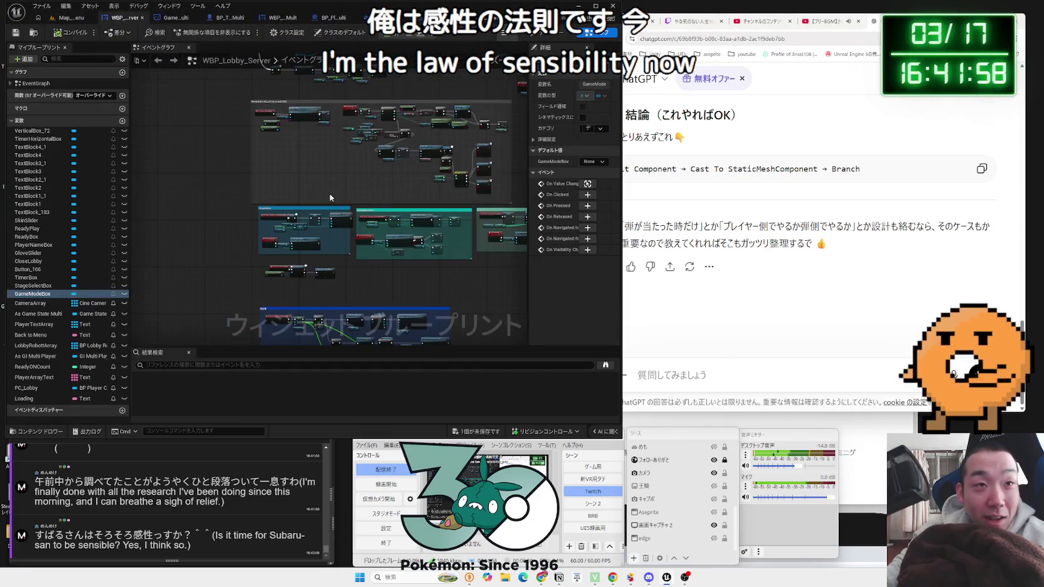
pyautogui.moveTo(356, 270); pyautogui.dragTo(390, 305)
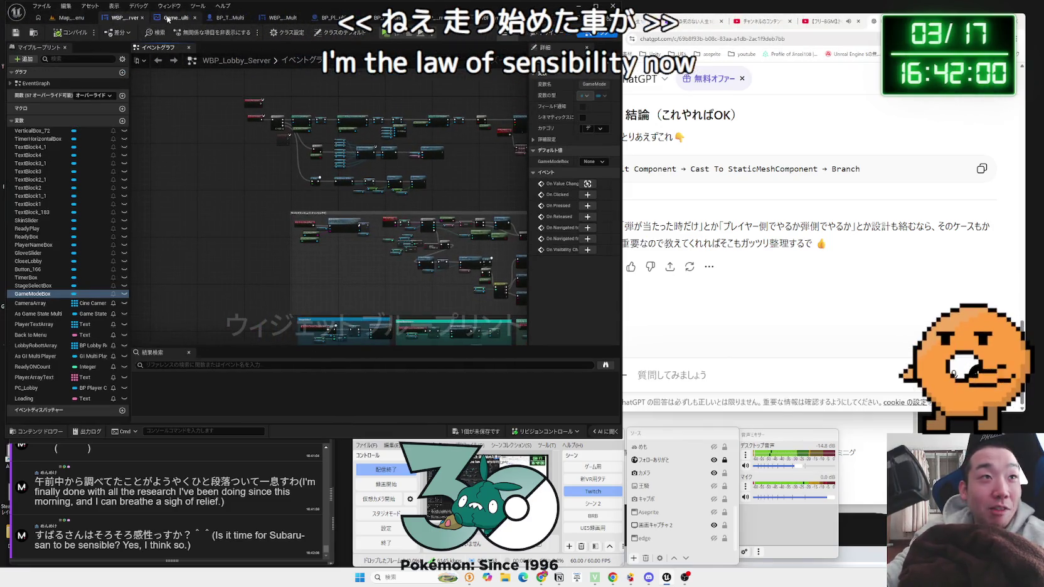
# - Return to the GameState_Multi graph, zoom out, and bring up the add-node menu
pyautogui.click(168, 19)
pyautogui.scroll(-5, 355, 228)
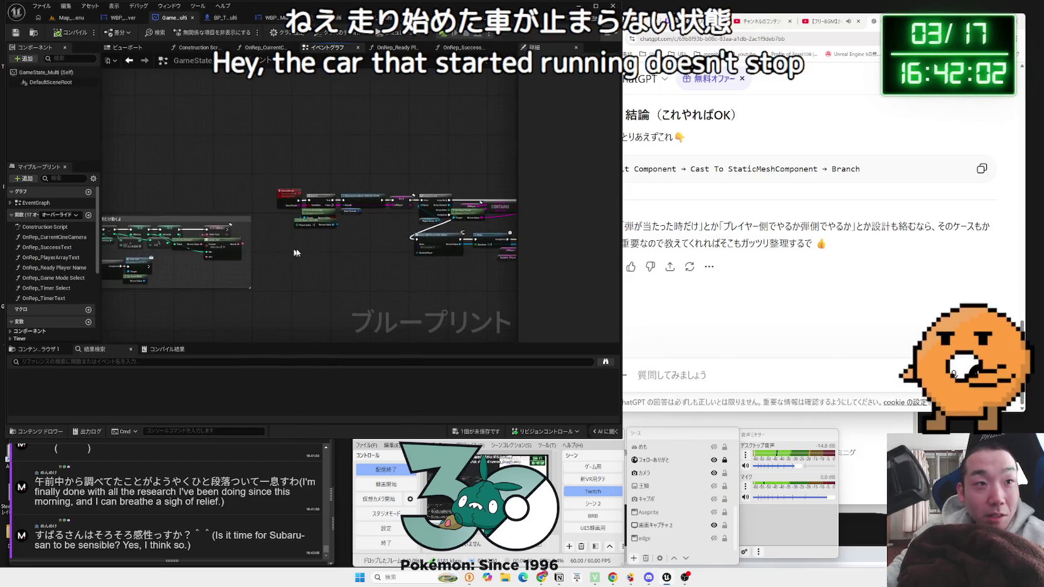
pyautogui.rightClick(274, 220)
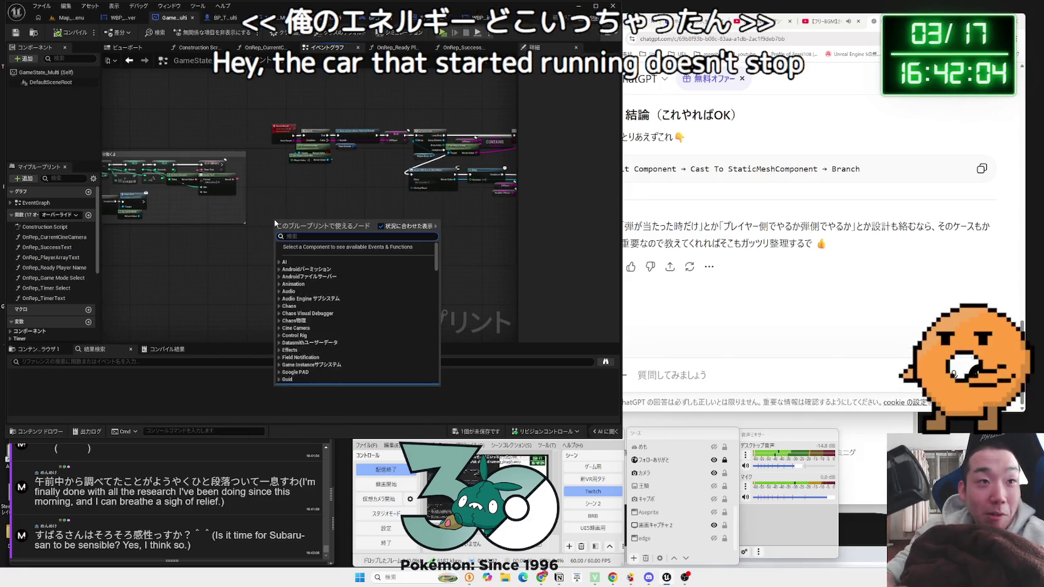
# - Add a Custom Event node to the GameState_Multi graph by searching 'custom'
pyautogui.write('custom')
pyautogui.press('Return')
pyautogui.scroll(2, 335, 266)
pyautogui.scroll(2, 335, 266)
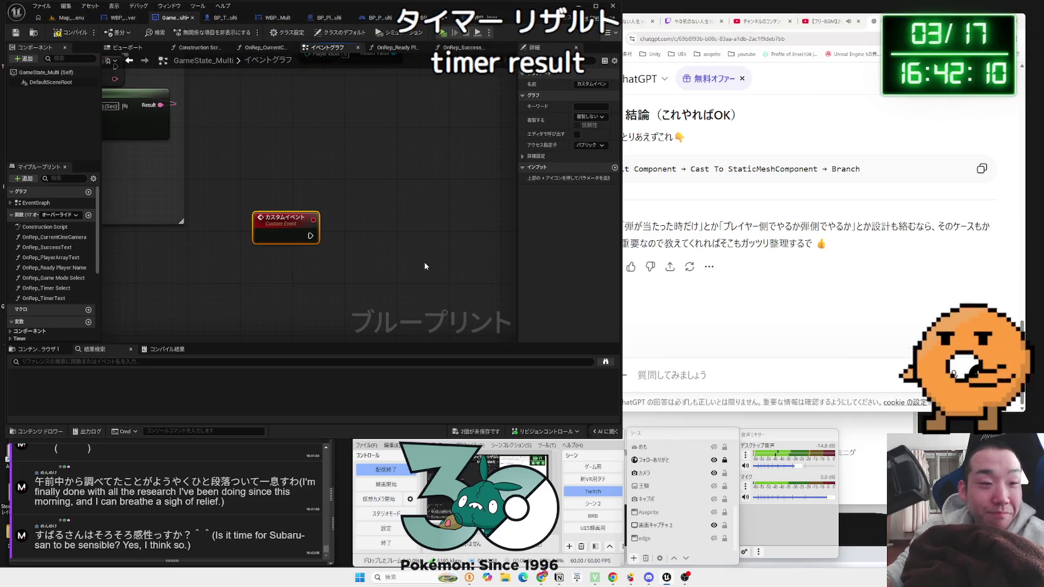
# - Rename the new event to TimerResult and save all blueprints
pyautogui.press('F2')
pyautogui.write('Timer')
pyautogui.press('Return')
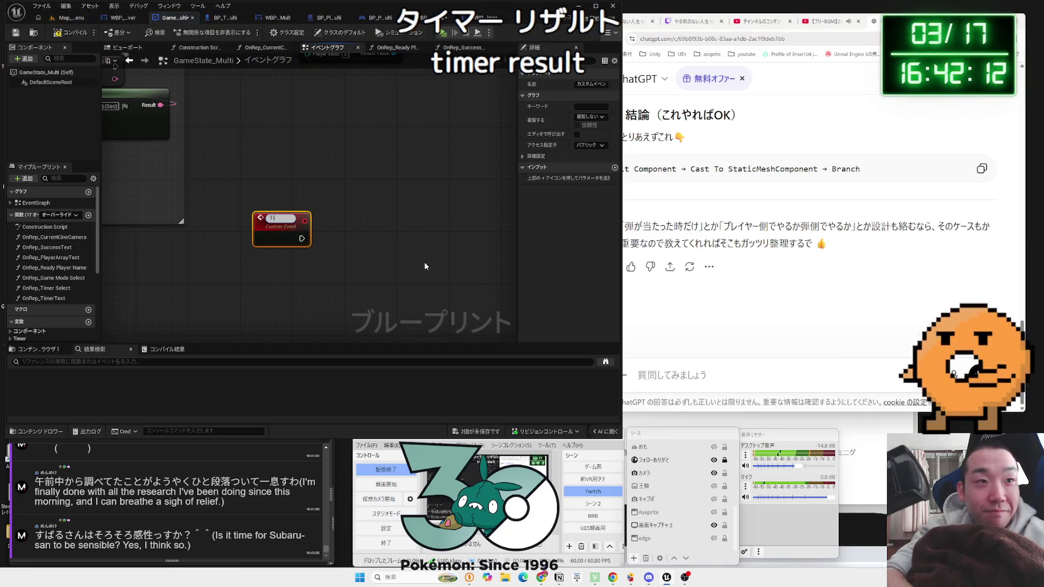
pyautogui.write('merResult')
pyautogui.press('Return')
pyautogui.click(318, 217)
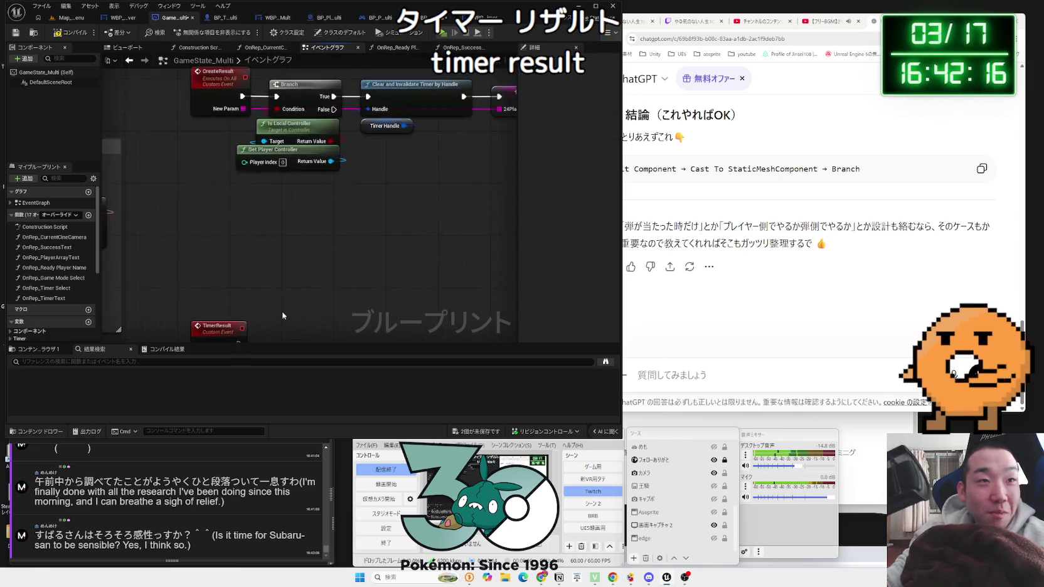
pyautogui.scroll(-2, 281, 312)
pyautogui.hotkey('ctrl', 'shift', 's')
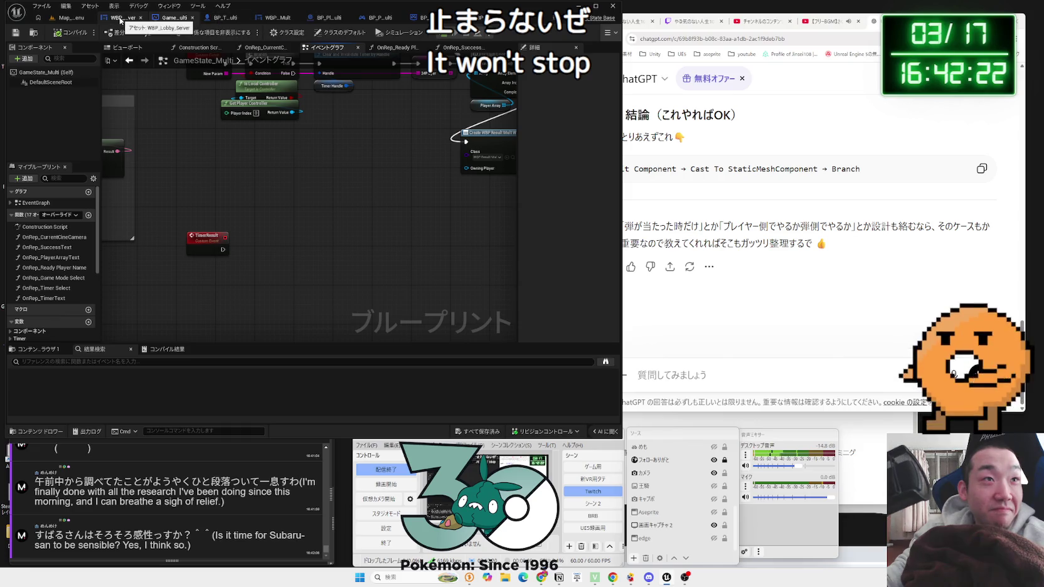
# - View the WBP_Result_Mult designer, then open BP_PlayerState_Multi's graph to see its total damage event
pyautogui.click(278, 19)
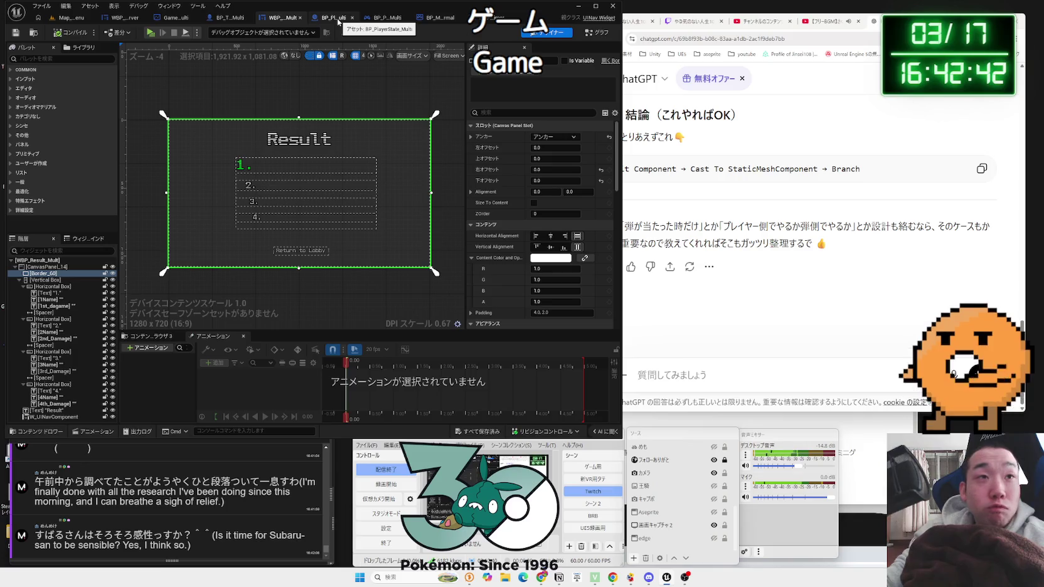
pyautogui.click(337, 20)
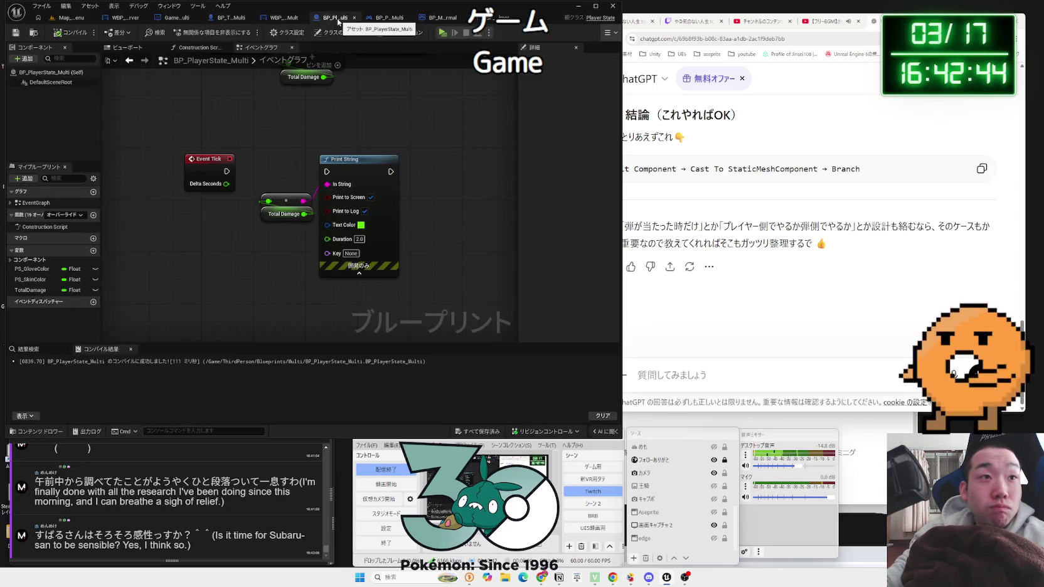
pyautogui.moveTo(279, 134)
pyautogui.mouseDown()
pyautogui.moveTo(239, 257)
pyautogui.moveTo(256, 187)
pyautogui.mouseUp()
# - Return to GameState_Multi and frame the result-widget creation nodes
pyautogui.click(175, 18)
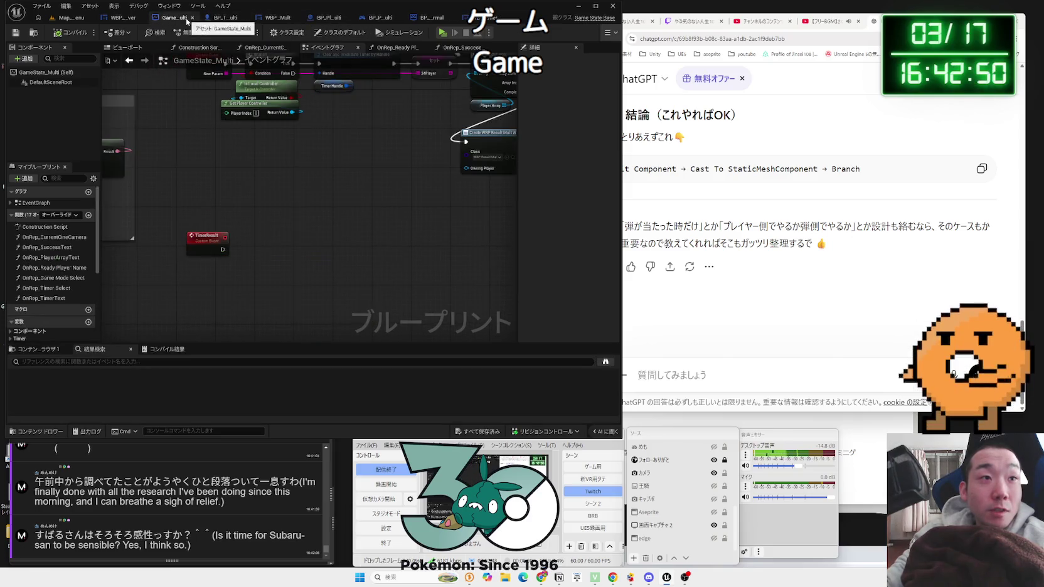
pyautogui.moveTo(258, 147)
pyautogui.mouseDown()
pyautogui.moveTo(258, 286)
pyautogui.moveTo(328, 280)
pyautogui.moveTo(263, 265)
pyautogui.moveTo(387, 277)
pyautogui.mouseUp()
pyautogui.moveTo(402, 228); pyautogui.dragTo(173, 181)
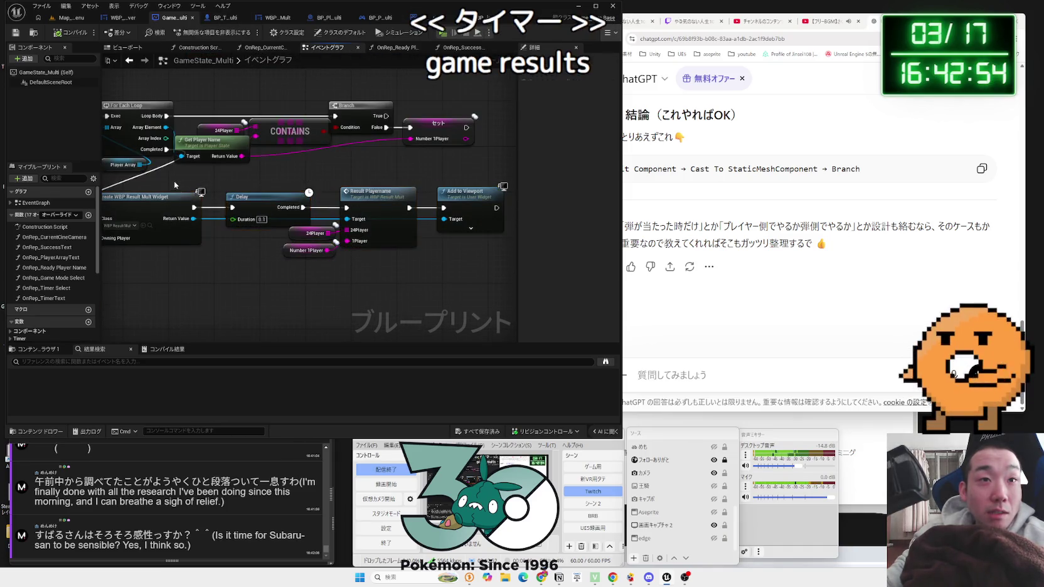
pyautogui.click(471, 264)
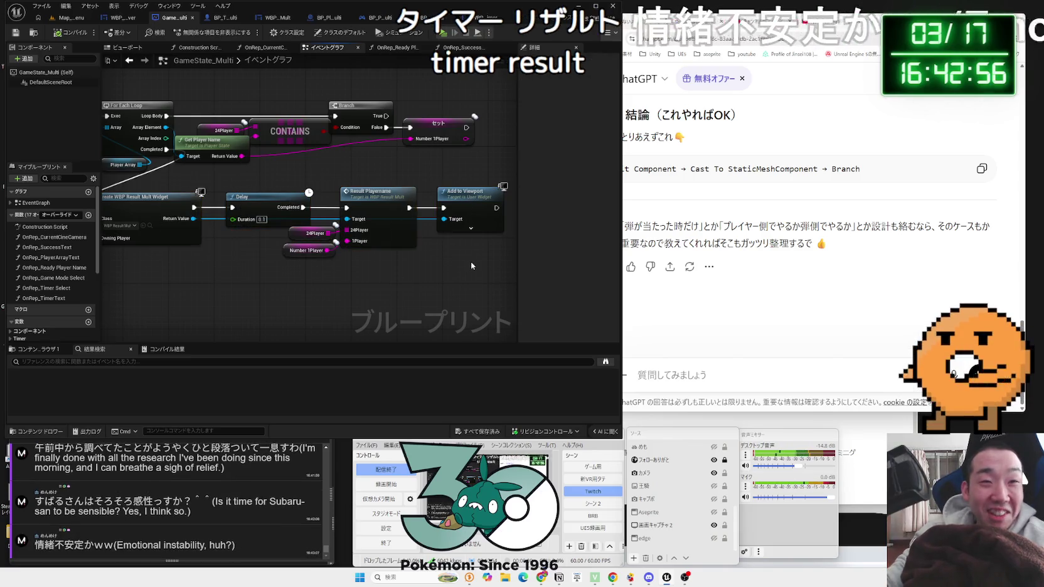
pyautogui.scroll(-1, 472, 264)
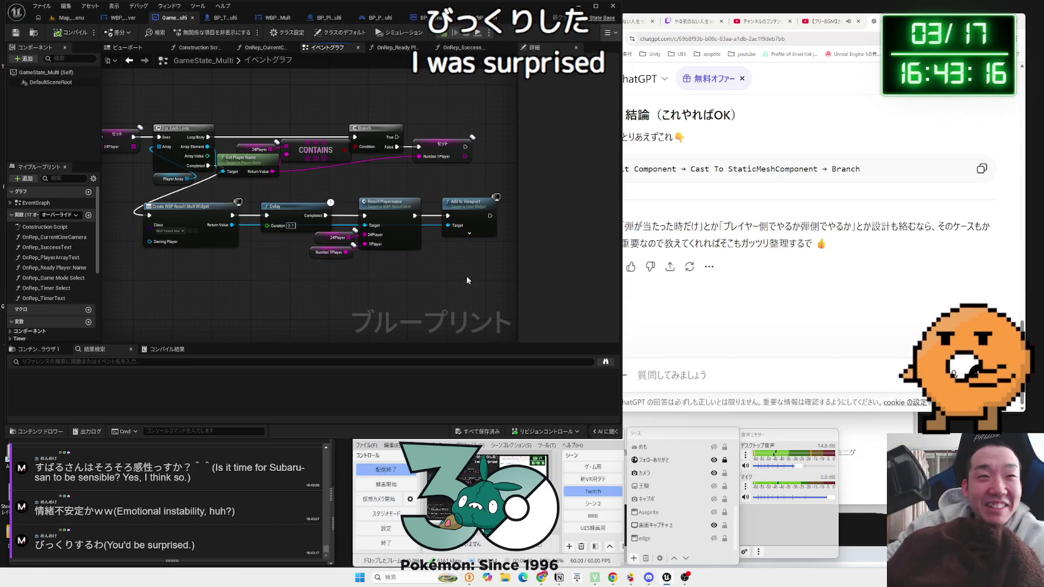
# - Select the Create Widget, Delay, Result Playername and Add to Viewport nodes and move them into a tidy layout
pyautogui.moveTo(281, 186); pyautogui.dragTo(452, 265)
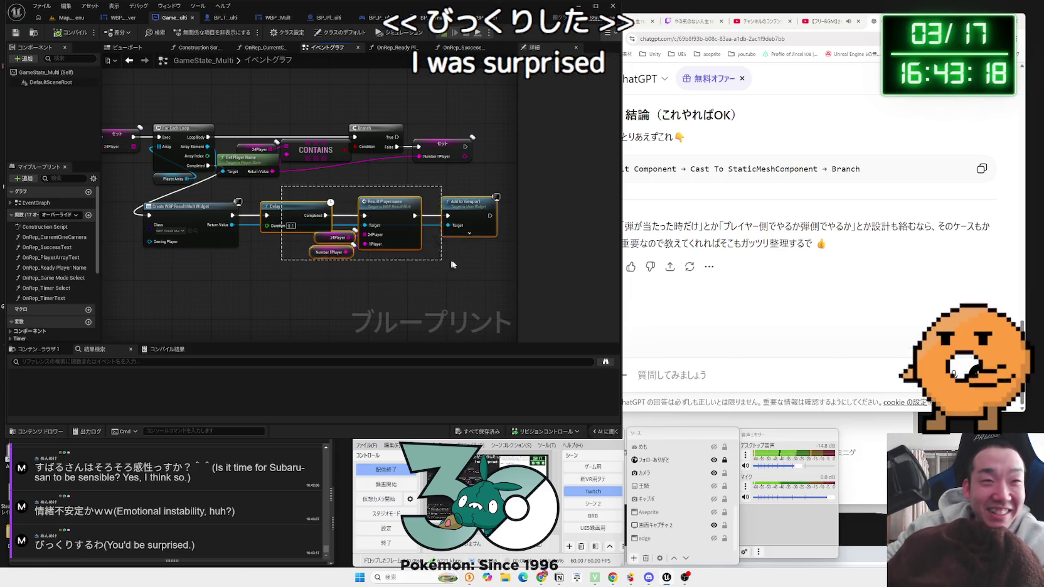
pyautogui.scroll(2, 324, 253)
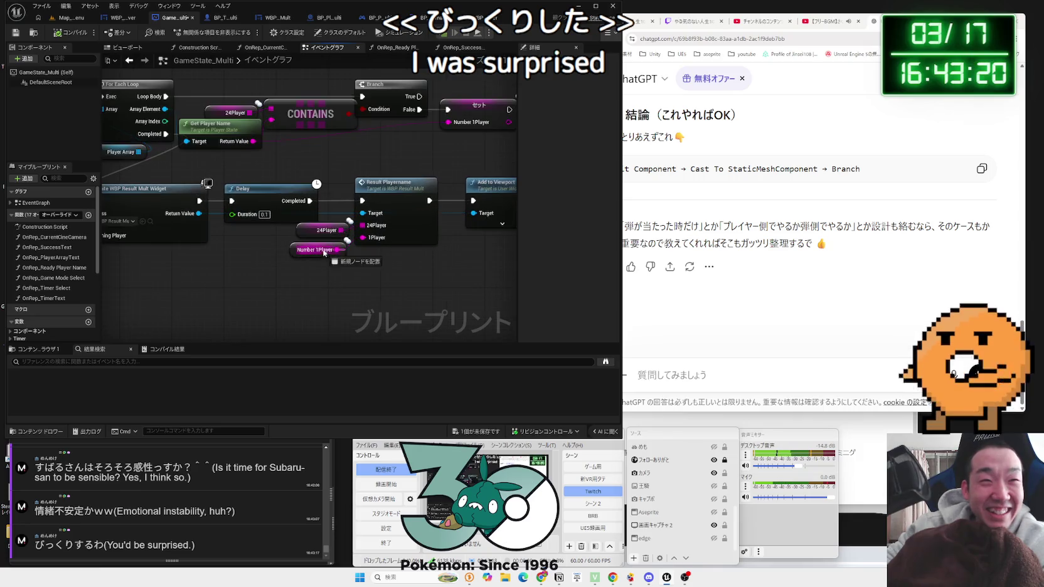
pyautogui.click(307, 252)
pyautogui.click(372, 269)
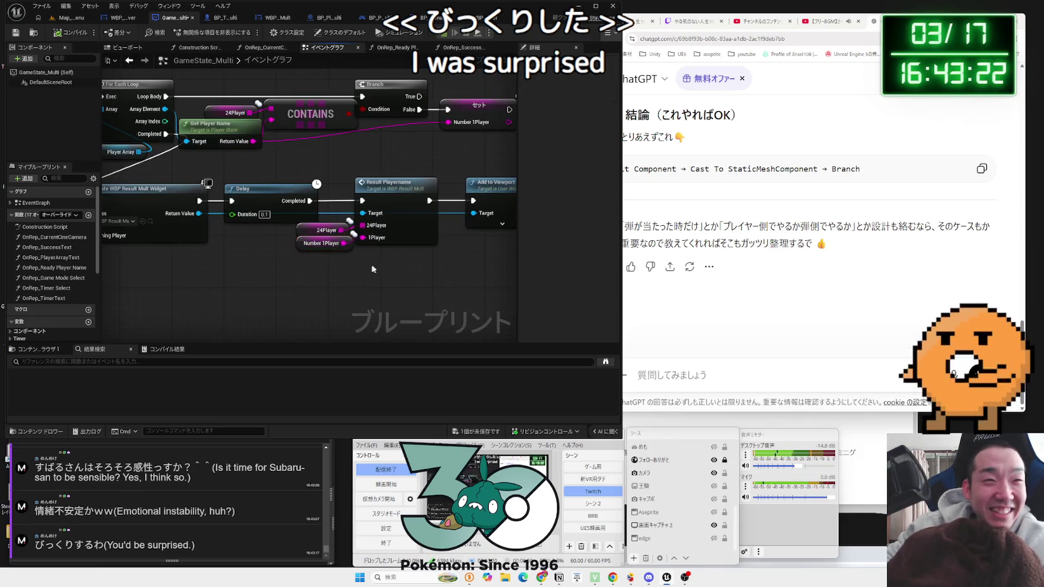
pyautogui.moveTo(396, 198); pyautogui.dragTo(432, 276)
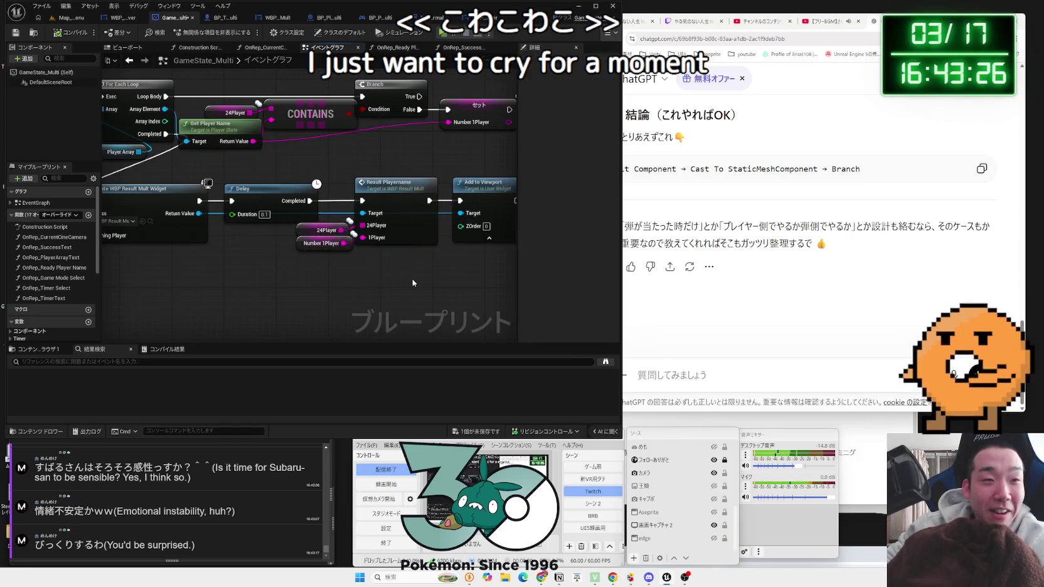
pyautogui.scroll(-1, 412, 279)
pyautogui.moveTo(456, 279); pyautogui.dragTo(293, 223)
pyautogui.moveTo(248, 198)
pyautogui.mouseDown()
pyautogui.moveTo(226, 187)
pyautogui.moveTo(270, 202)
pyautogui.mouseUp()
pyautogui.click(241, 183)
pyautogui.scroll(1, 236, 252)
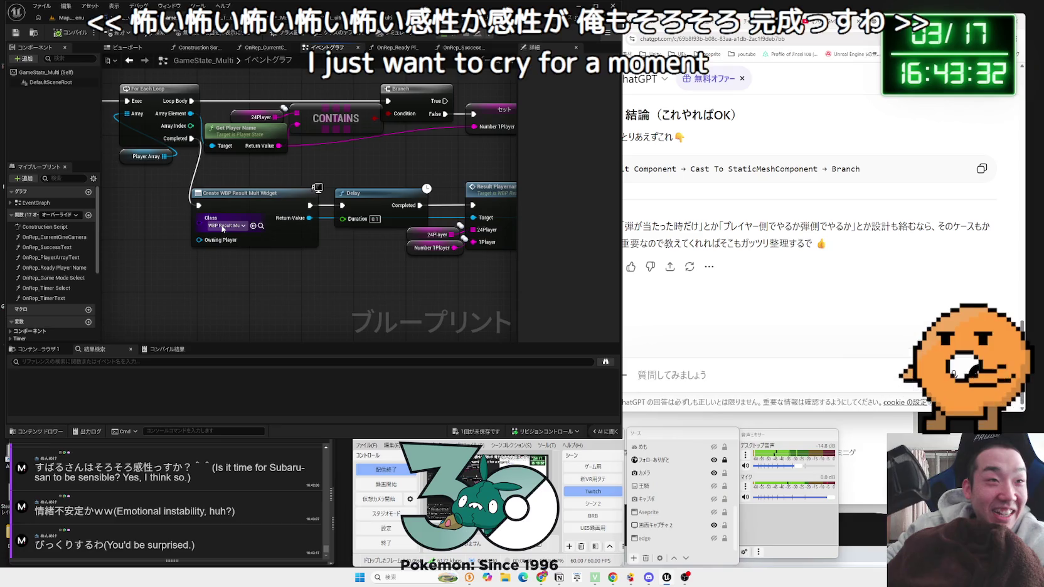
pyautogui.moveTo(222, 229); pyautogui.dragTo(399, 289)
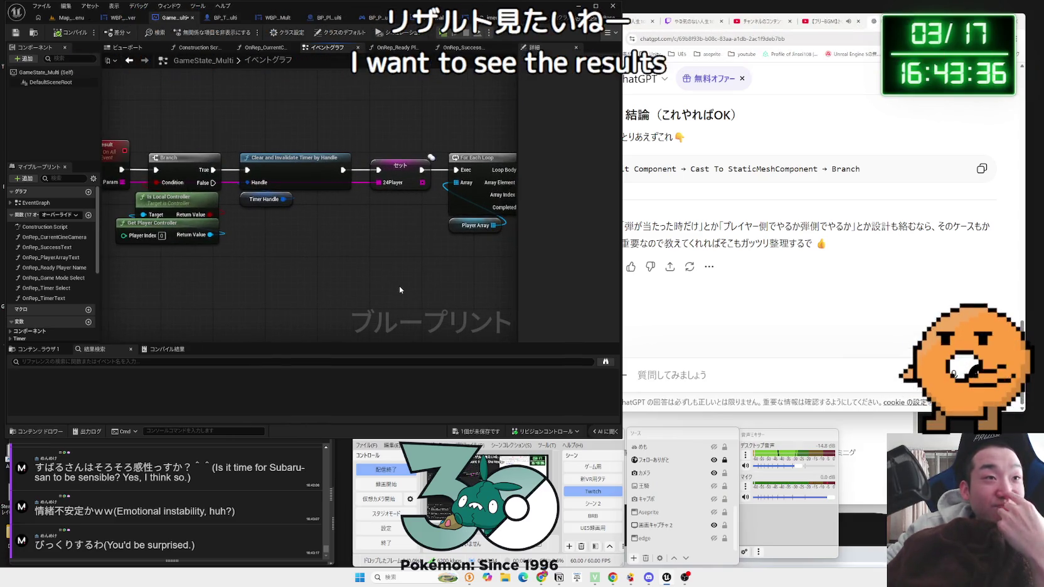
pyautogui.scroll(-1, 399, 285)
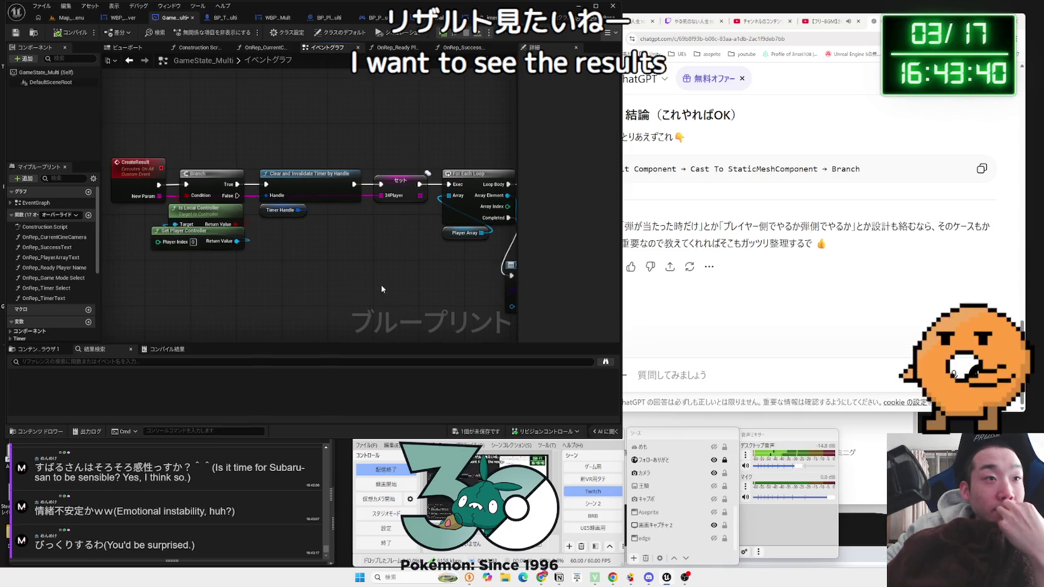
pyautogui.scroll(-1, 381, 284)
pyautogui.moveTo(381, 284); pyautogui.dragTo(199, 259)
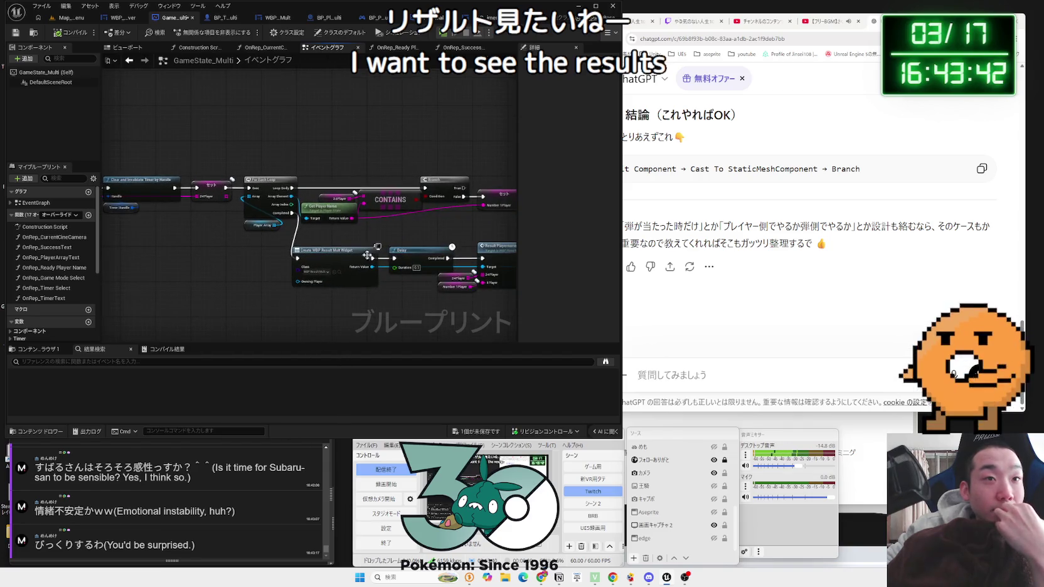
pyautogui.moveTo(392, 243); pyautogui.dragTo(305, 239)
pyautogui.moveTo(125, 230); pyautogui.dragTo(279, 245)
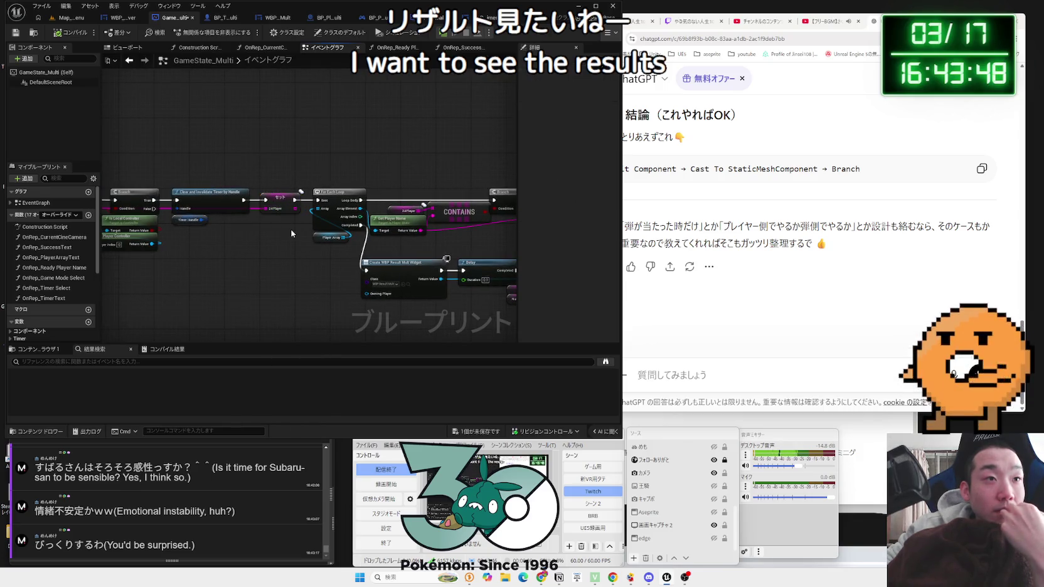
pyautogui.moveTo(291, 233); pyautogui.dragTo(281, 196)
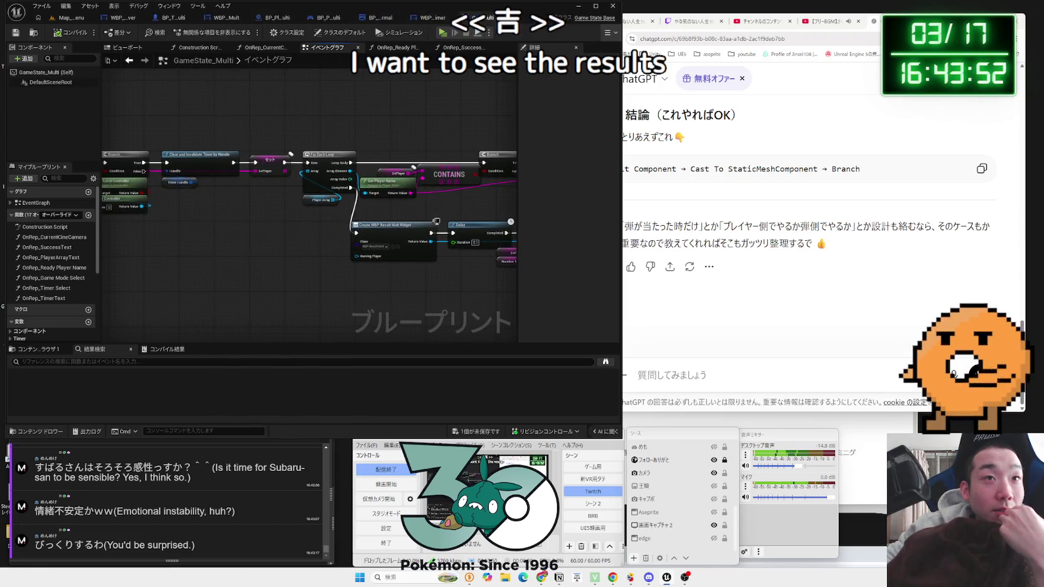
pyautogui.click(123, 18)
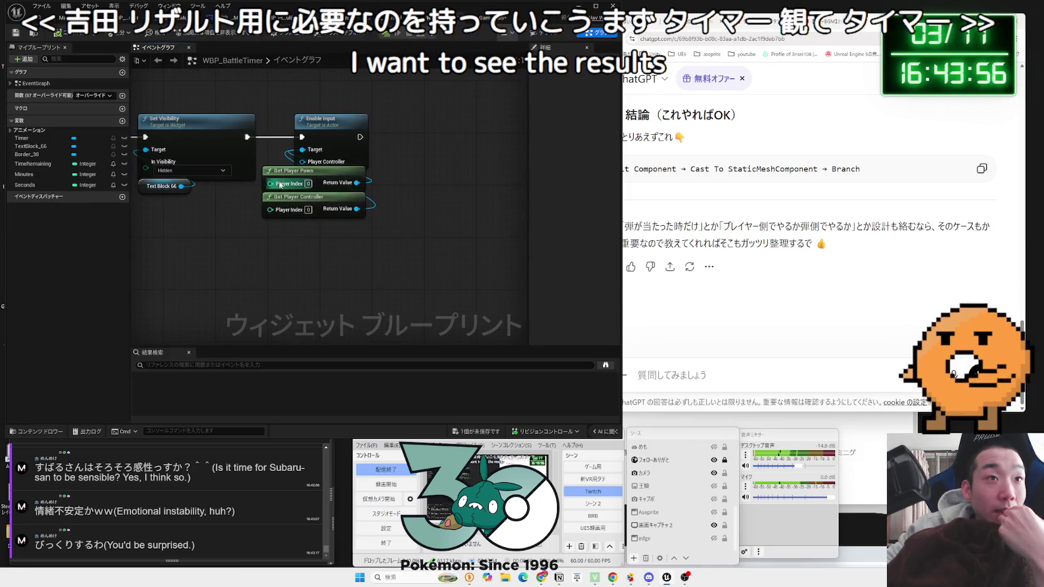
# - Move the Get Player Pawn and Get Player Controller nodes beside Disable Input, then switch to BP_MultiGameMode_Normal
pyautogui.moveTo(307, 200); pyautogui.dragTo(306, 214)
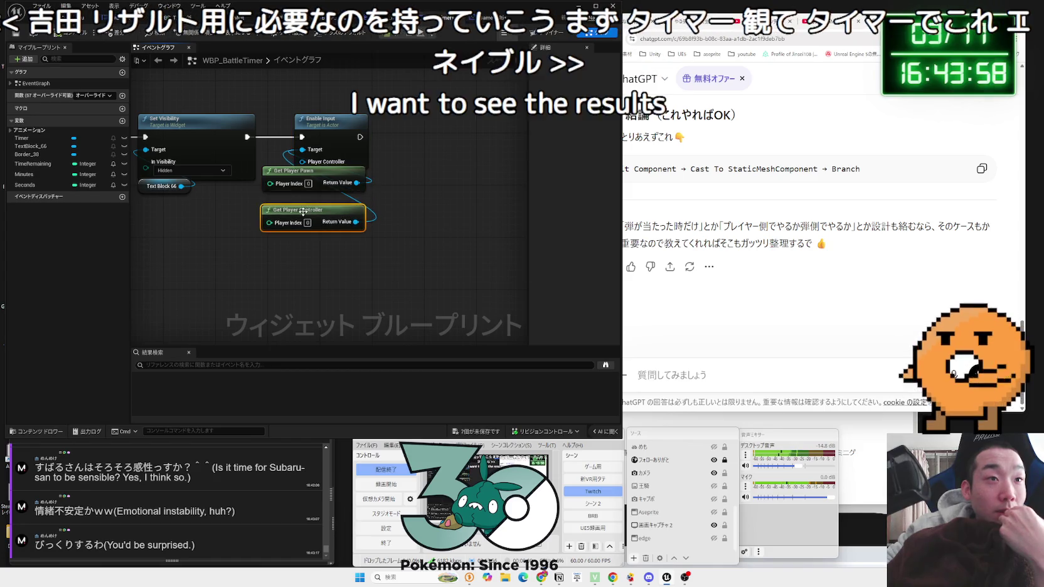
pyautogui.click(294, 178)
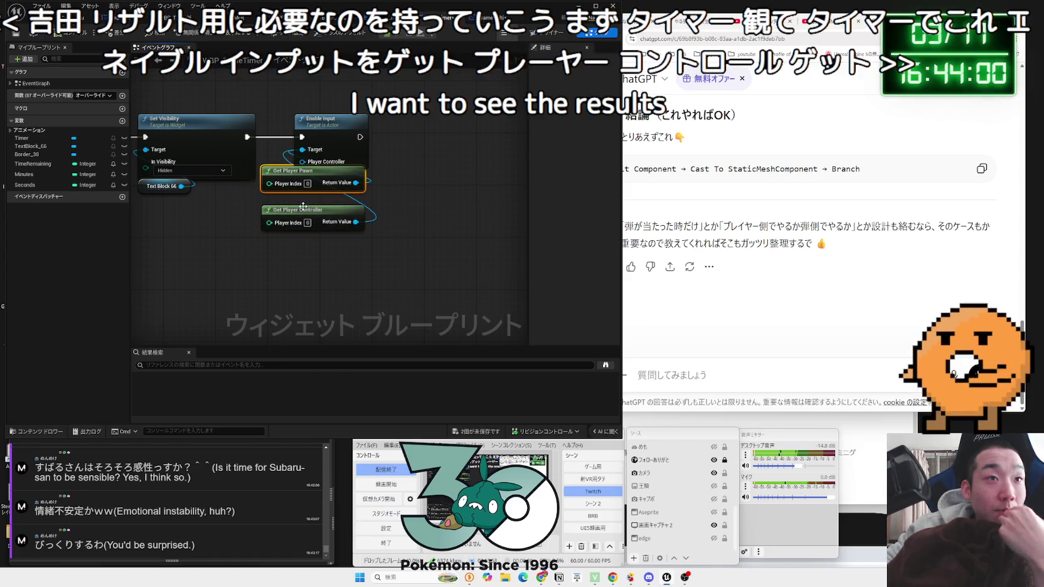
pyautogui.moveTo(188, 214); pyautogui.dragTo(394, 224)
pyautogui.moveTo(496, 181); pyautogui.dragTo(199, 199)
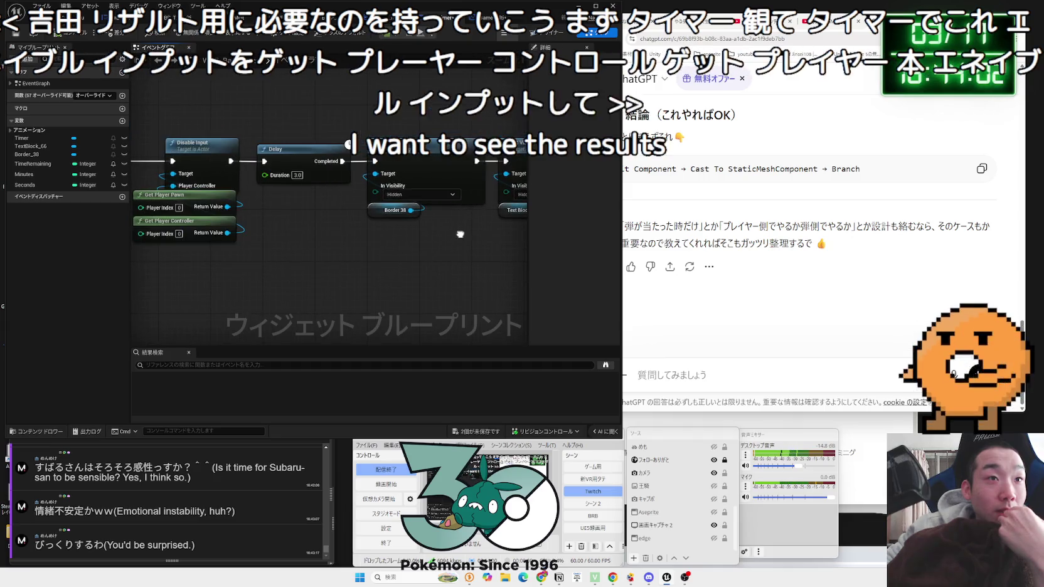
pyautogui.moveTo(458, 238); pyautogui.dragTo(394, 231)
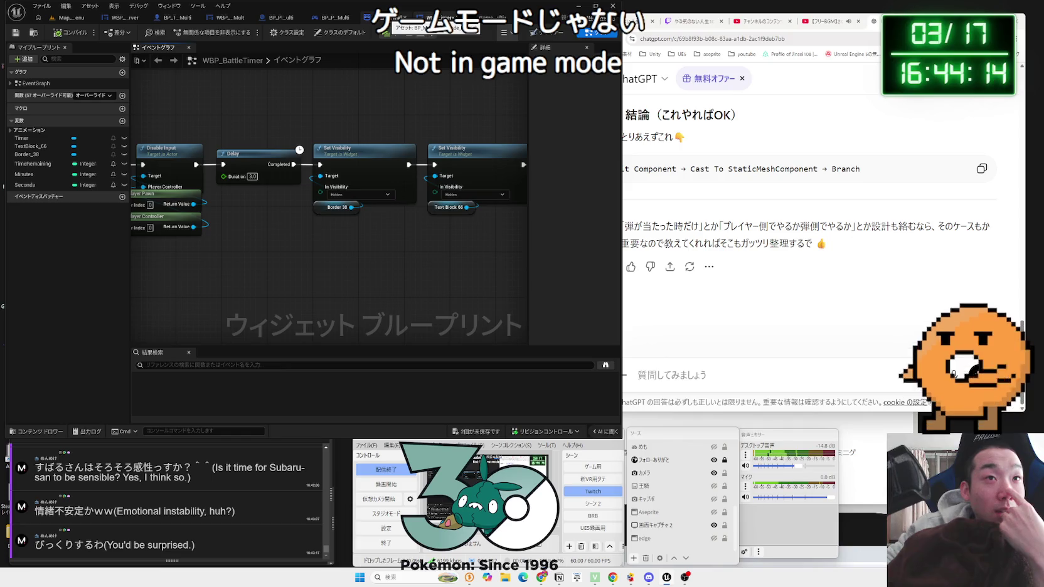
pyautogui.click(384, 17)
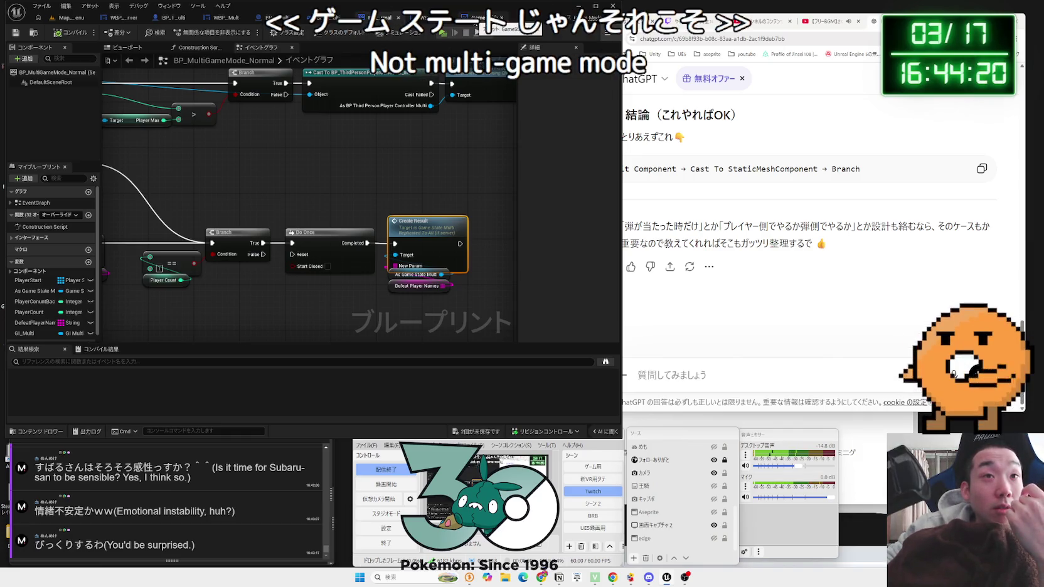
# - Bring up GameState_Multi's Timer section showing the Branch, Do Once and Timer End nodes
pyautogui.click(477, 18)
pyautogui.scroll(3, 420, 241)
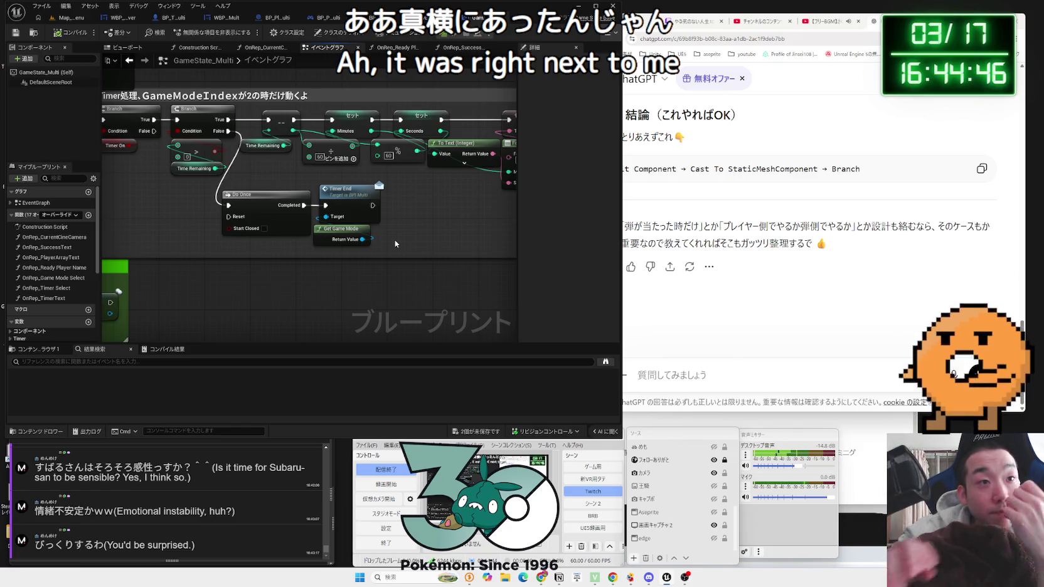
# - Inspect the existing Timer On node in GameState_Multi's timer logic
pyautogui.moveTo(395, 239); pyautogui.dragTo(515, 283)
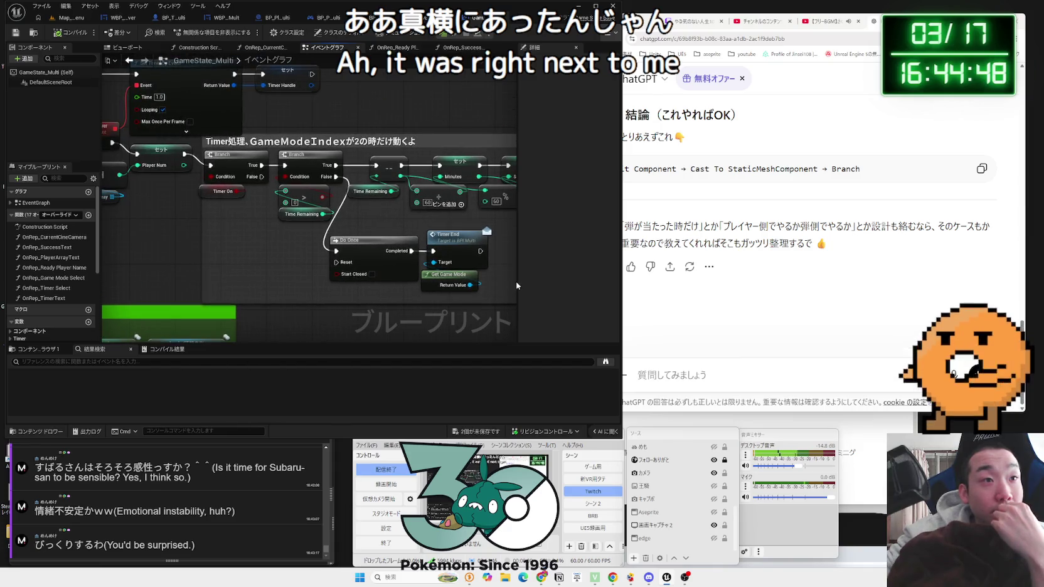
pyautogui.click(209, 198)
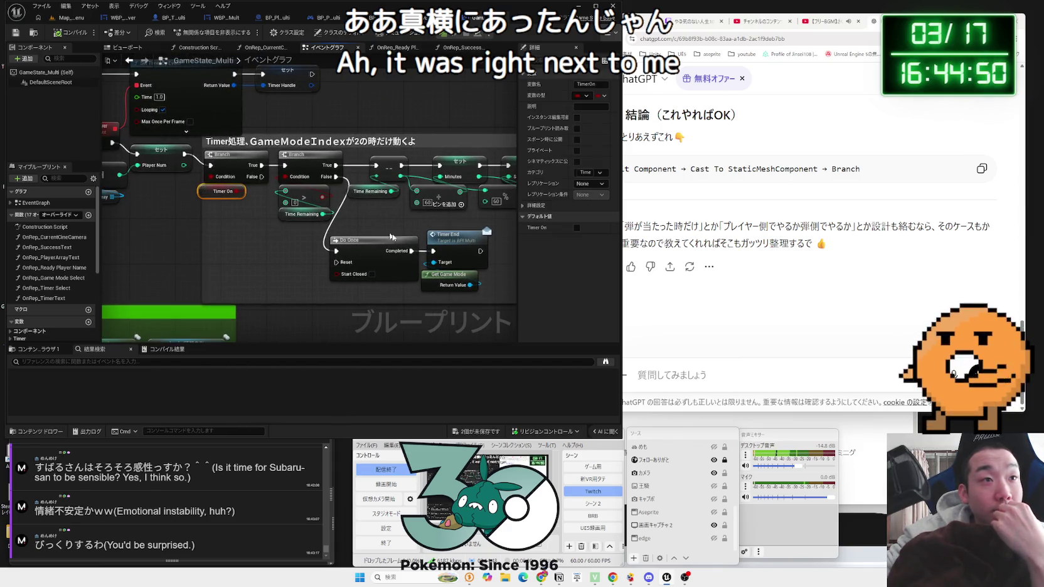
pyautogui.scroll(-3, 314, 213)
pyautogui.scroll(3, 468, 238)
pyautogui.moveTo(346, 147); pyautogui.dragTo(254, 147)
pyautogui.scroll(-3, 83, 296)
pyautogui.scroll(-3, 38, 318)
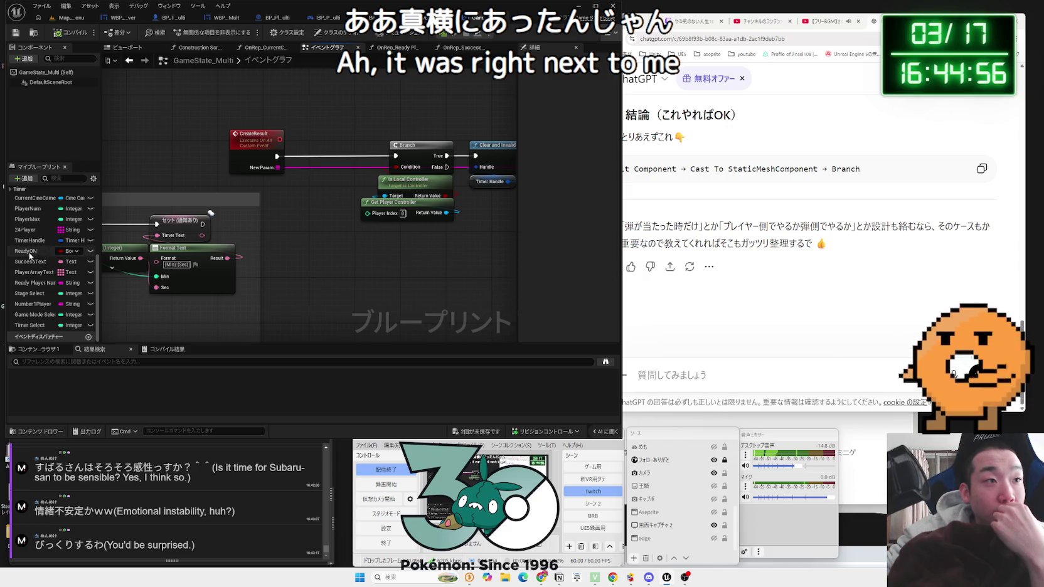
pyautogui.scroll(1, 31, 264)
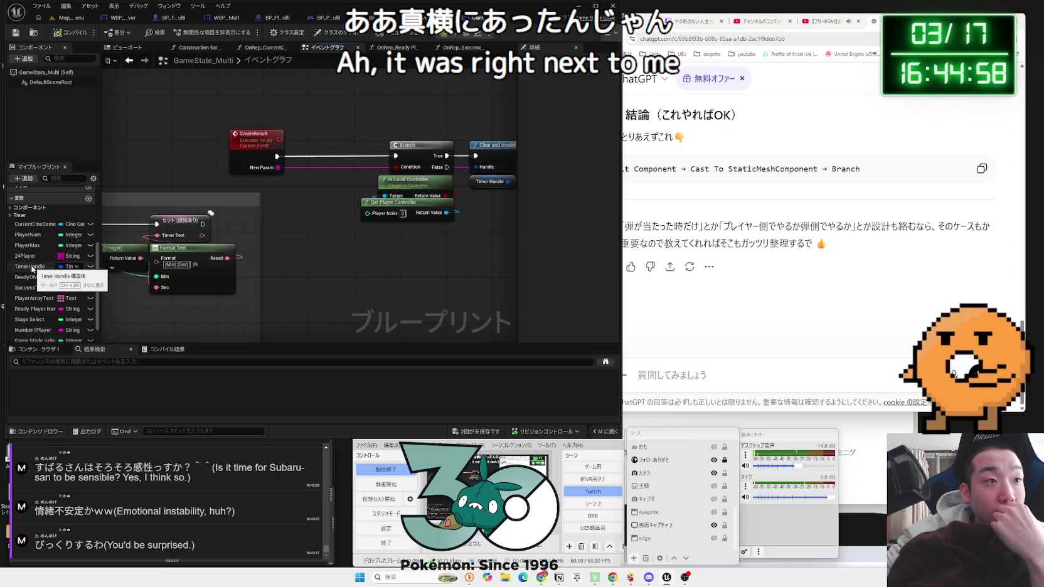
# - Add a Set TimerOn node between CreateResult and Branch, then save GameState_Multi and WBP_BattleTimer
pyautogui.click(11, 216)
pyautogui.moveTo(28, 277)
pyautogui.mouseDown()
pyautogui.moveTo(176, 279)
pyautogui.moveTo(305, 199)
pyautogui.moveTo(324, 159)
pyautogui.mouseUp()
pyautogui.click(318, 204)
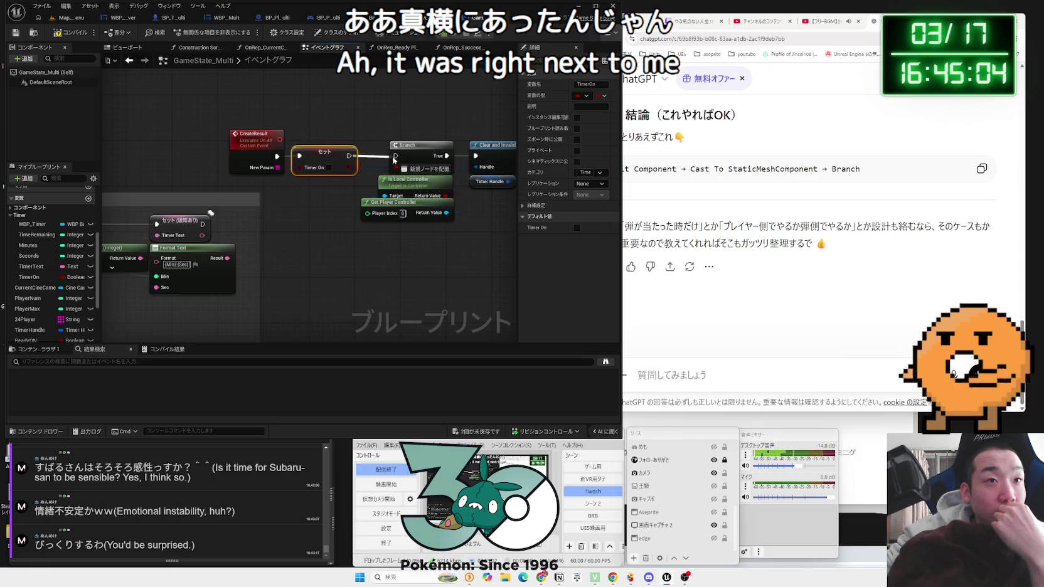
pyautogui.click(317, 200)
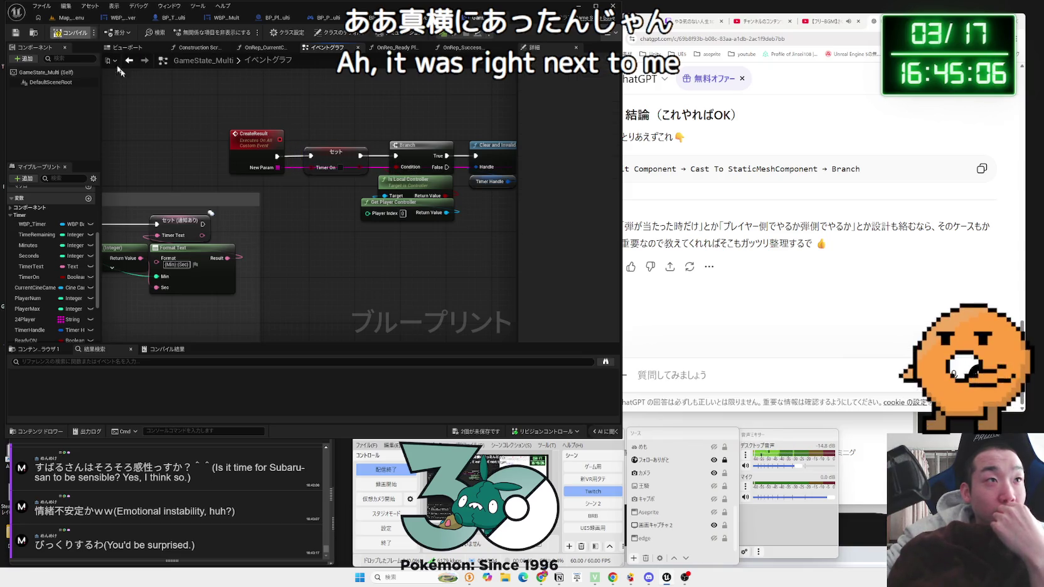
pyautogui.click(129, 60)
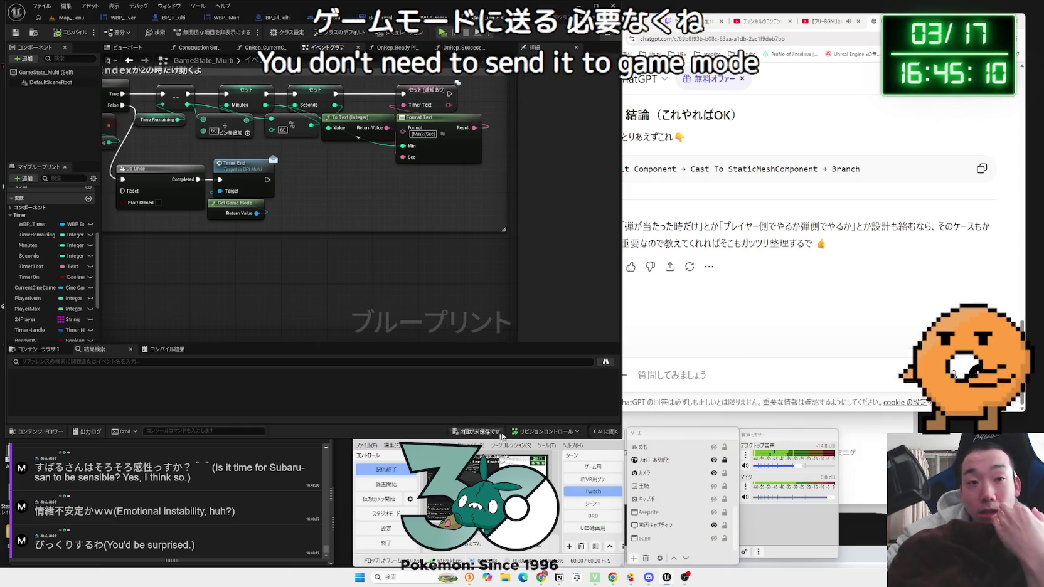
pyautogui.click(475, 431)
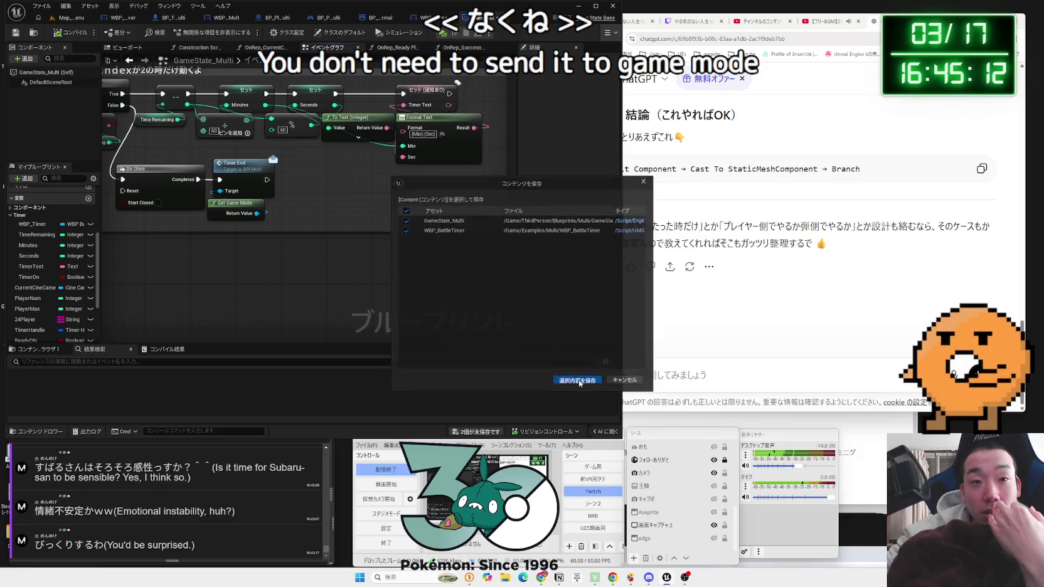
pyautogui.click(621, 382)
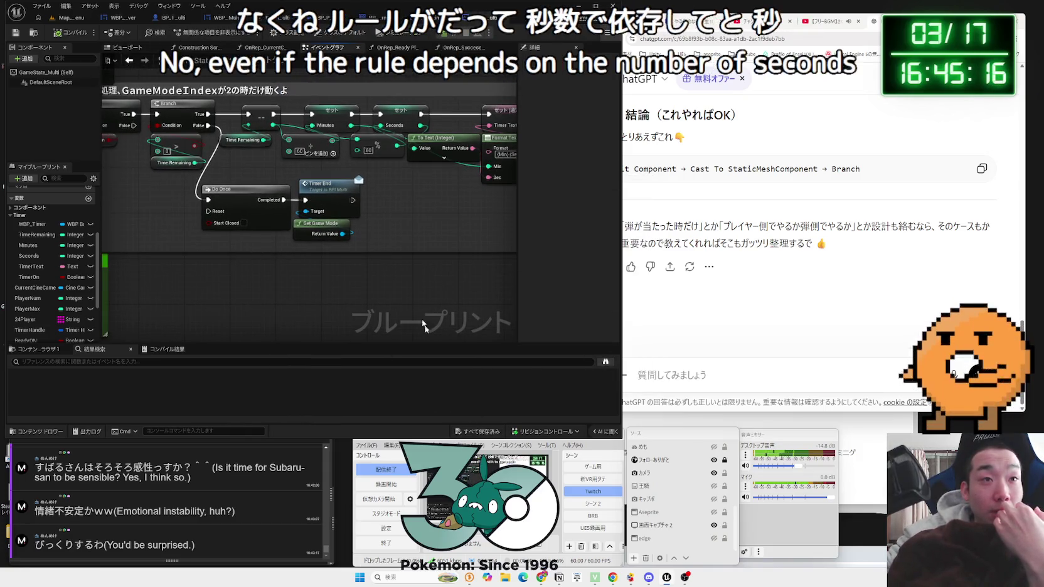
# - Delete Event TimerEnd in BP_MultiGameMode_Normal, compile it, and return to GameState_Multi's timer graph
pyautogui.click(379, 17)
pyautogui.scroll(-2, 407, 174)
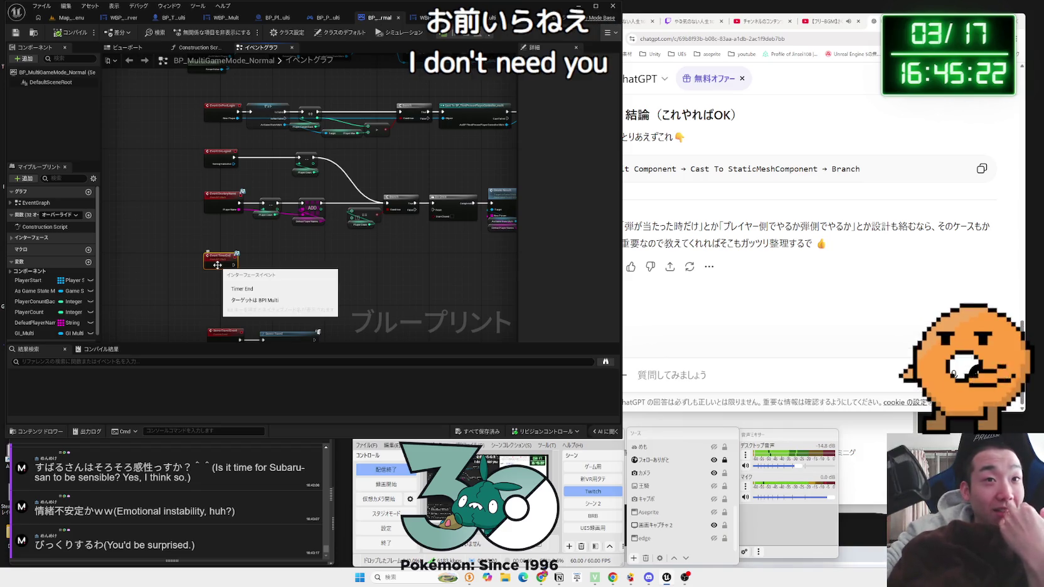
pyautogui.press('Delete')
pyautogui.click(10, 238)
pyautogui.click(35, 249)
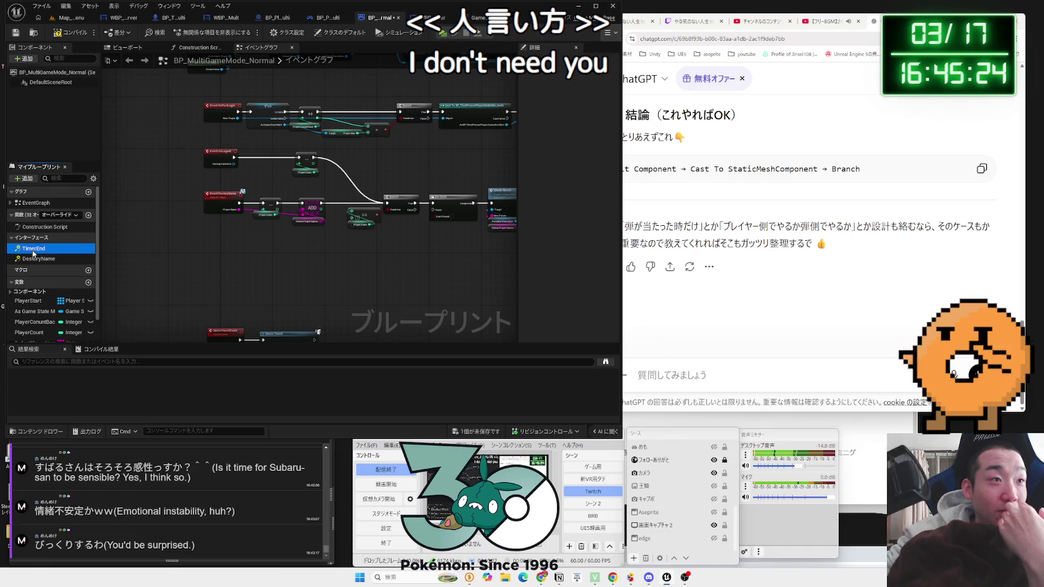
pyautogui.click(70, 37)
pyautogui.click(61, 21)
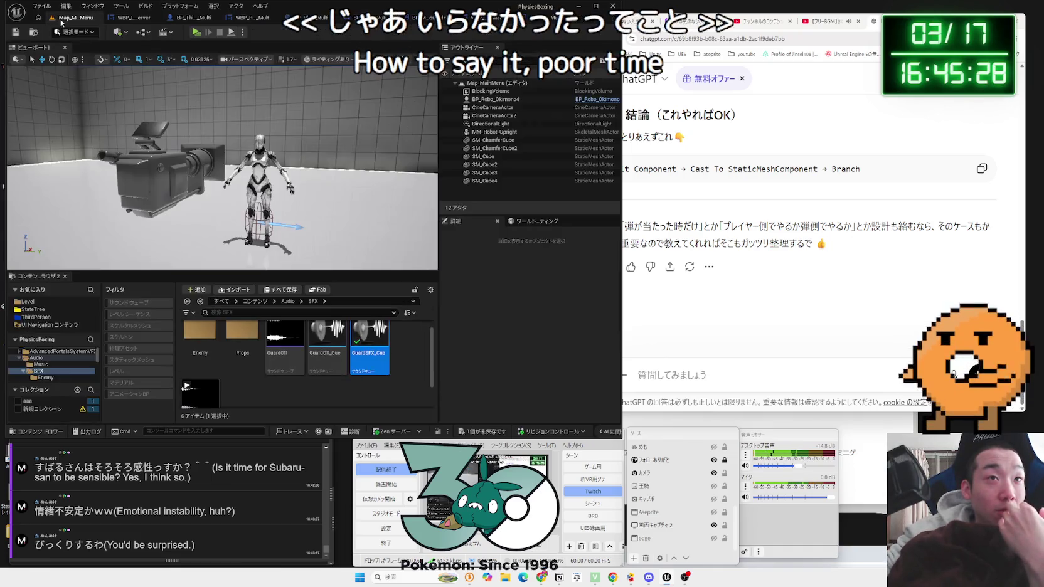
pyautogui.click(495, 19)
pyautogui.click(537, 19)
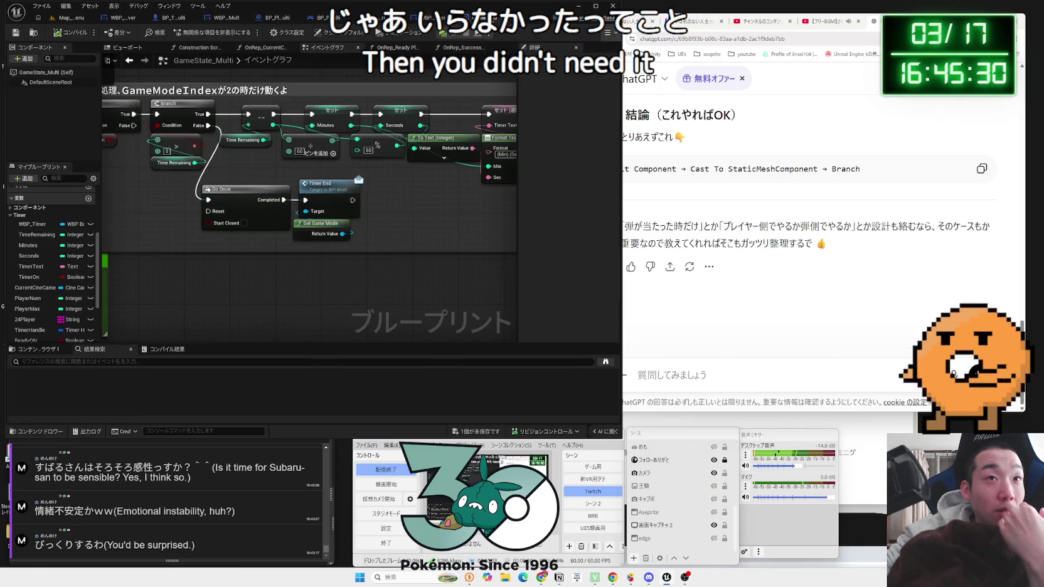
# - Delete the Timer End and Get Game Mode nodes after Do Once
pyautogui.moveTo(367, 246); pyautogui.dragTo(319, 179)
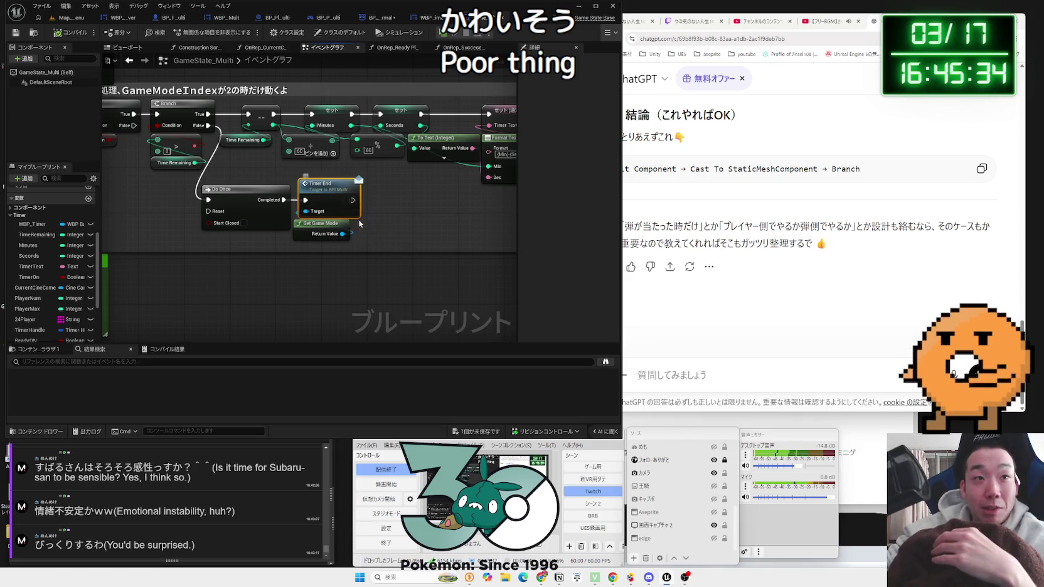
pyautogui.moveTo(359, 223); pyautogui.dragTo(295, 214)
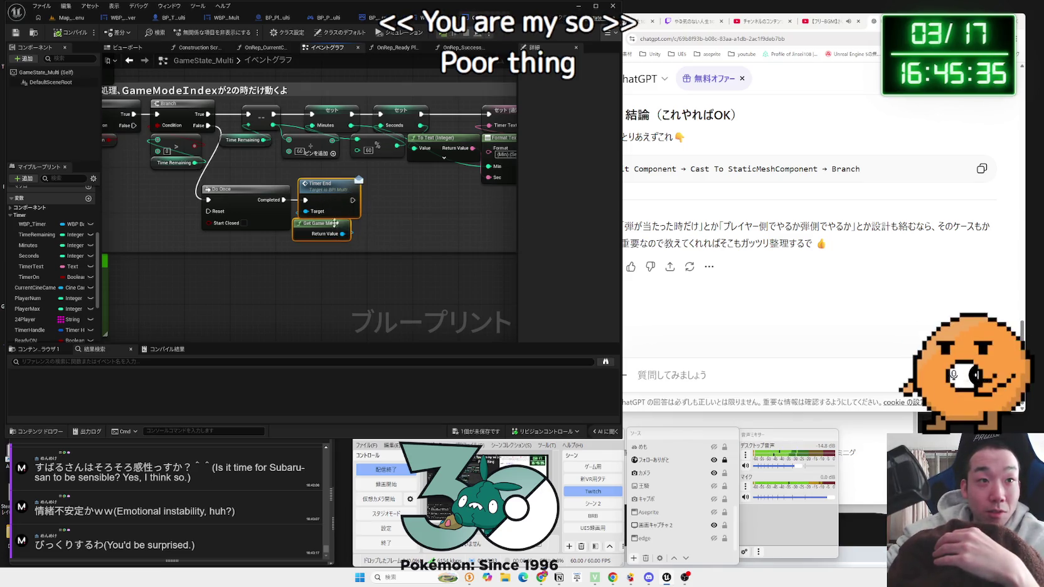
pyautogui.keyDown('alt'); pyautogui.click(295, 195); pyautogui.keyUp('alt')
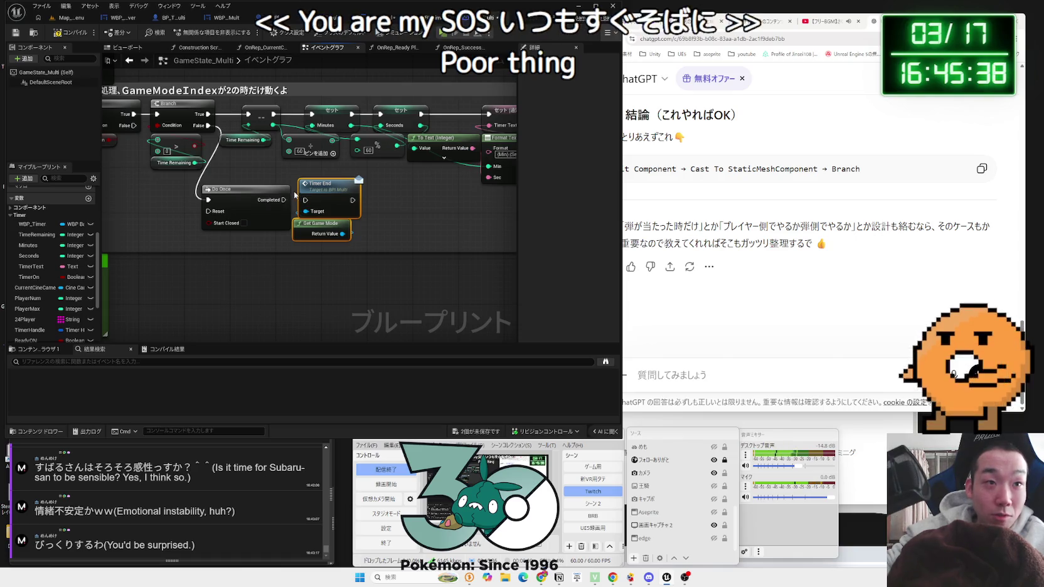
pyautogui.moveTo(308, 200); pyautogui.dragTo(319, 264)
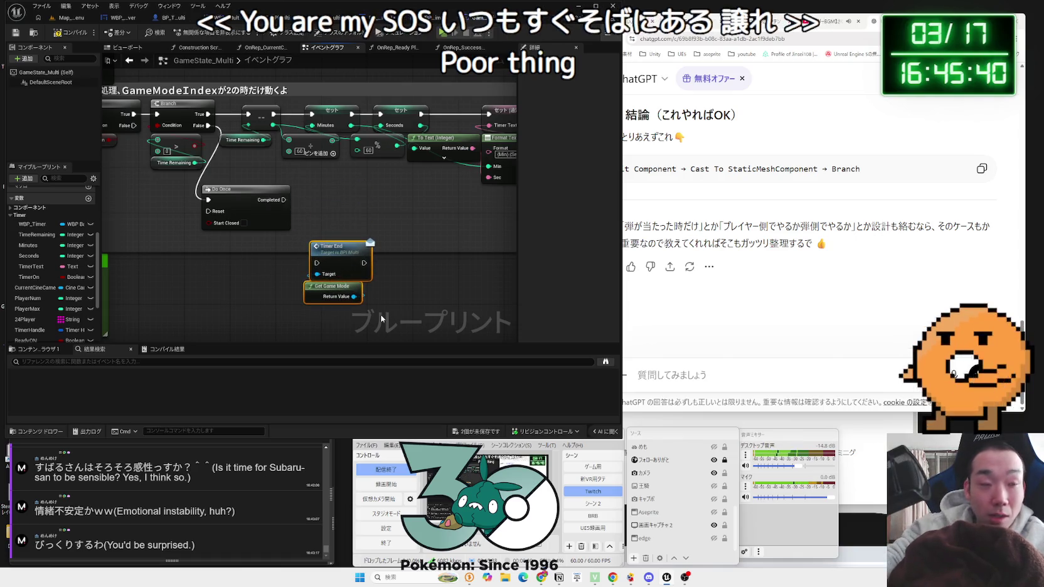
pyautogui.press('Delete')
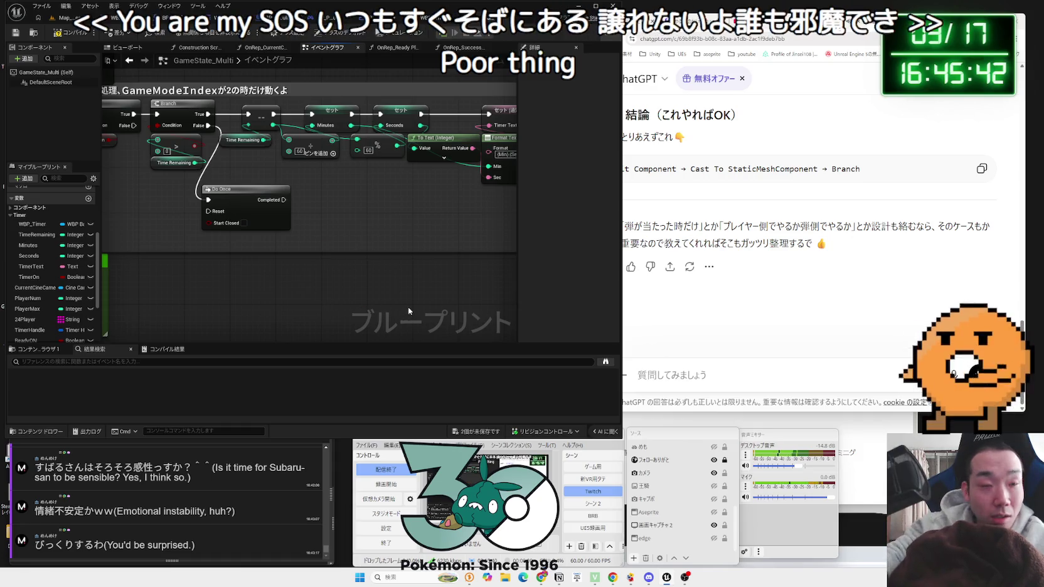
pyautogui.moveTo(306, 195)
pyautogui.mouseDown()
pyautogui.moveTo(263, 199)
pyautogui.moveTo(296, 209)
pyautogui.mouseUp()
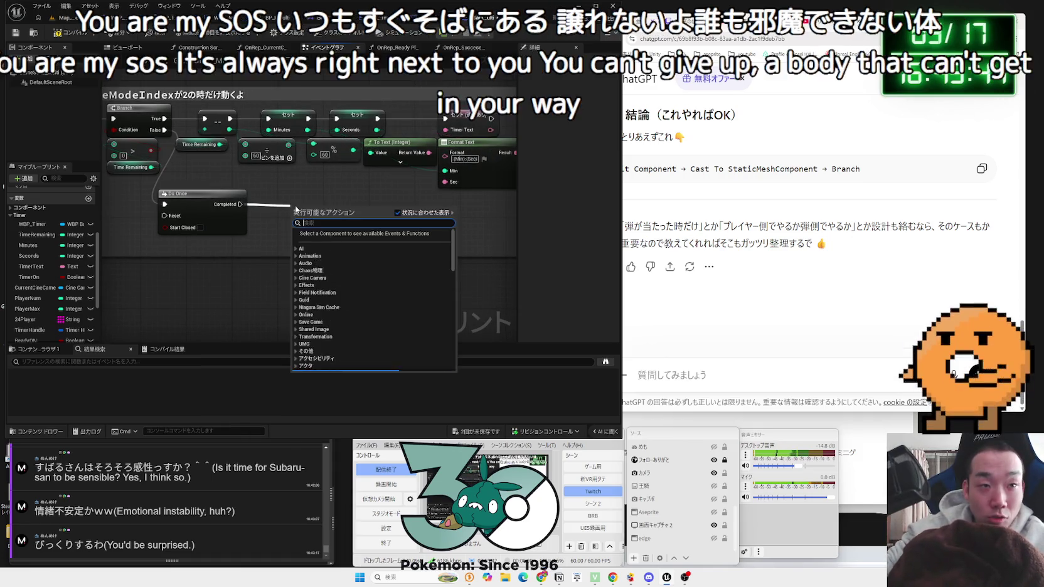
# - Add a Timer Result call wired to Do Once's Completed output
pyautogui.write('t')
pyautogui.press('Escape')
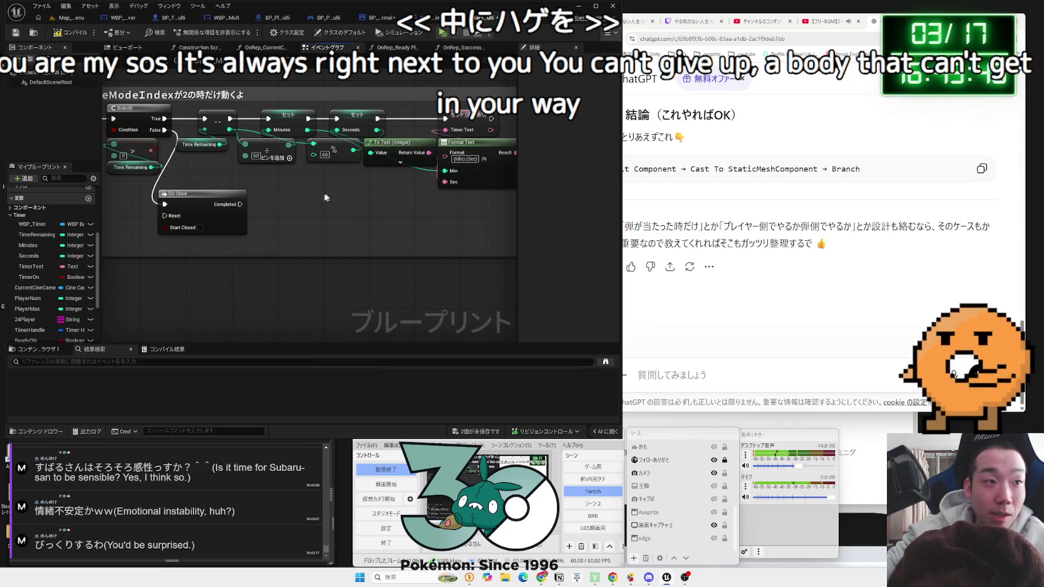
pyautogui.scroll(3, 293, 282)
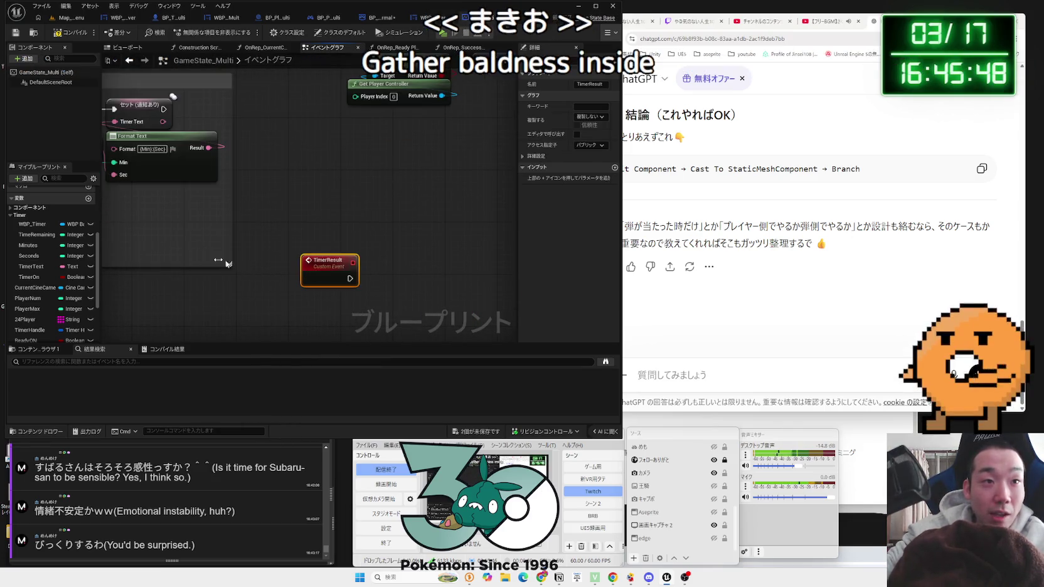
pyautogui.moveTo(146, 221); pyautogui.dragTo(197, 223)
pyautogui.write('time result')
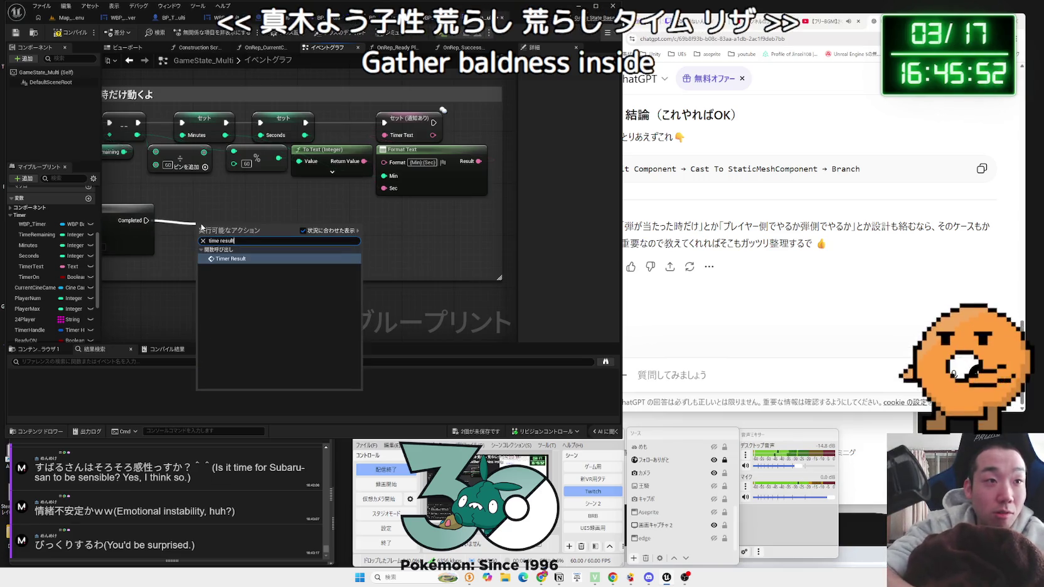
pyautogui.press('Return')
pyautogui.moveTo(225, 234)
pyautogui.mouseDown()
pyautogui.moveTo(198, 212)
pyautogui.moveTo(333, 202)
pyautogui.mouseUp()
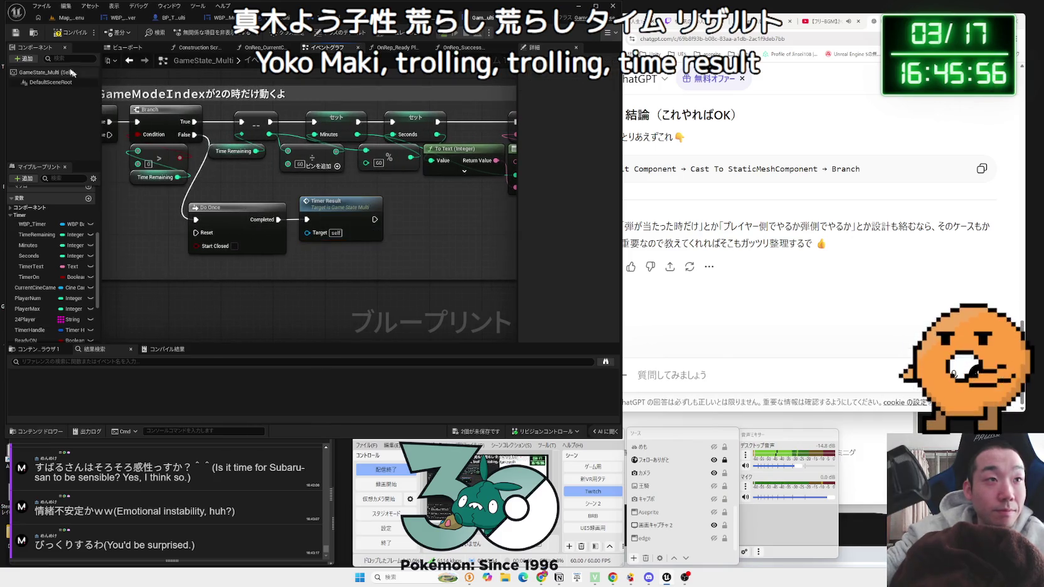
pyautogui.scroll(-3, 174, 179)
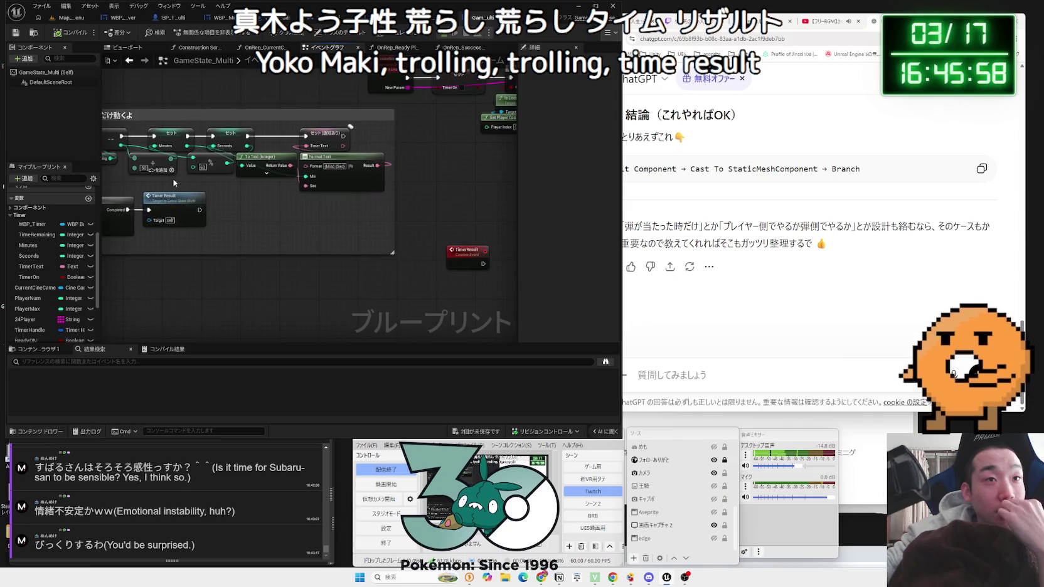
# - Save all changes and verify the TimerResult custom event definition
pyautogui.click(479, 431)
pyautogui.click(530, 362)
pyautogui.doubleClick(294, 233)
pyautogui.hotkey('alt', 'Left')
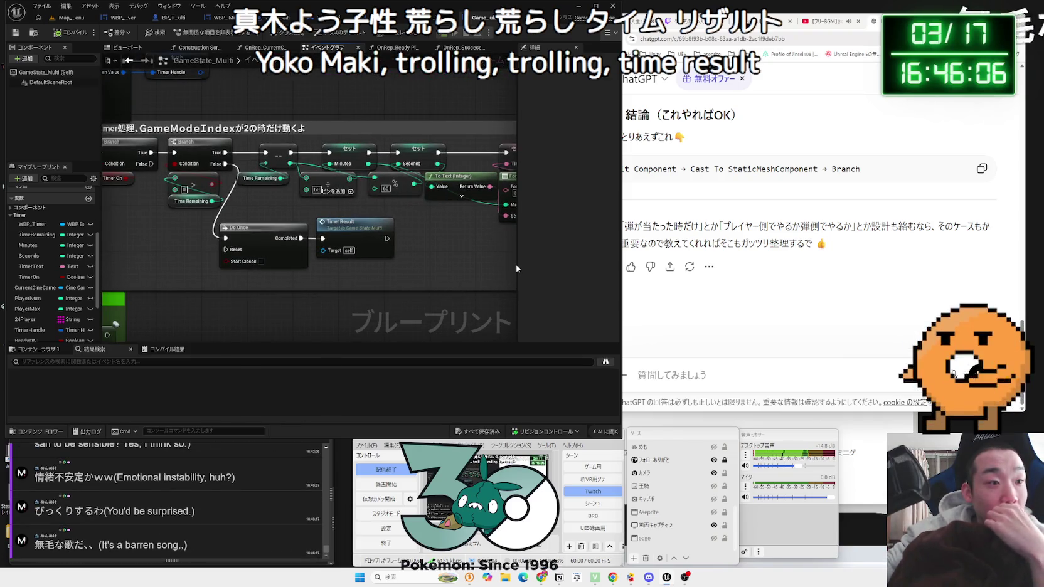
pyautogui.click(65, 18)
# - Launch the multiplayer preview, create a session, and have both other clients search for it
pyautogui.click(196, 31)
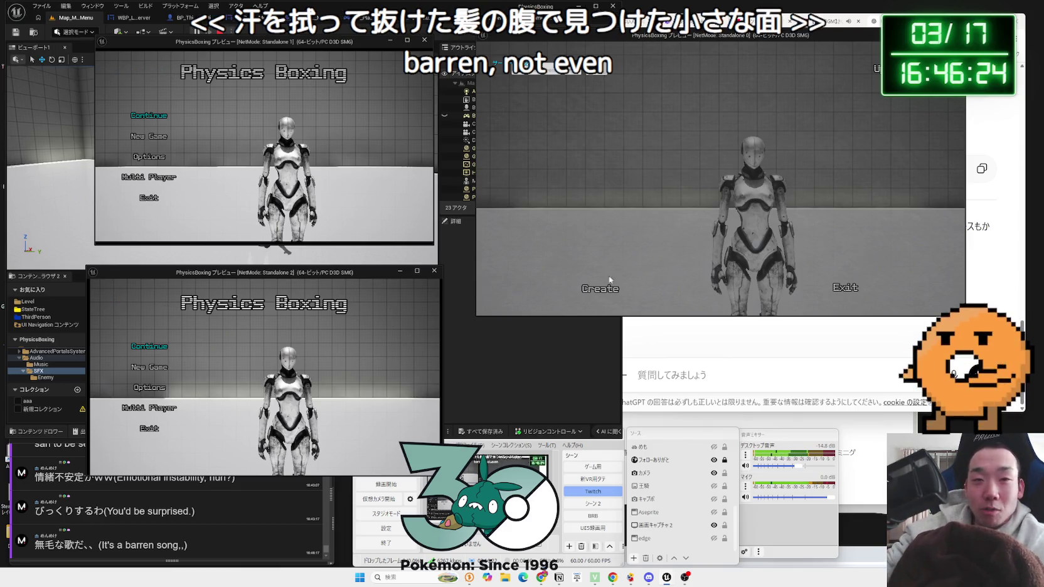
pyautogui.click(592, 293)
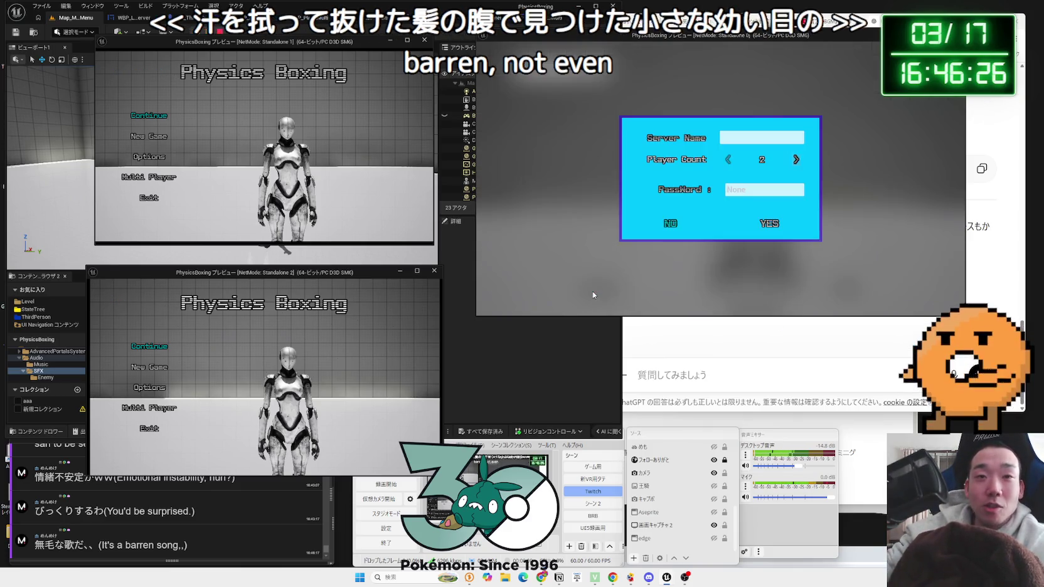
pyautogui.click(771, 224)
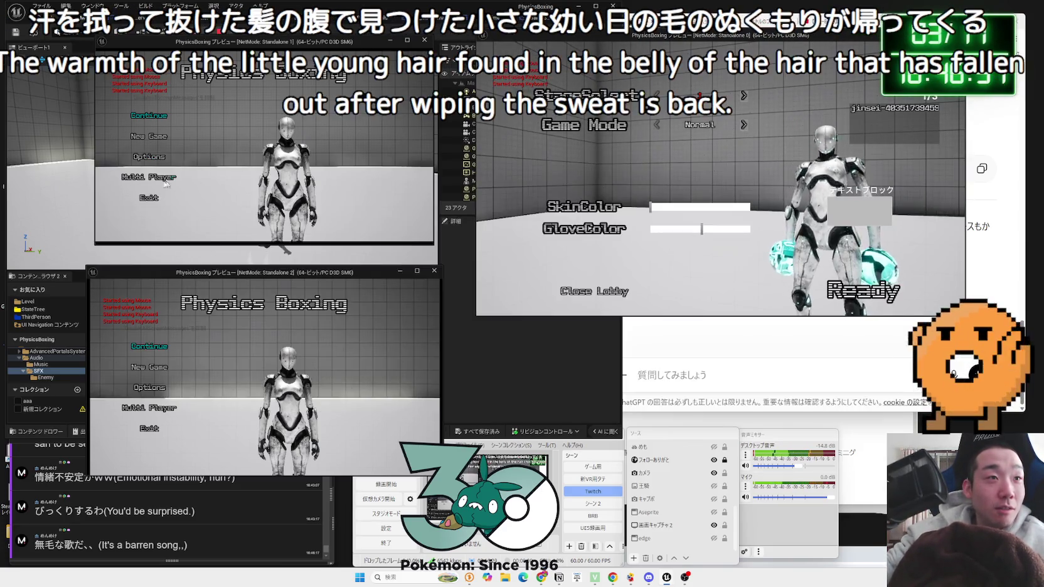
pyautogui.click(153, 178)
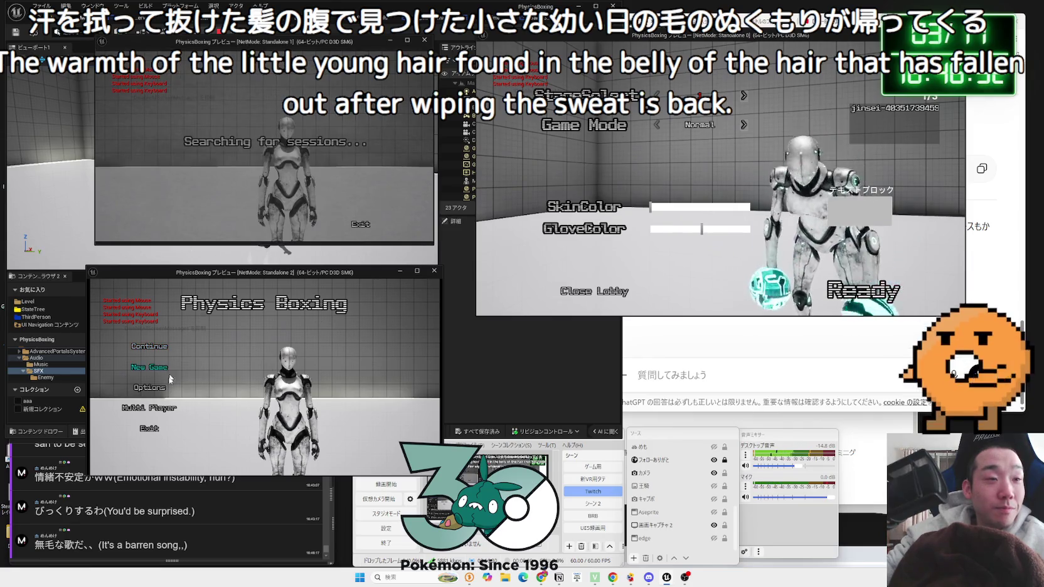
pyautogui.click(149, 407)
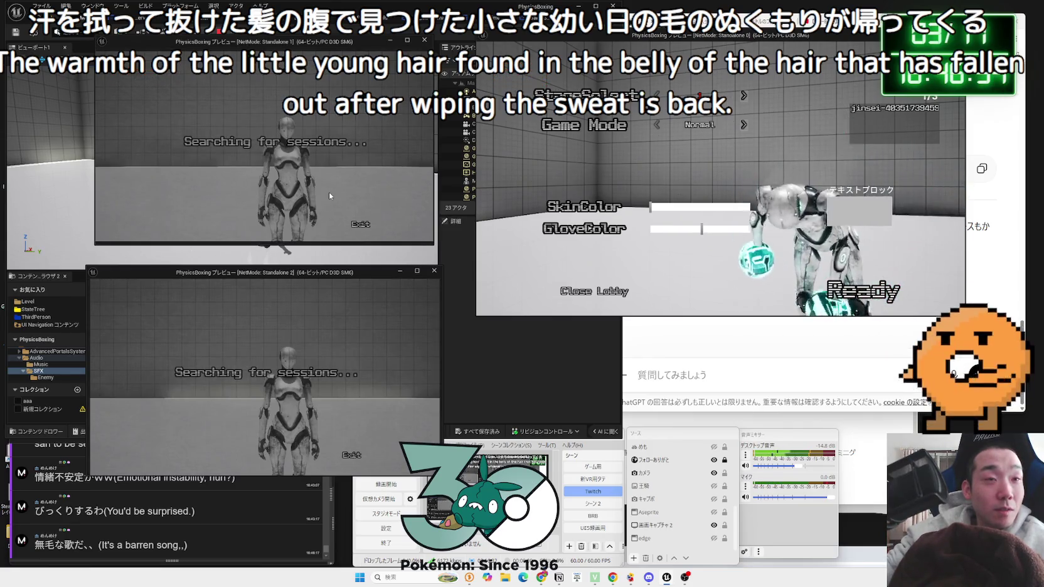
# - Give the host green skin and gloves, choose Dodge Race, make the first player's gloves red, and start
pyautogui.click(688, 207)
pyautogui.click(688, 229)
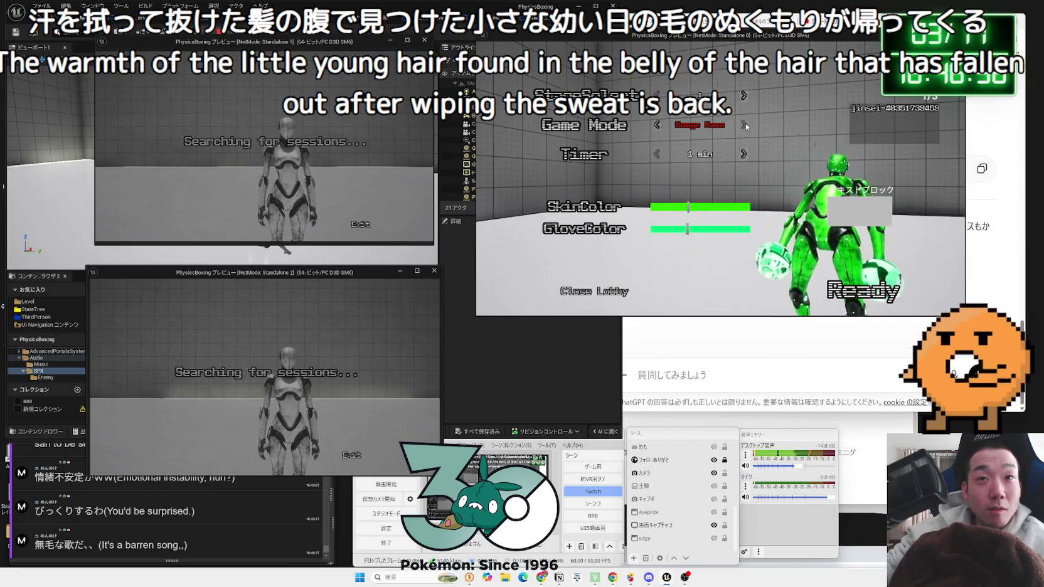
pyautogui.click(715, 127)
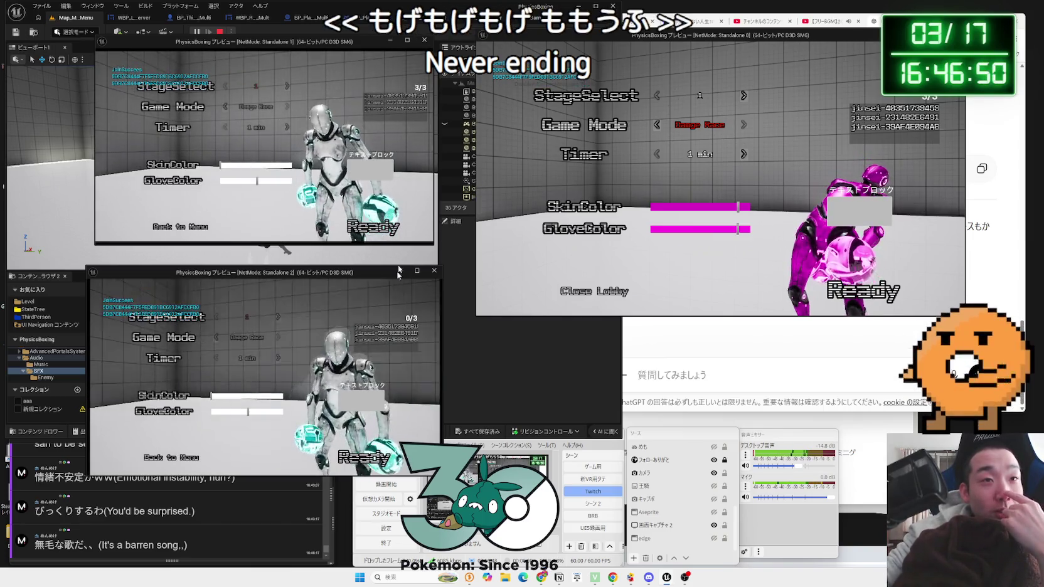
pyautogui.moveTo(282, 181); pyautogui.dragTo(294, 181)
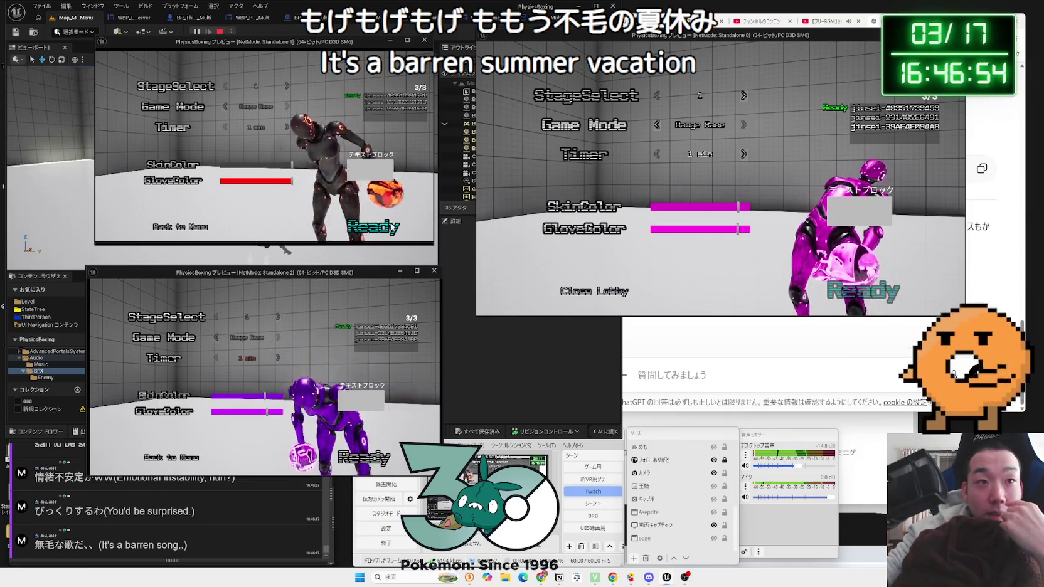
pyautogui.click(374, 455)
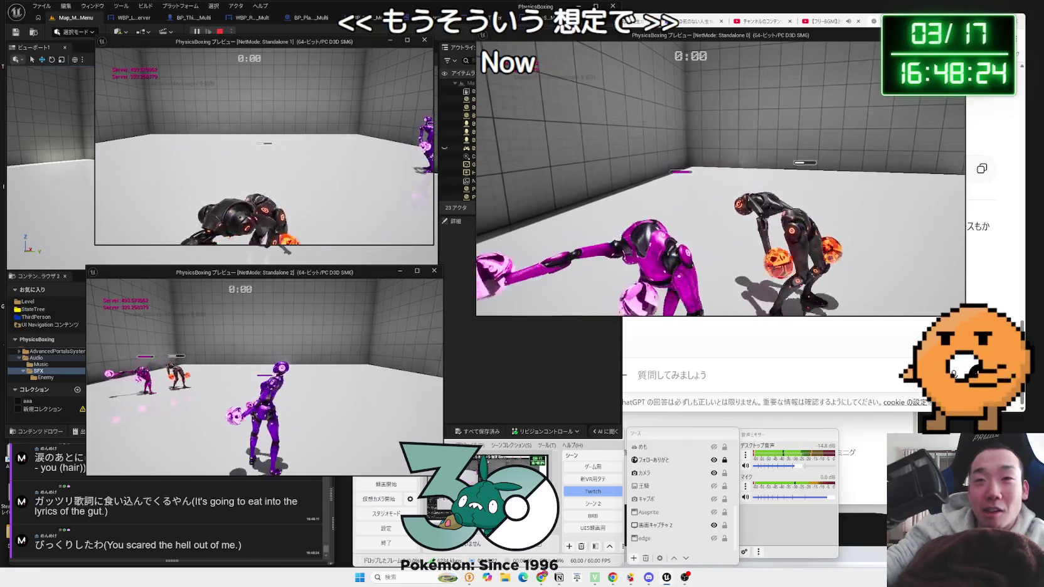
# - Stop the multiplayer test with Escape once the Dodge Race timer reaches 0:00
pyautogui.press('Escape')
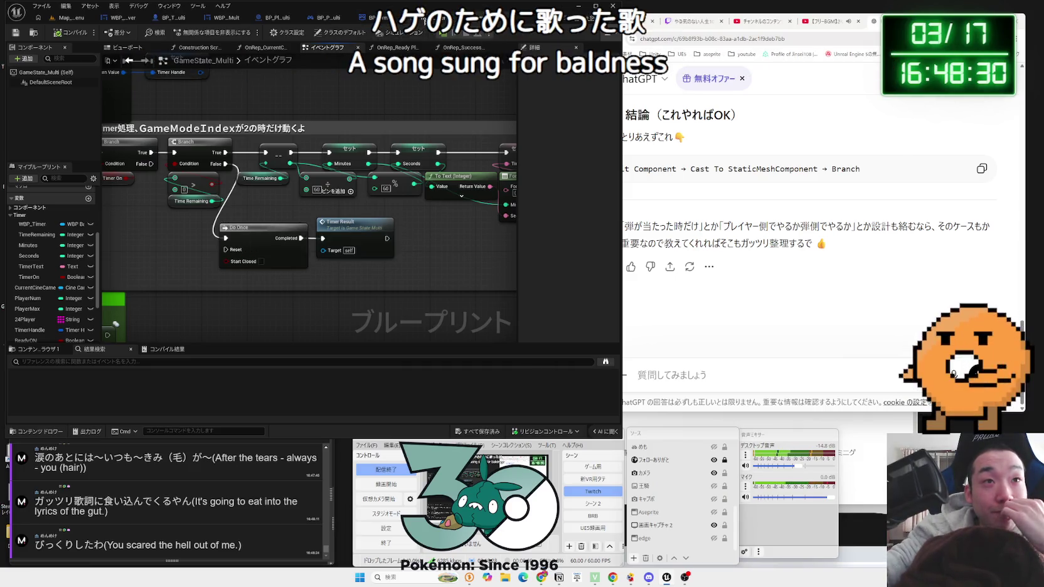
pyautogui.click(369, 19)
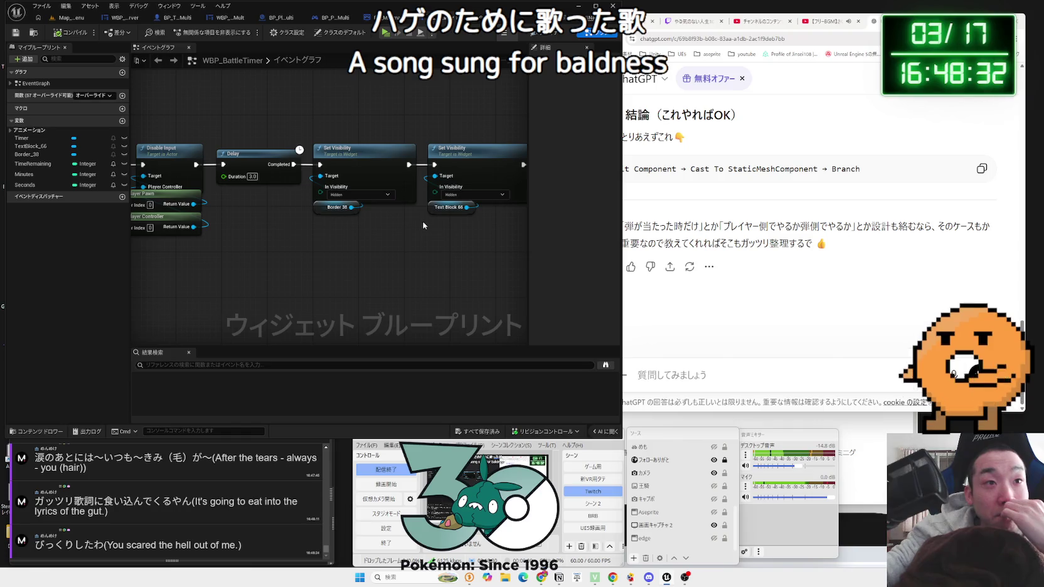
pyautogui.moveTo(419, 230)
pyautogui.mouseDown()
pyautogui.moveTo(167, 237)
pyautogui.moveTo(295, 242)
pyautogui.mouseUp()
pyautogui.moveTo(468, 265)
pyautogui.mouseDown()
pyautogui.moveTo(426, 130)
pyautogui.moveTo(509, 60)
pyautogui.moveTo(367, 45)
pyautogui.mouseUp()
pyautogui.click(391, 21)
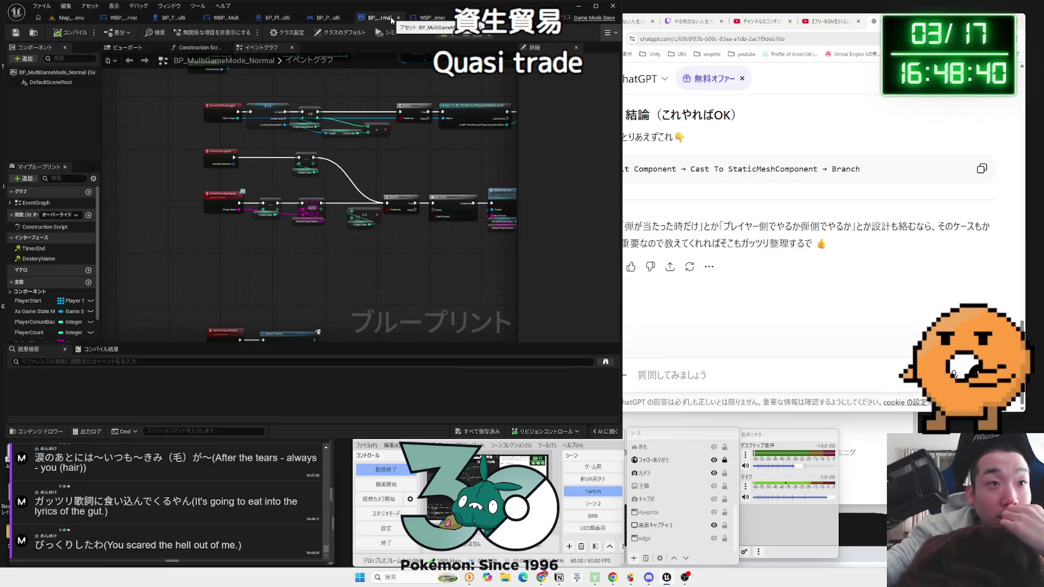
pyautogui.click(482, 25)
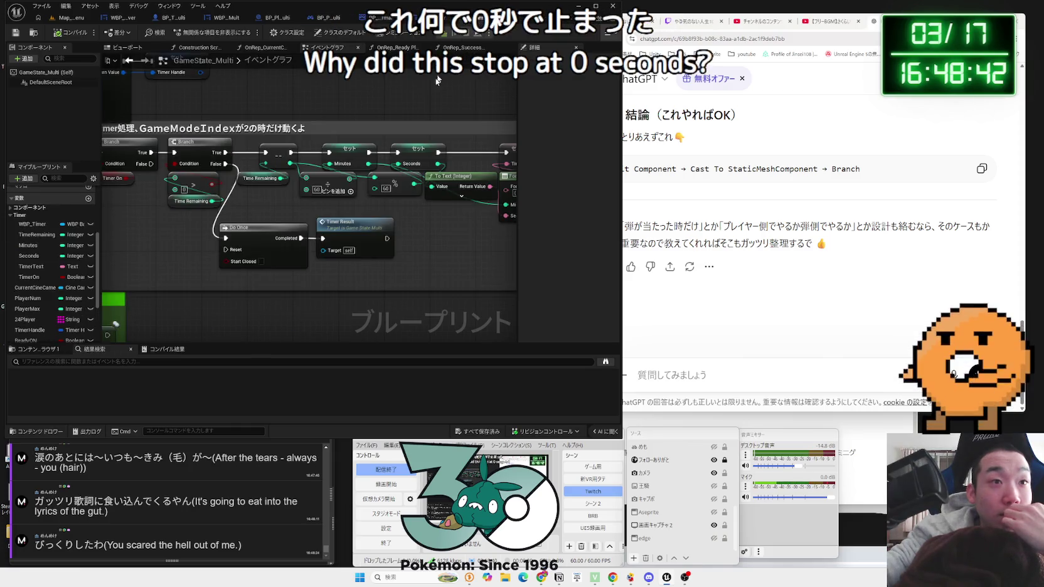
# - Inspect the Timer Result call and TimerOn variable, then drag TimerOn into the timer graph
pyautogui.moveTo(263, 213)
pyautogui.mouseDown()
pyautogui.moveTo(251, 231)
pyautogui.moveTo(207, 187)
pyautogui.mouseUp()
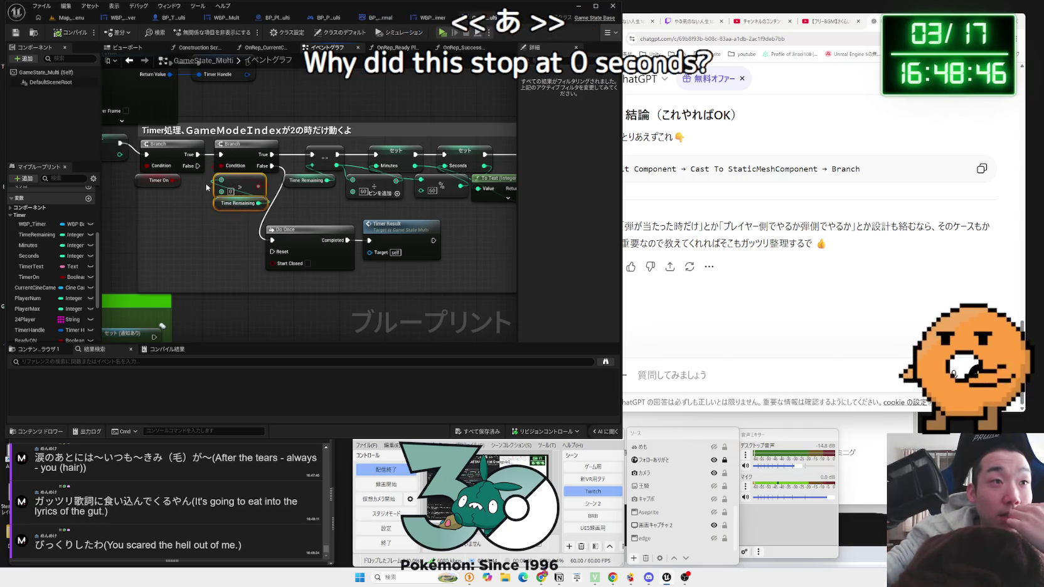
pyautogui.click(230, 231)
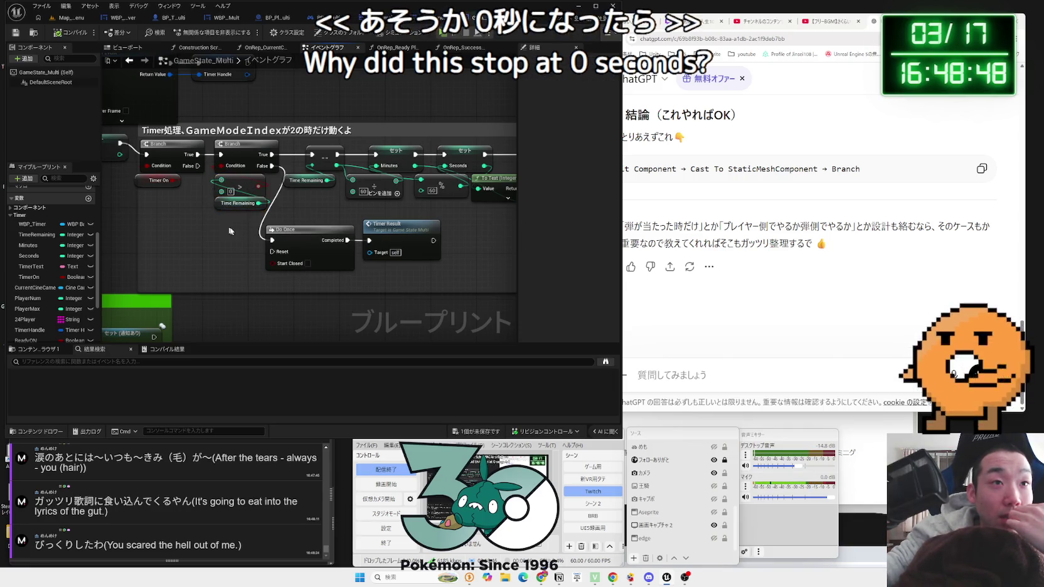
pyautogui.click(212, 191)
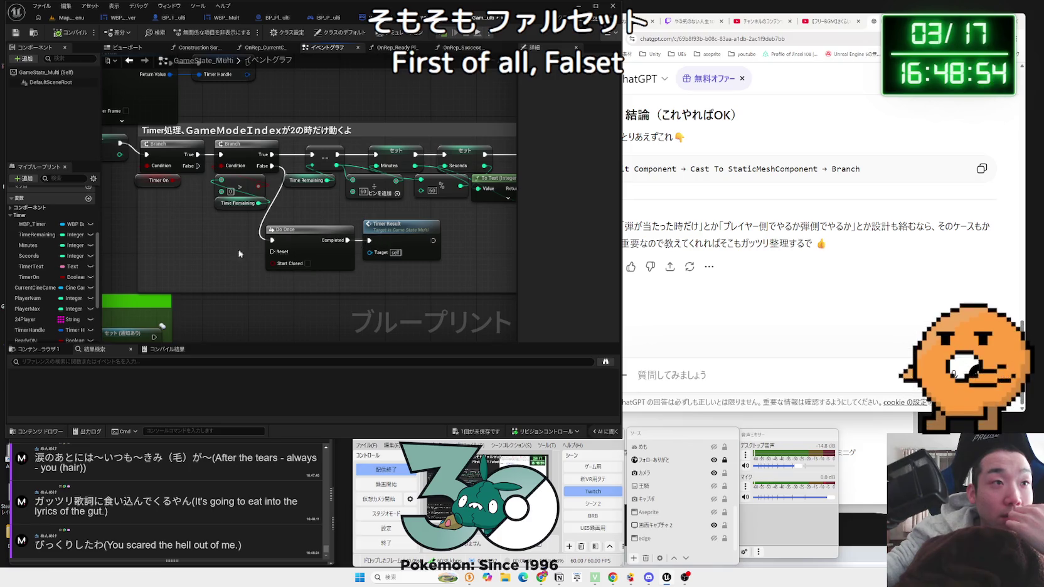
pyautogui.scroll(-3, 251, 264)
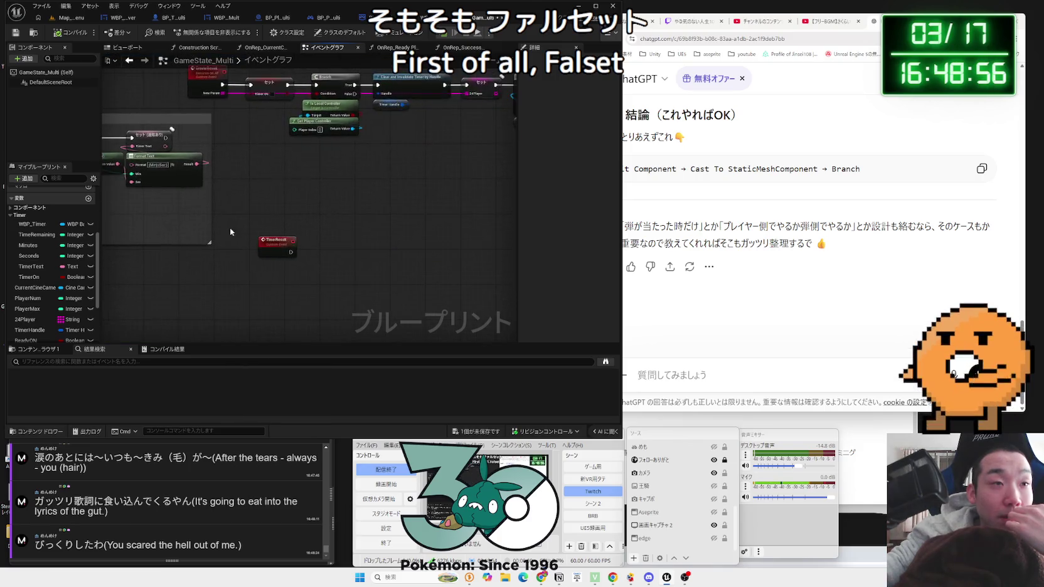
pyautogui.scroll(3, 231, 232)
pyautogui.click(334, 210)
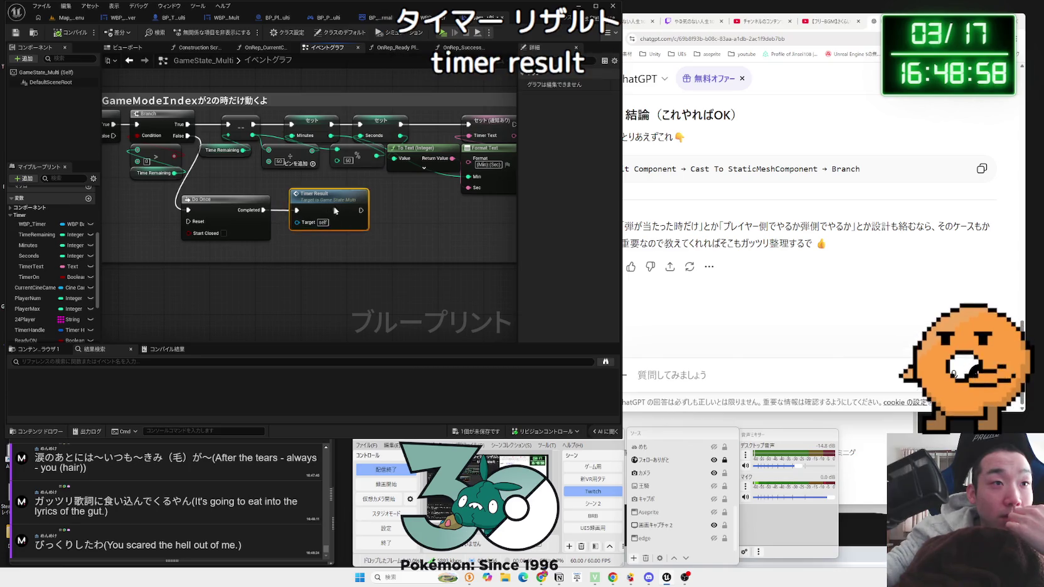
pyautogui.moveTo(272, 246); pyautogui.dragTo(350, 250)
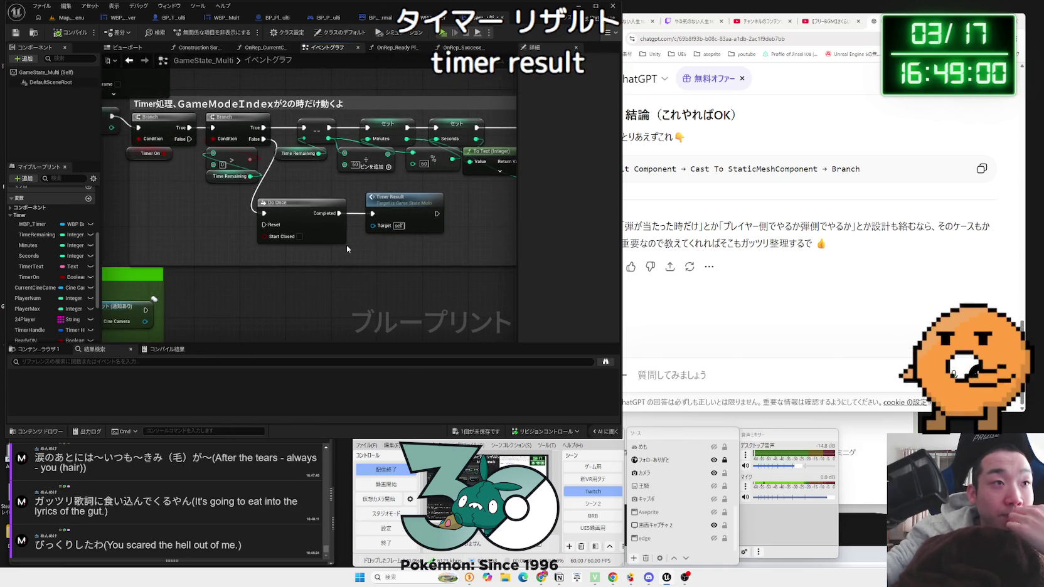
pyautogui.click(138, 157)
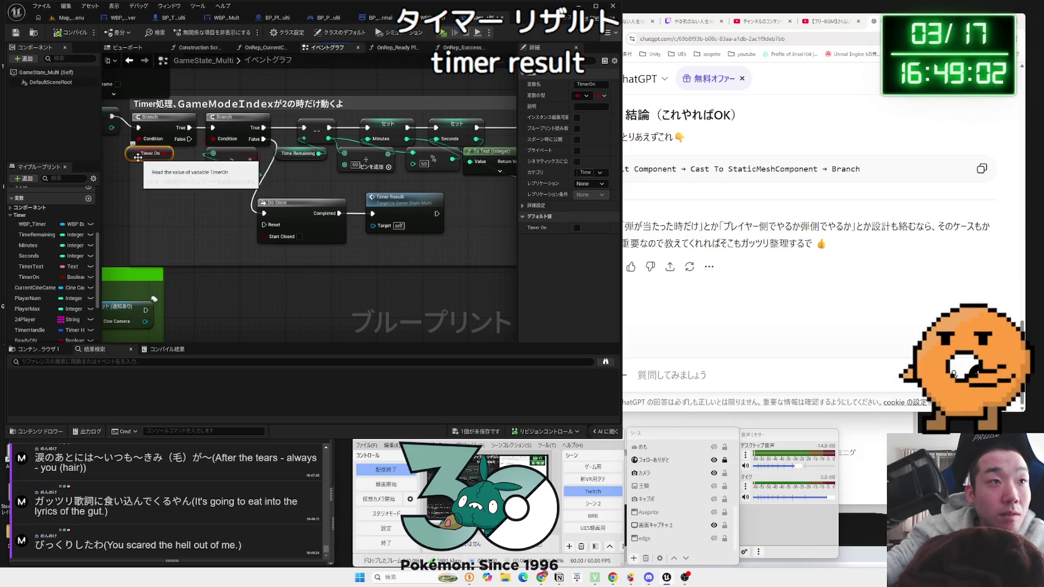
pyautogui.scroll(-2, 72, 330)
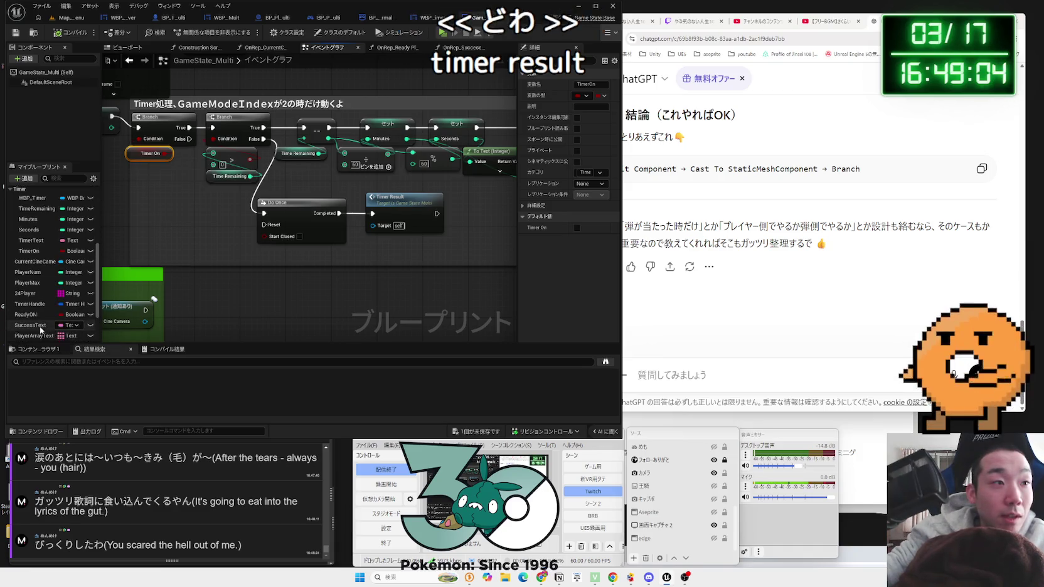
pyautogui.moveTo(29, 251); pyautogui.dragTo(408, 257)
# - Wire an unchecked Set TimerOn after Timer Result and save GameState_Multi
pyautogui.moveTo(455, 214); pyautogui.dragTo(285, 202)
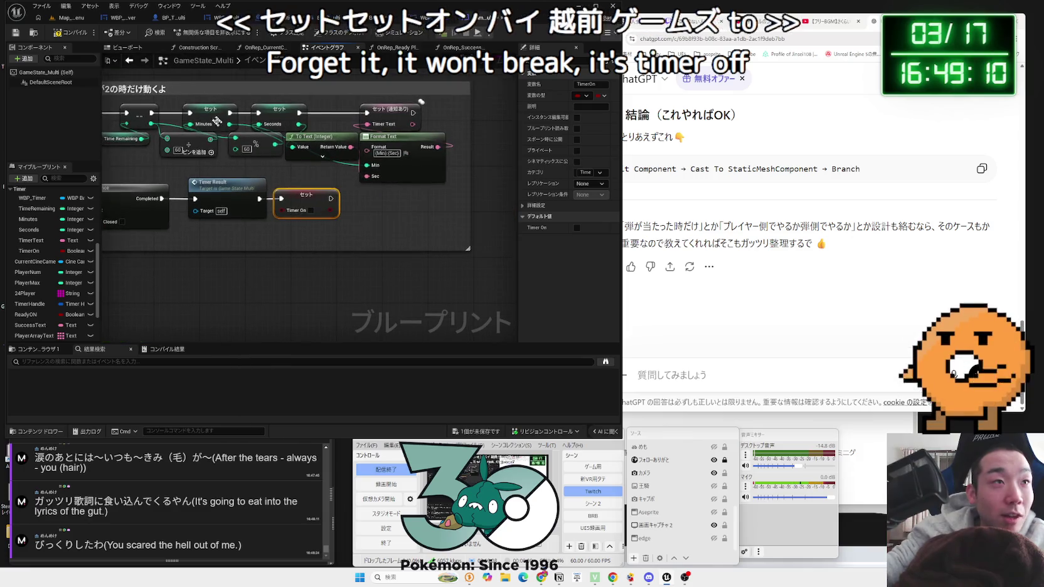
pyautogui.scroll(-4, 367, 225)
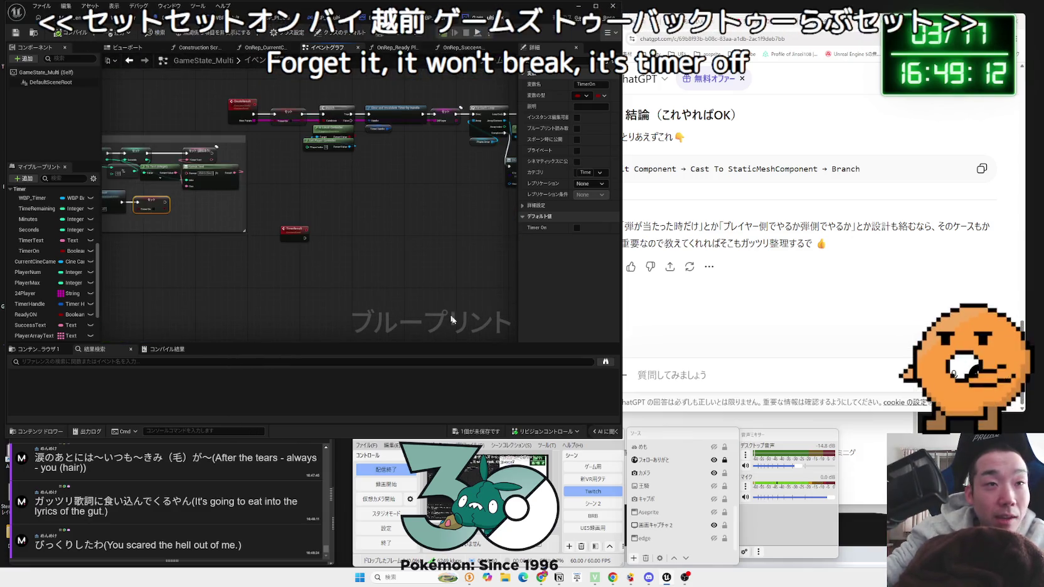
pyautogui.click(485, 432)
pyautogui.click(574, 375)
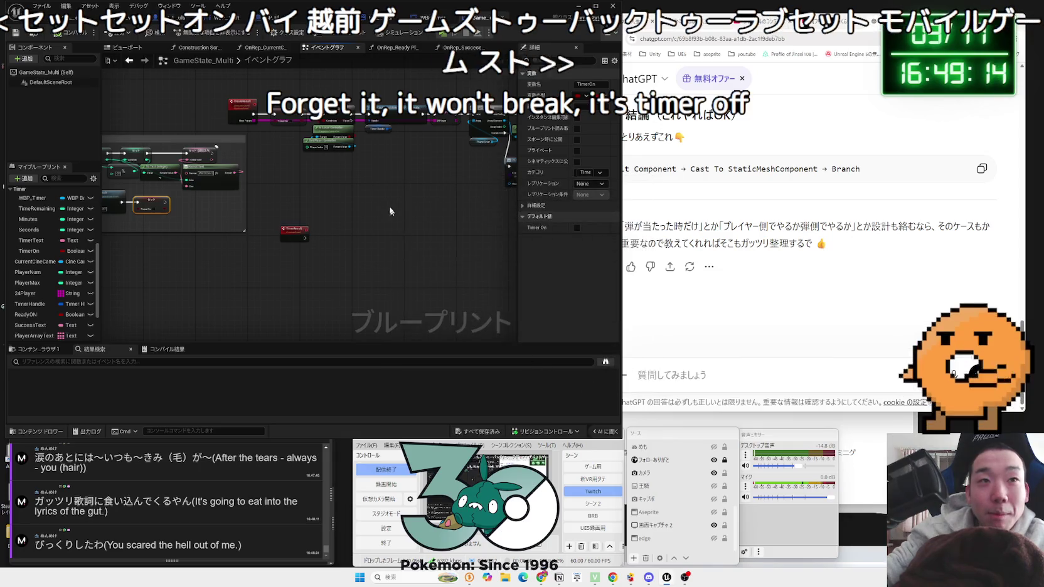
# - Rearrange the timer nodes into a tidier layout and save the blueprint again
pyautogui.scroll(-2, 277, 210)
pyautogui.moveTo(183, 152)
pyautogui.mouseDown()
pyautogui.moveTo(378, 210)
pyautogui.moveTo(440, 204)
pyautogui.moveTo(439, 216)
pyautogui.mouseUp()
pyautogui.moveTo(294, 176)
pyautogui.mouseDown()
pyautogui.moveTo(212, 142)
pyautogui.moveTo(184, 145)
pyautogui.mouseUp()
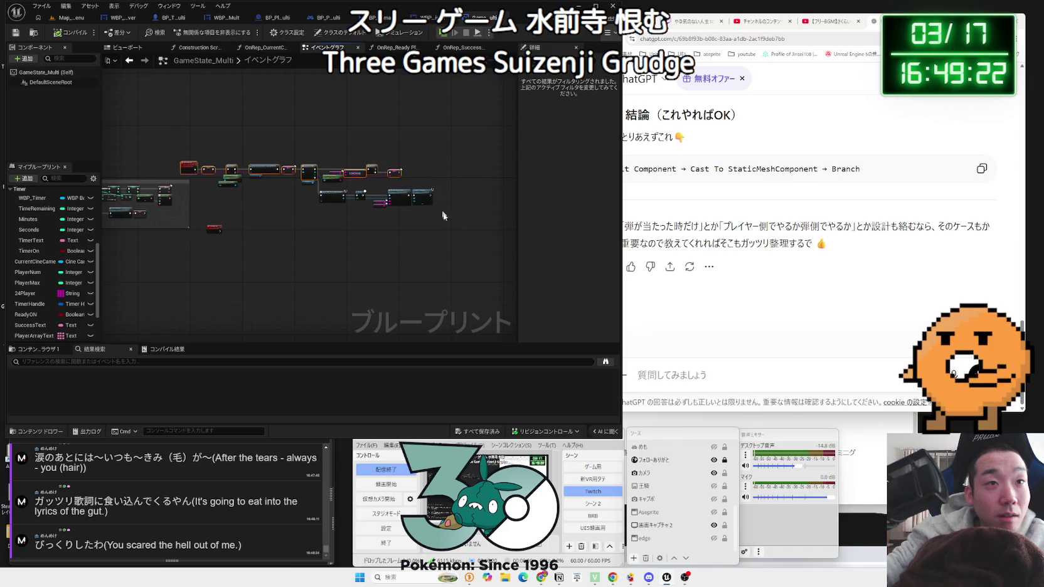
pyautogui.moveTo(234, 170); pyautogui.dragTo(252, 173)
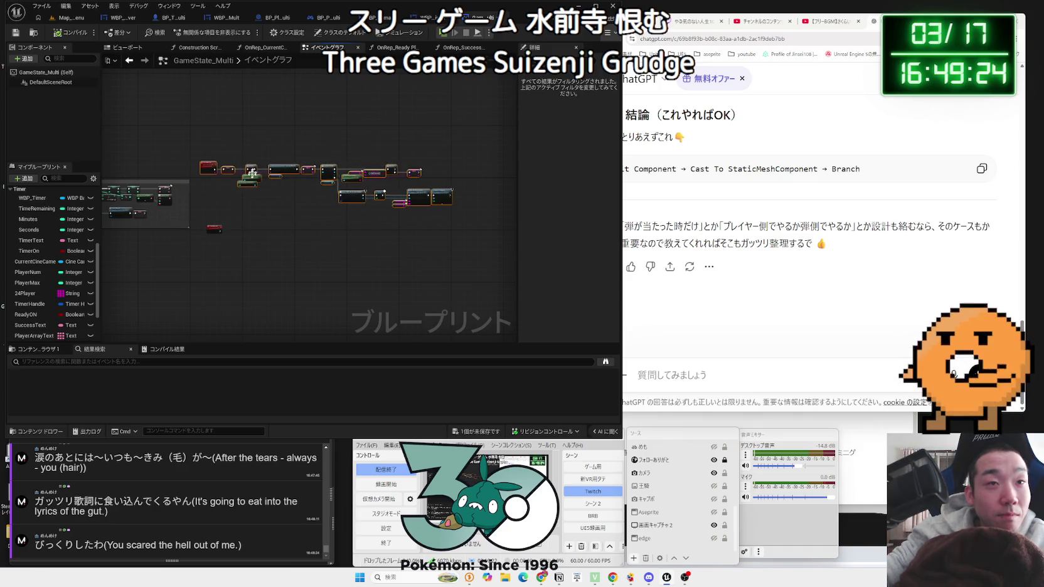
pyautogui.click(466, 429)
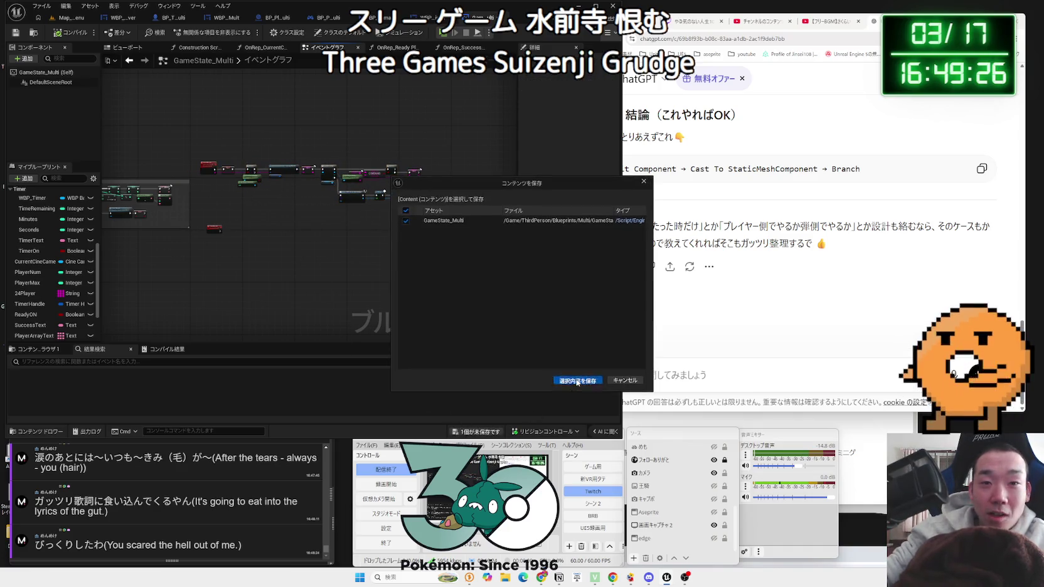
pyautogui.click(834, 29)
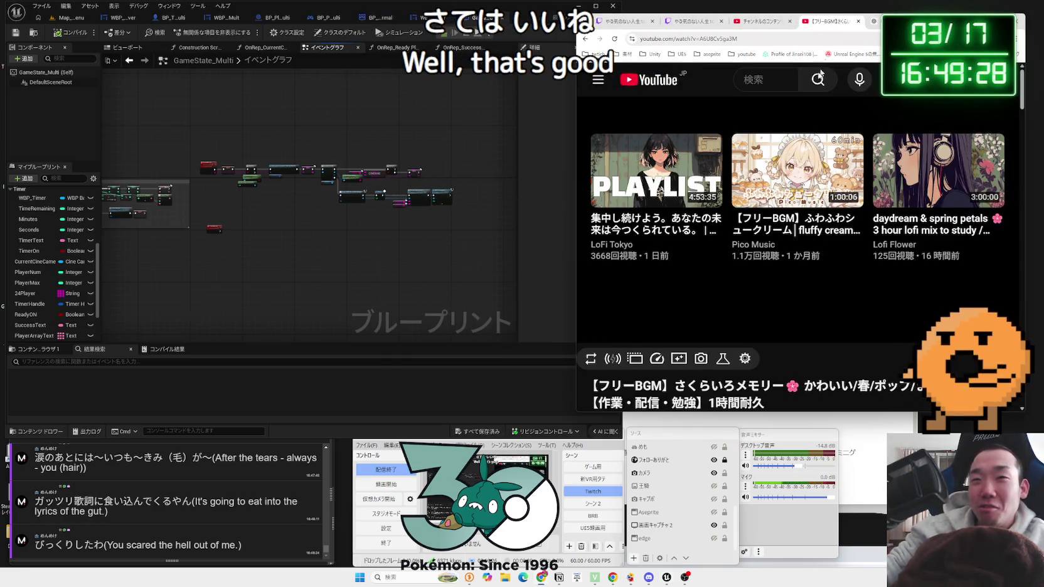
# - Play the ふわふわシュークリーム BGM video, then switch back to the ChatGPT conversation tab
pyautogui.click(772, 193)
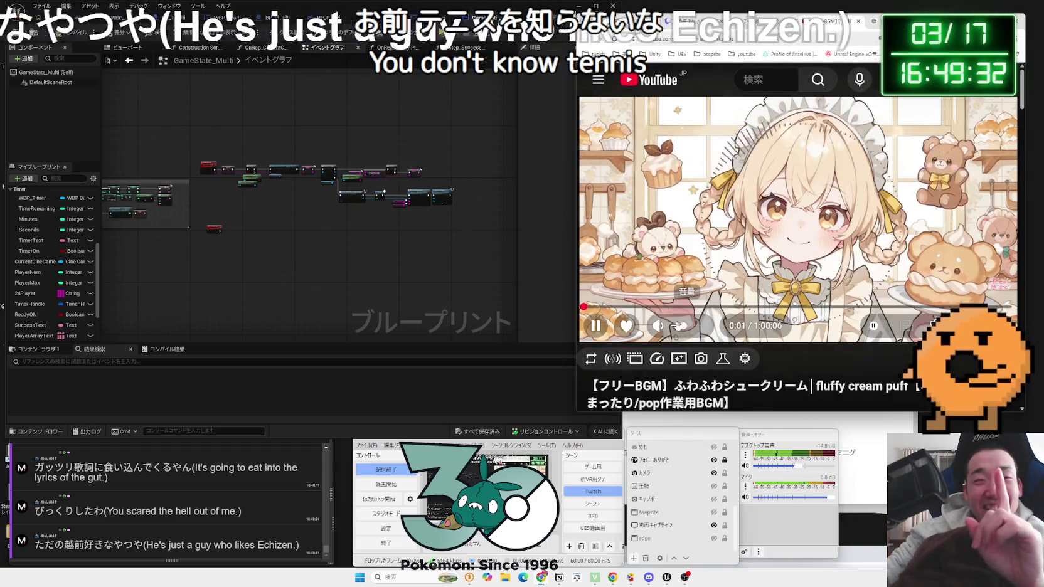
pyautogui.moveTo(682, 331)
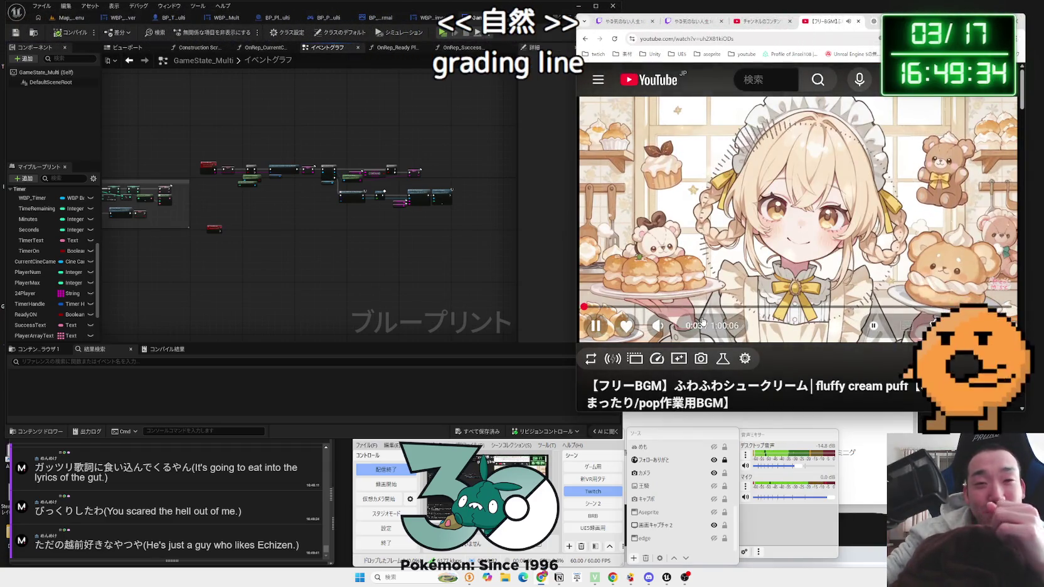
pyautogui.hotkey('ctrl', 'Tab')
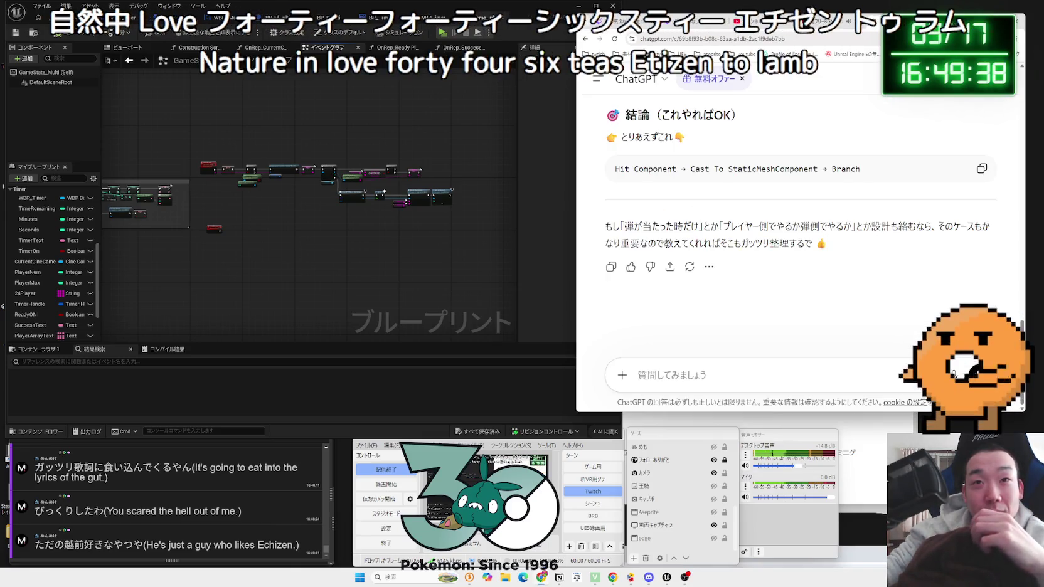
# - Snap the browser right, nudge the timer nodes down, and select the Do Once–Timer Result–Set TimerOn chain
pyautogui.press('super+Right')
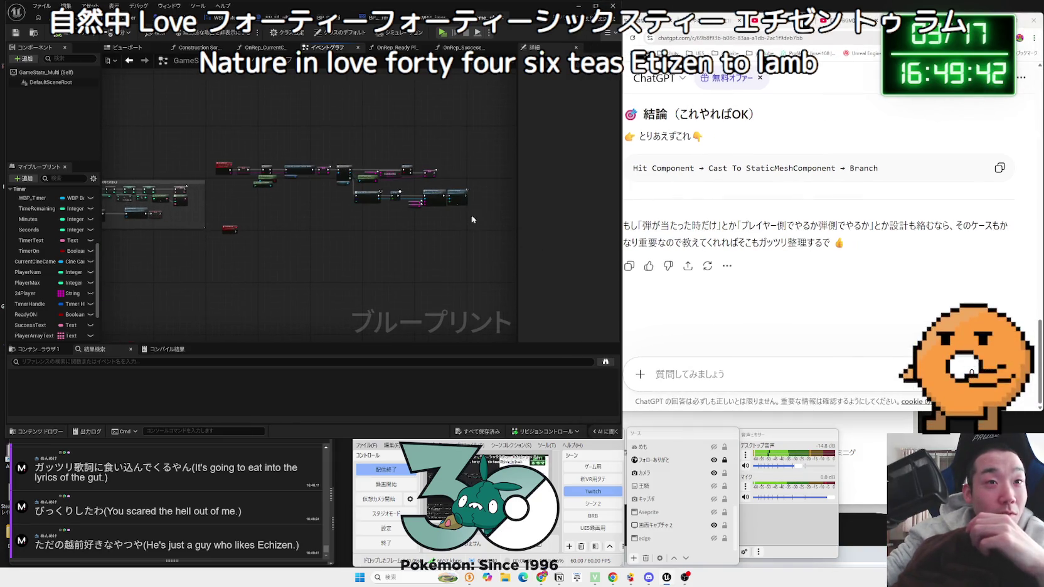
pyautogui.moveTo(221, 167)
pyautogui.mouseDown()
pyautogui.moveTo(232, 199)
pyautogui.moveTo(214, 210)
pyautogui.moveTo(239, 224)
pyautogui.moveTo(234, 206)
pyautogui.mouseUp()
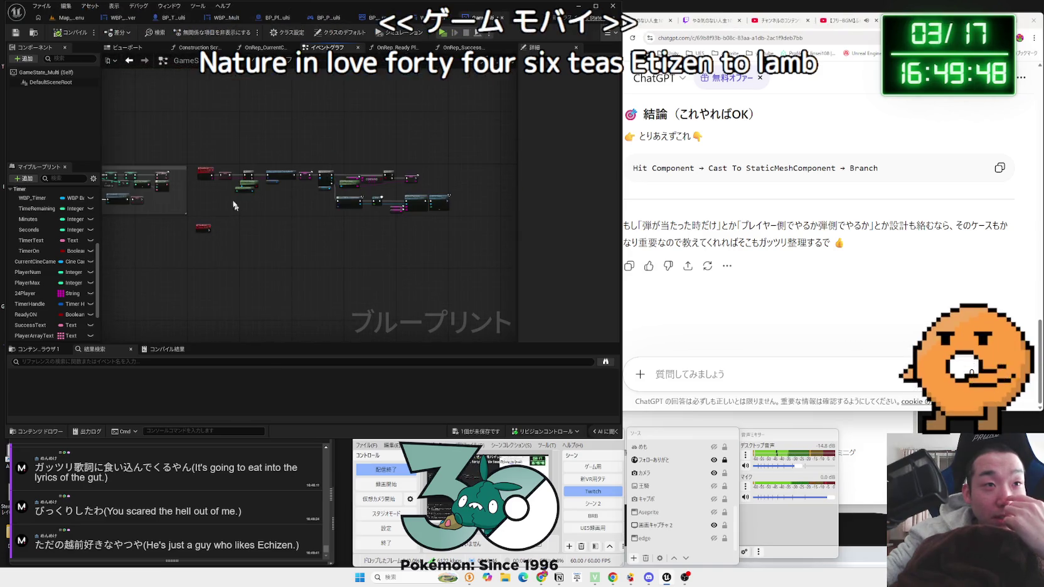
pyautogui.moveTo(198, 154); pyautogui.dragTo(279, 188)
pyautogui.moveTo(441, 225); pyautogui.dragTo(456, 226)
pyautogui.moveTo(272, 174); pyautogui.dragTo(270, 173)
pyautogui.moveTo(194, 153); pyautogui.dragTo(443, 221)
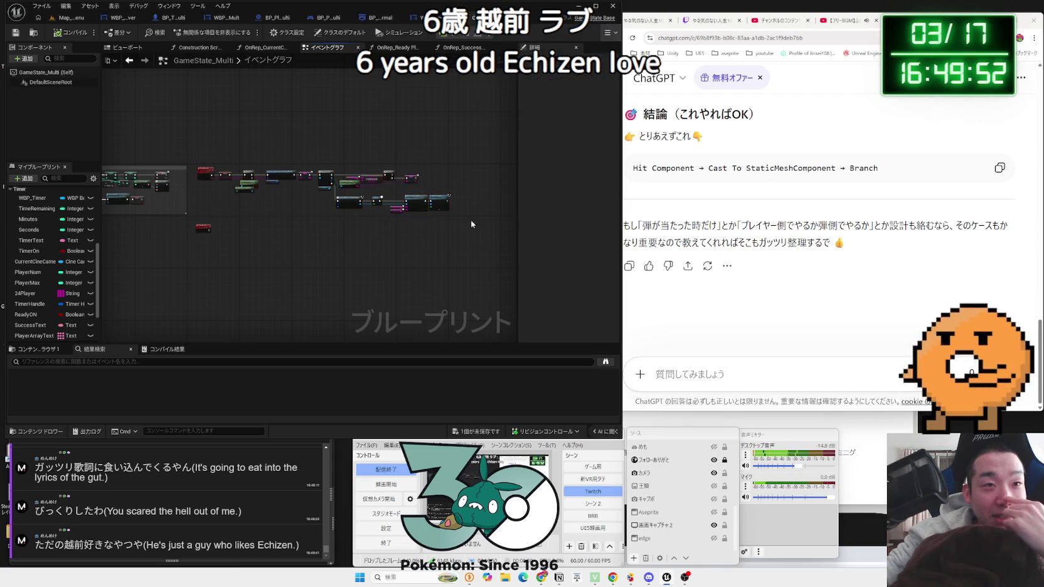
pyautogui.moveTo(202, 150); pyautogui.dragTo(218, 161)
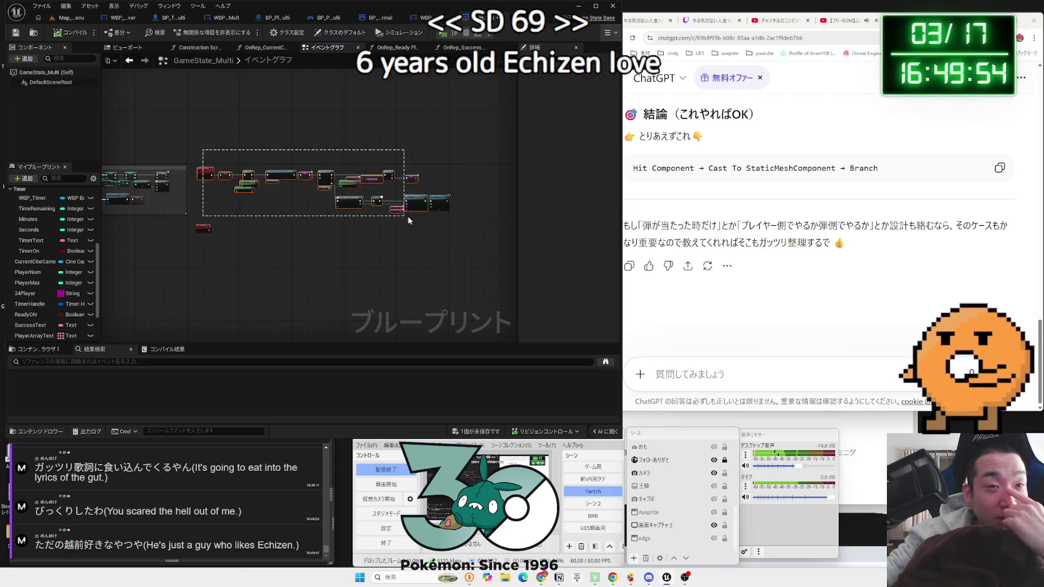
pyautogui.moveTo(408, 220); pyautogui.dragTo(433, 222)
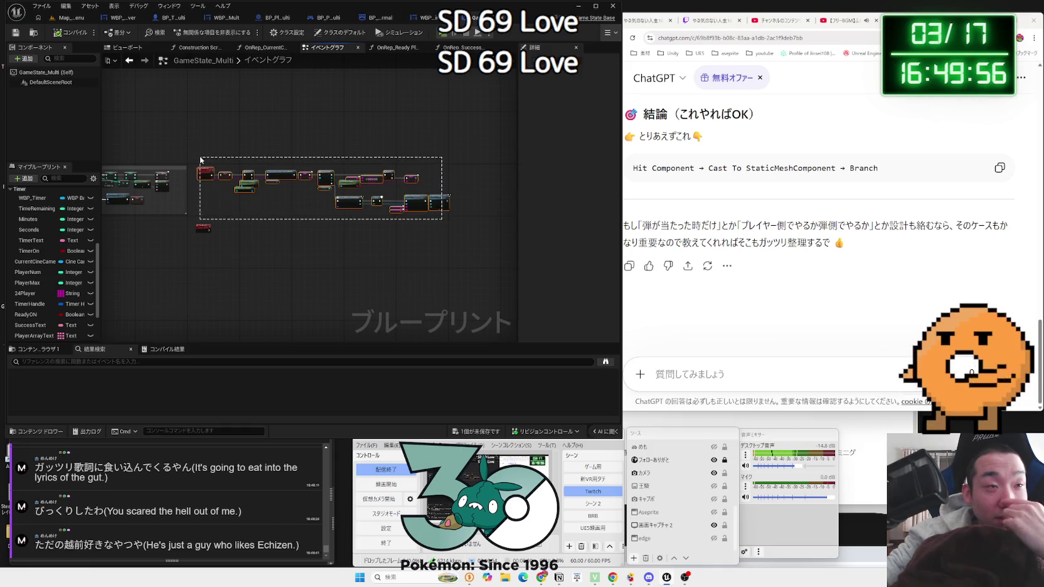